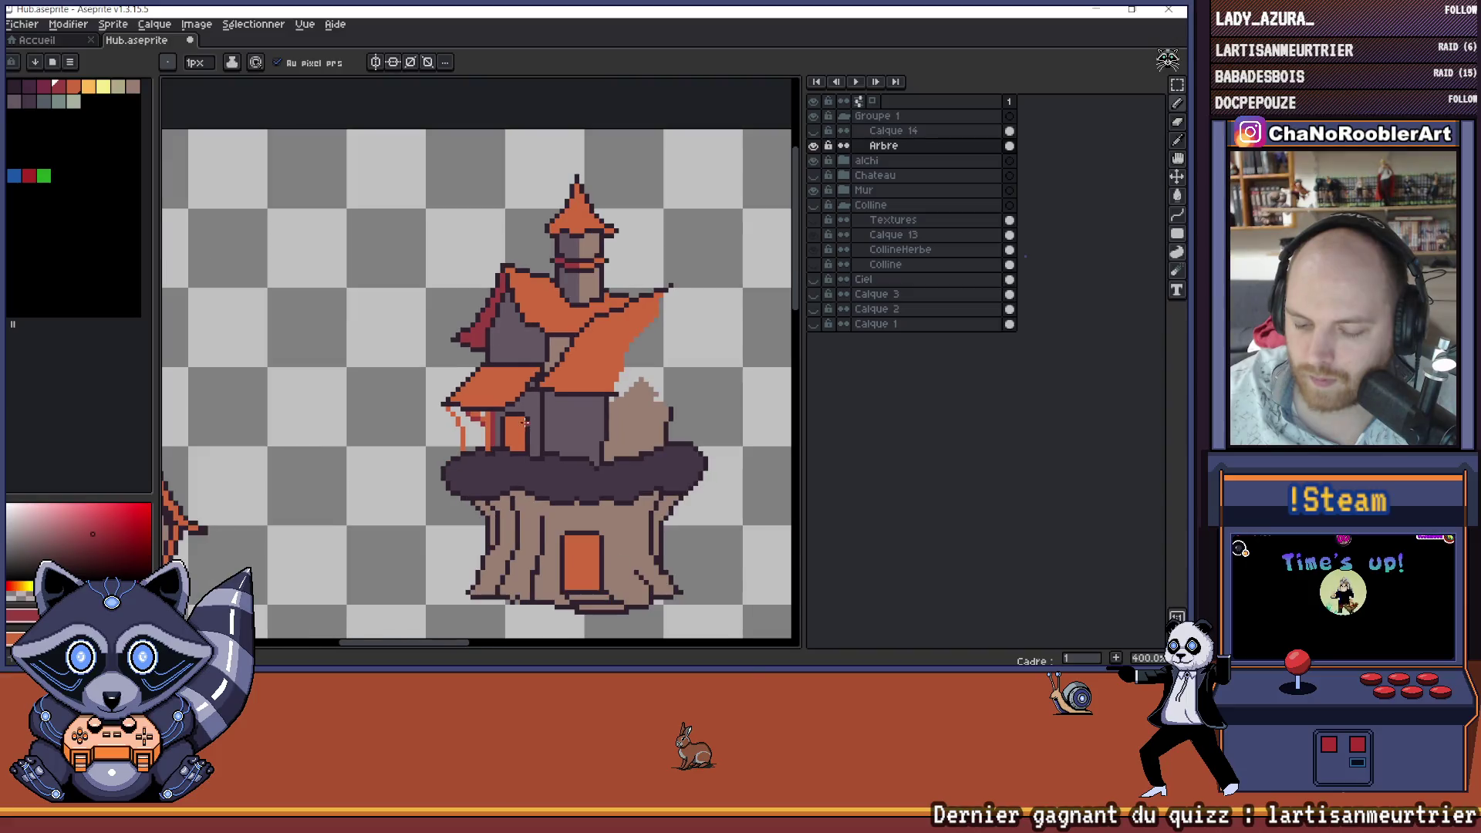
- Sample the porch door's orange from the canvas, then select the dark red swatch
scroll(490, 417, up, 3)
scroll(490, 417, up, 5)
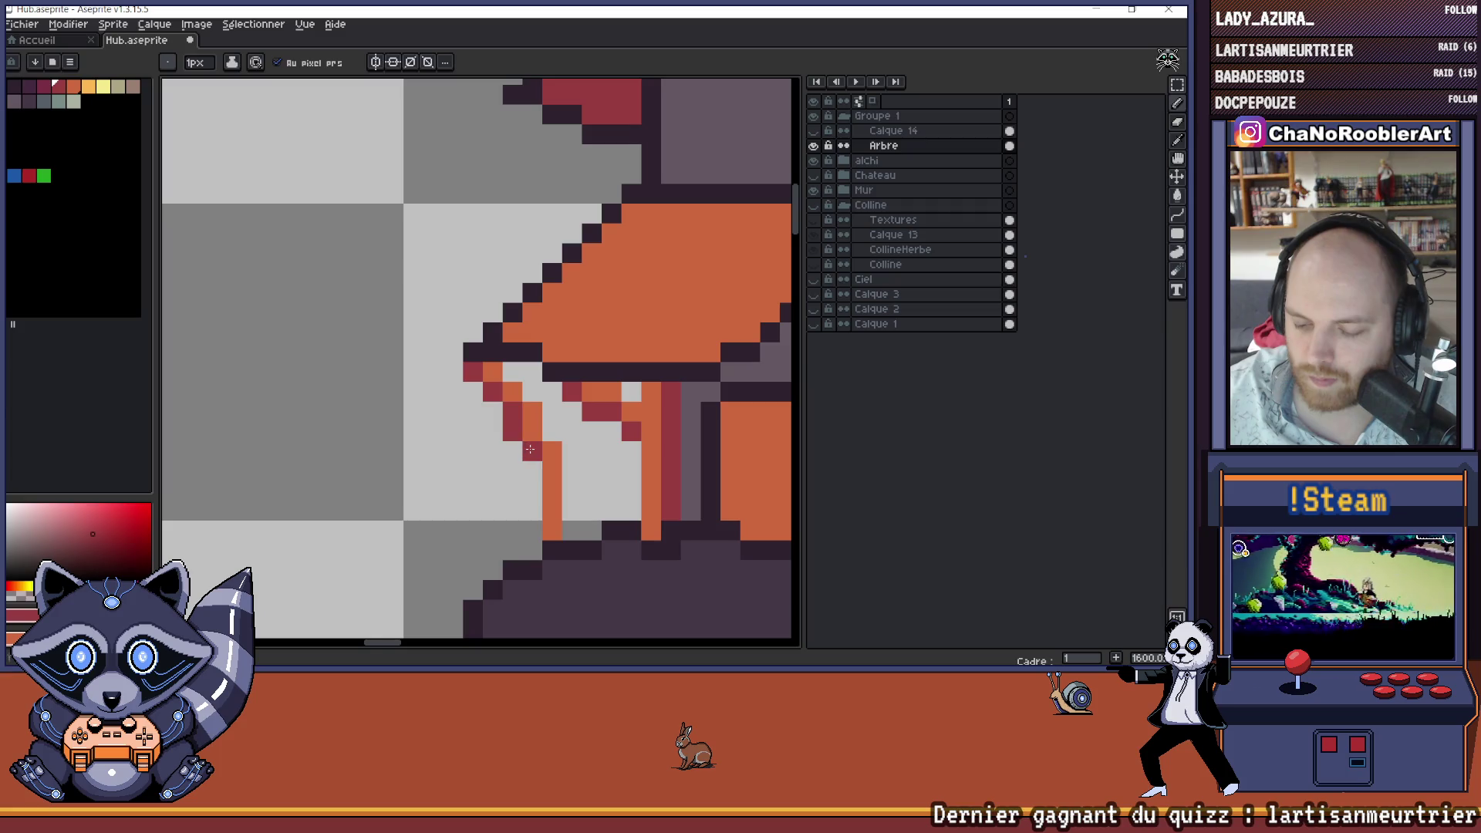
scroll(530, 449, down, 5)
scroll(528, 461, up, 4)
scroll(551, 490, down, 4)
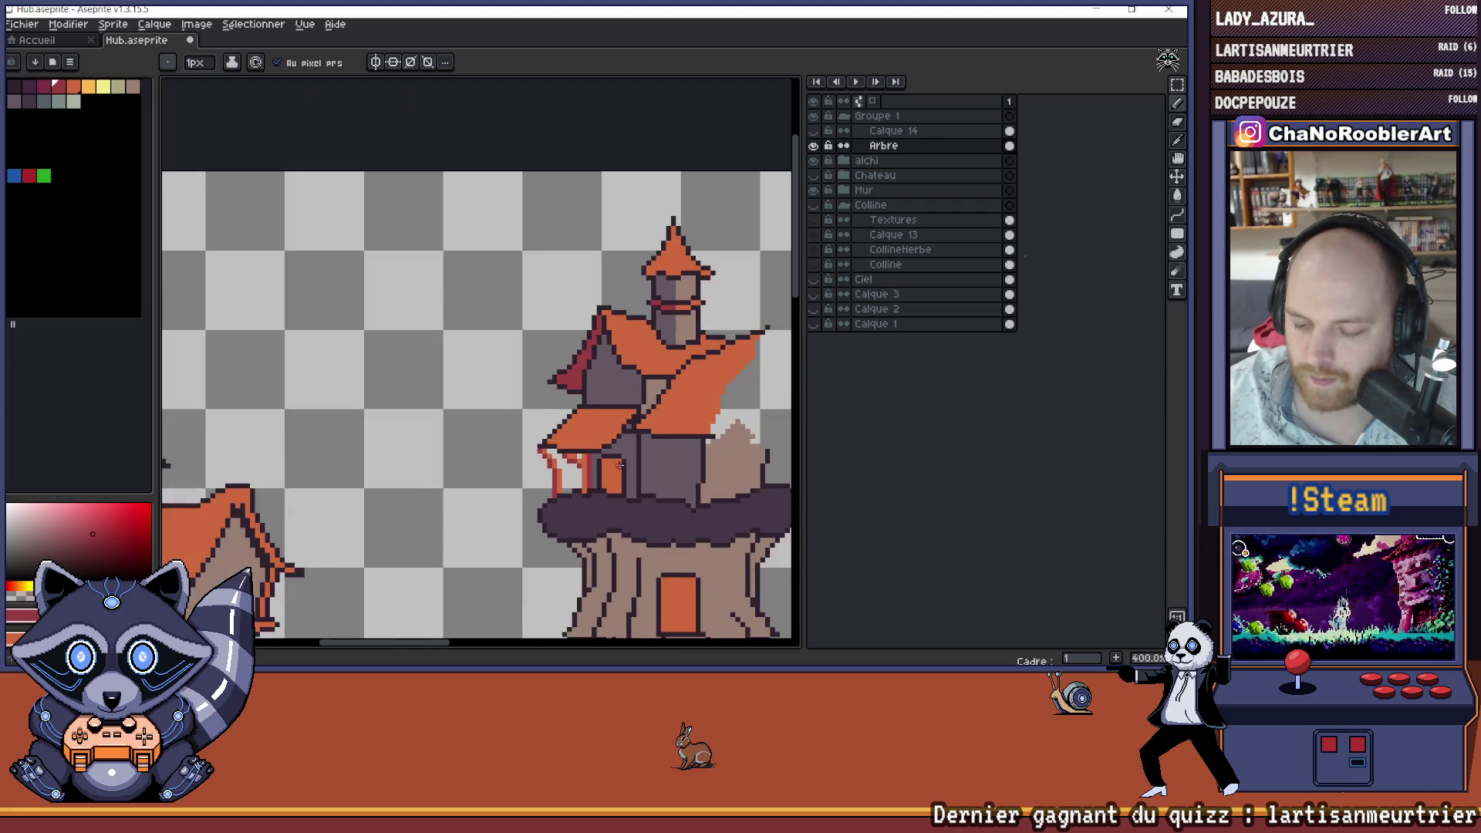
scroll(522, 425, down, 1)
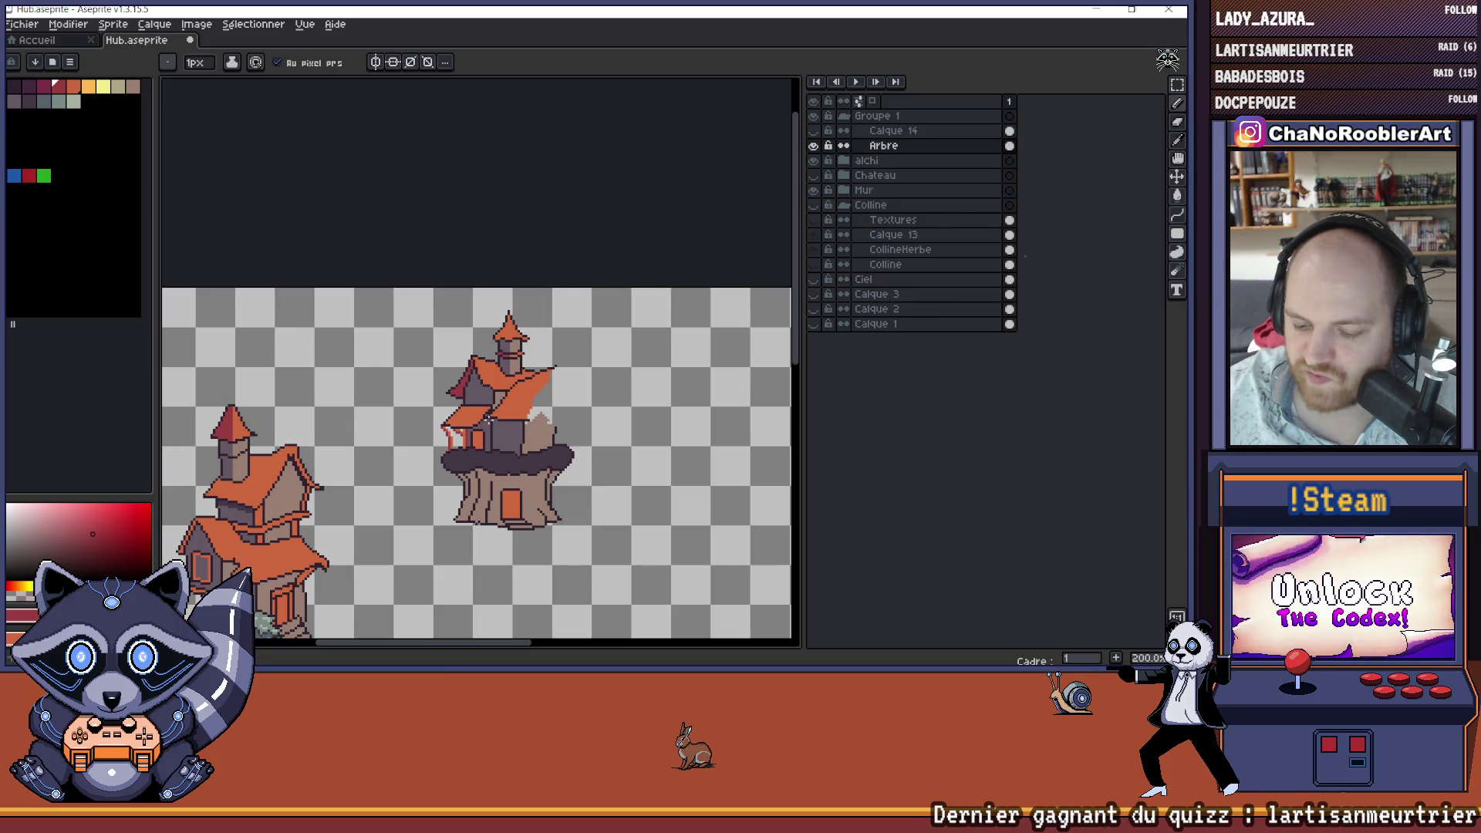
scroll(479, 426, up, 8)
key(alt)
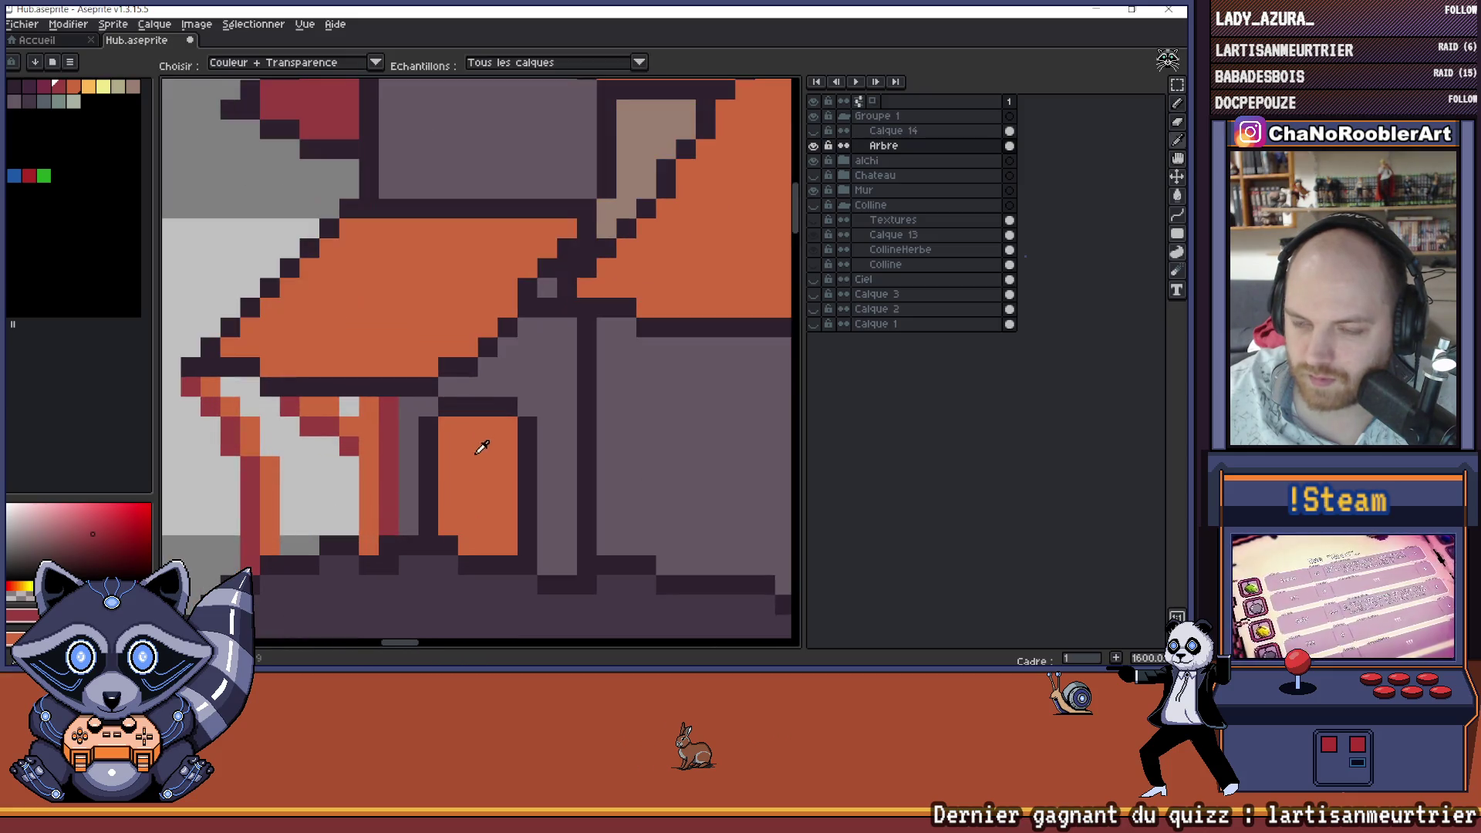
alt+click(486, 453)
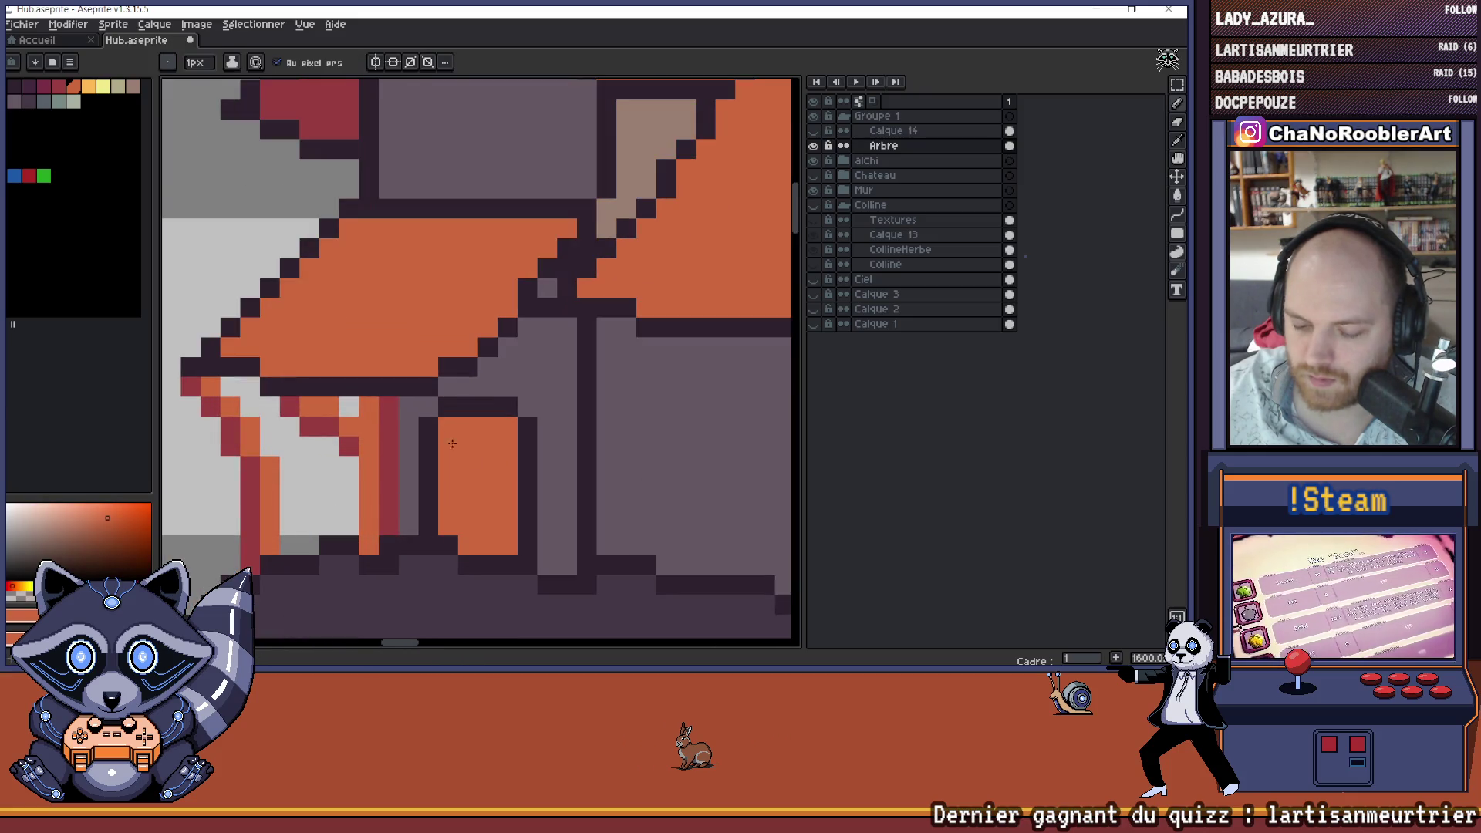
click(61, 87)
- Draw and undo a red line across the door top, then pencil red down its left edge
drag(445, 425, 471, 426)
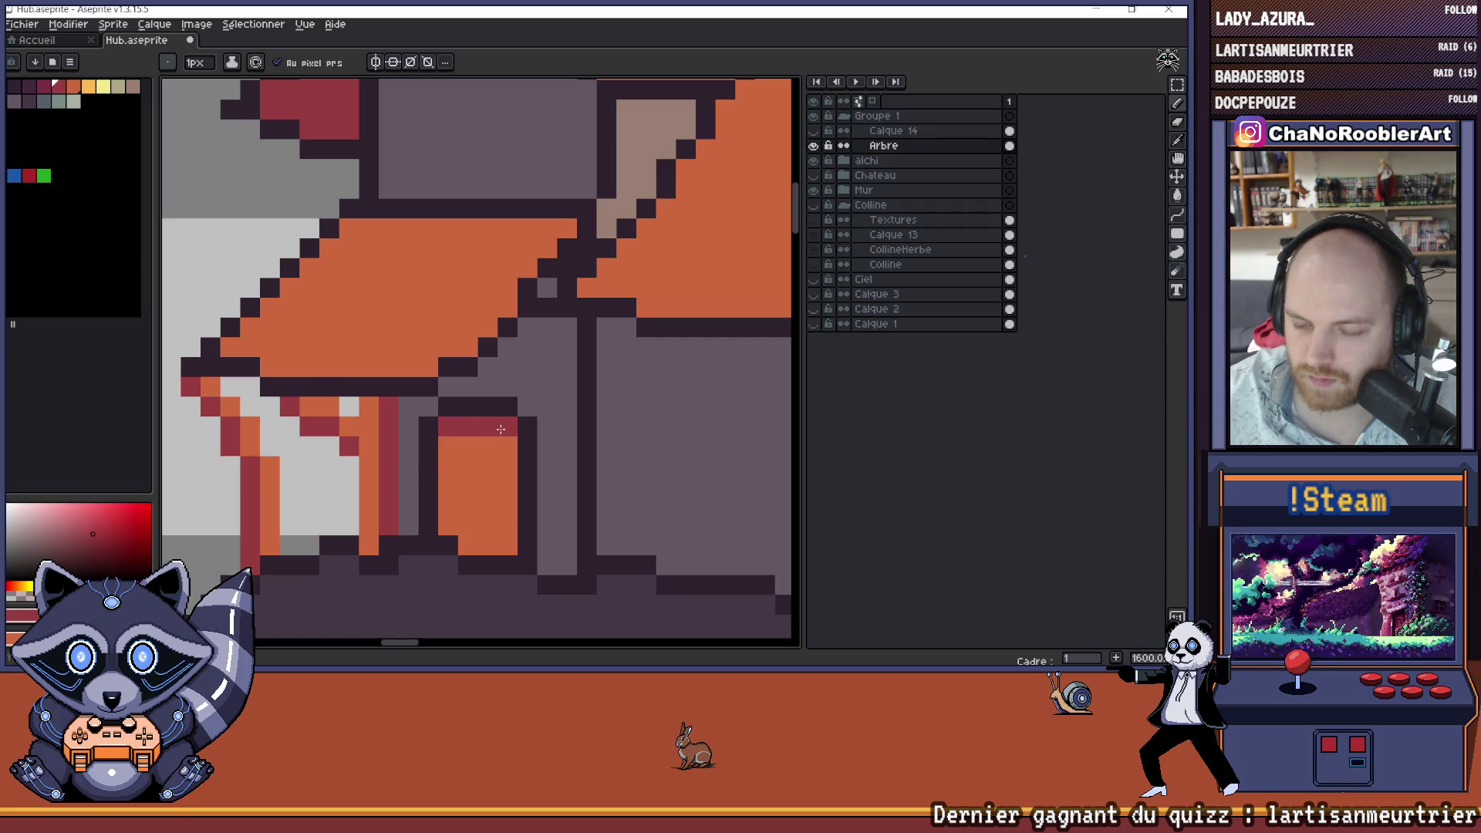
key(ctrl+z)
drag(448, 533, 447, 470)
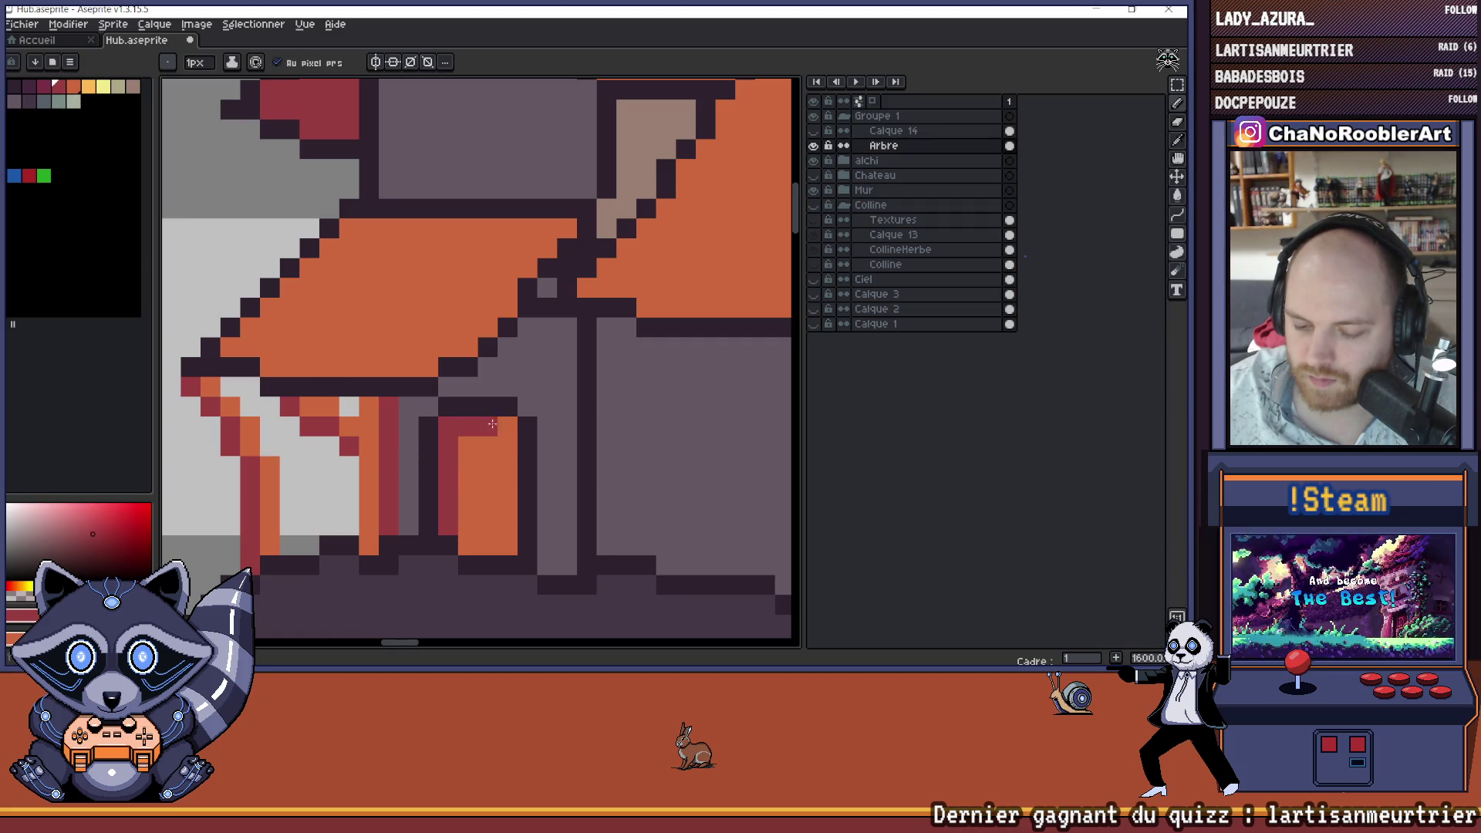
scroll(492, 423, down, 8)
scroll(441, 438, up, 5)
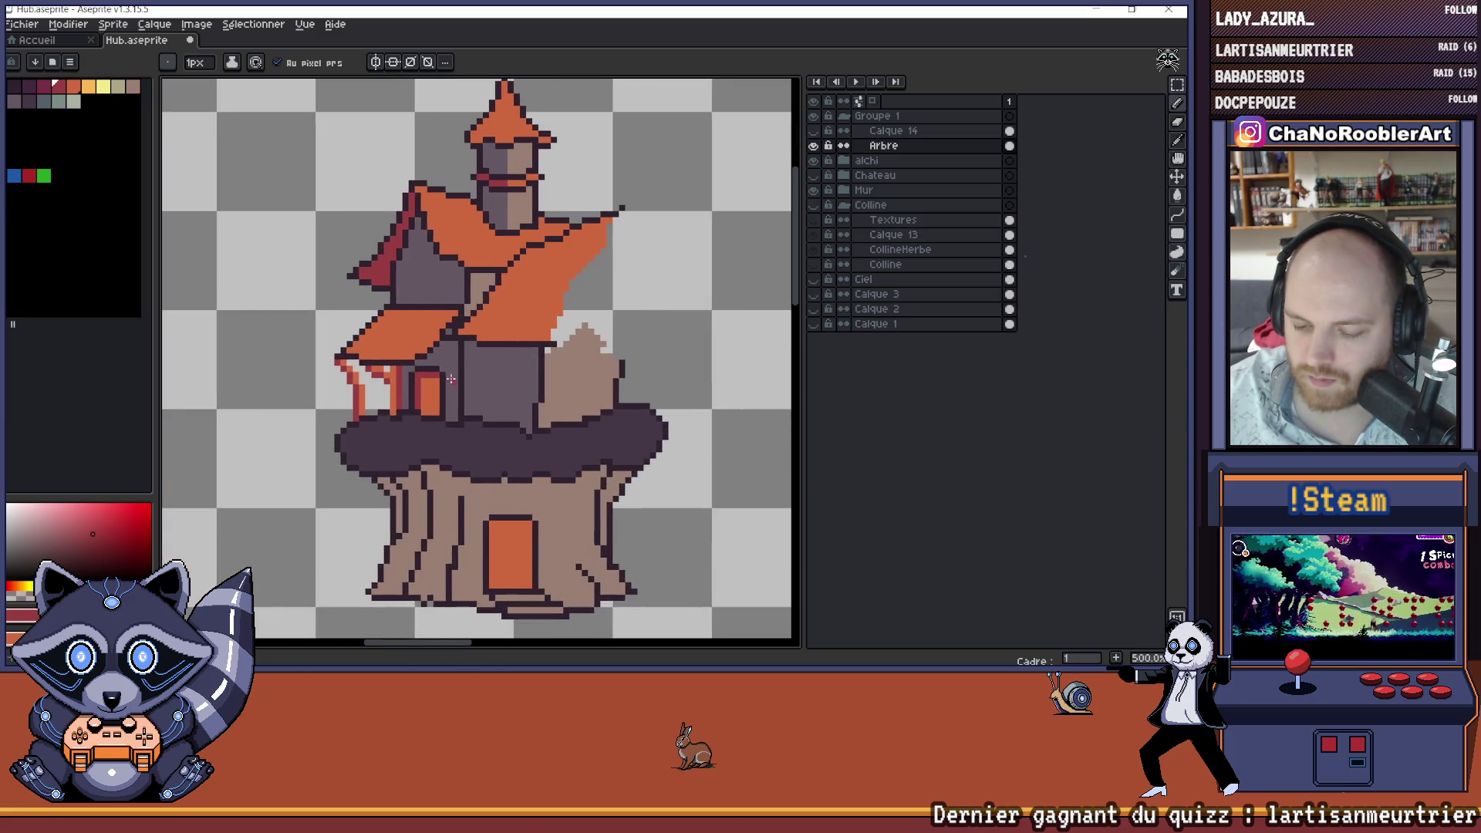
scroll(451, 379, down, 4)
drag(522, 390, 482, 397)
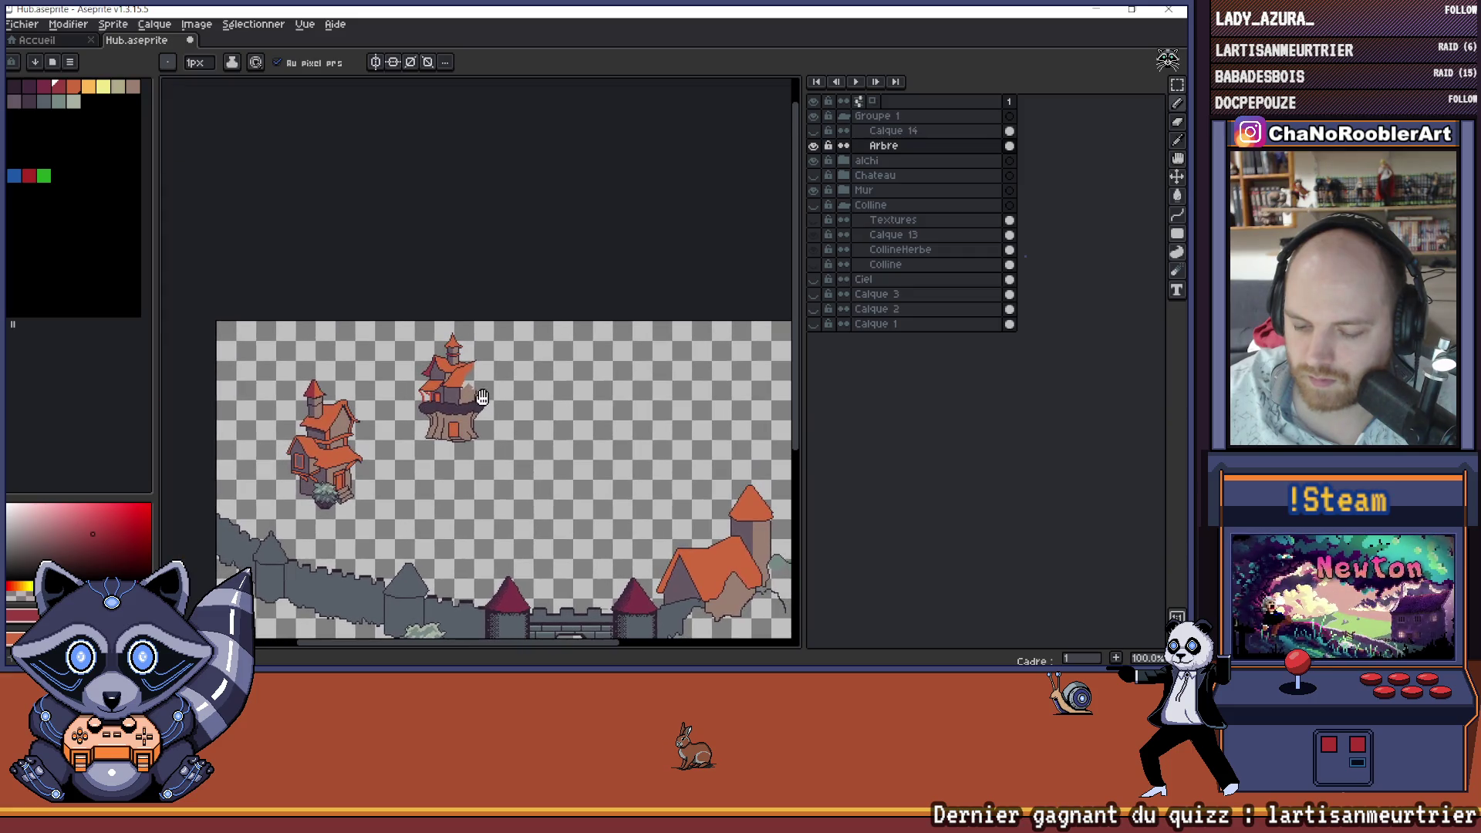
- Zoom in on the tree-house sprite and choose dark red as the foreground colour
scroll(452, 394, up, 8)
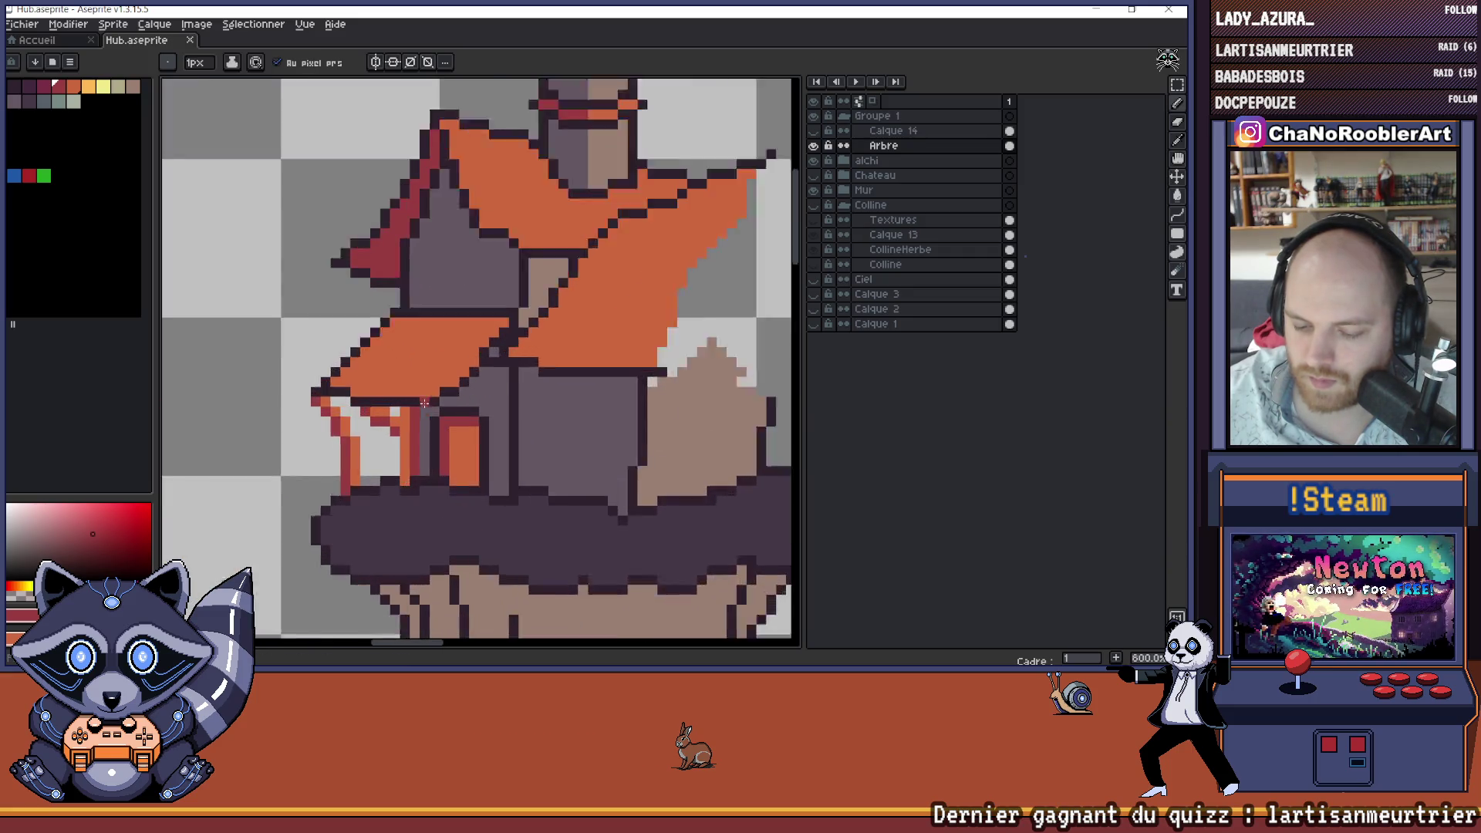
scroll(439, 402, up, 1)
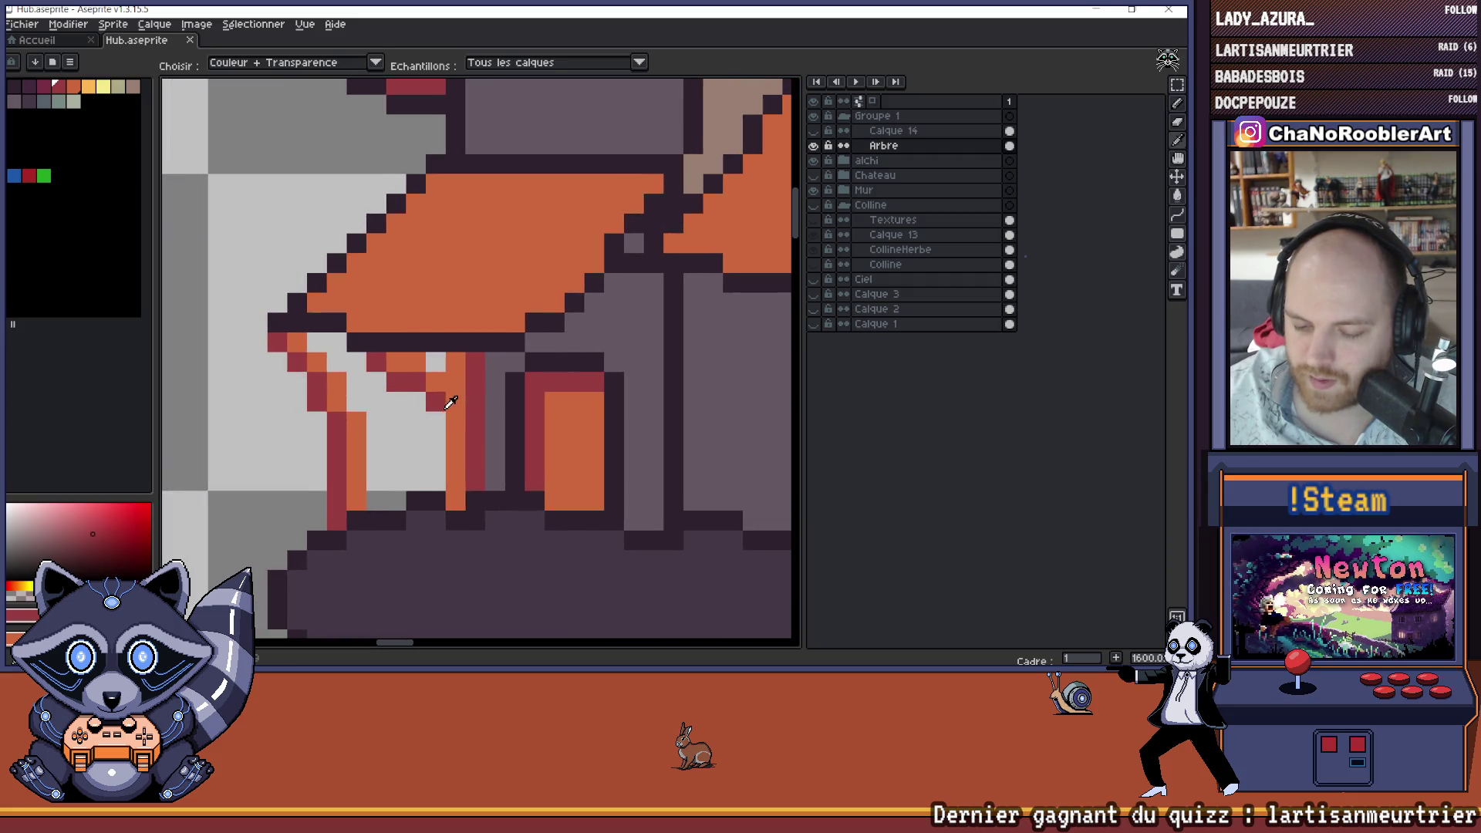
scroll(451, 409, down, 4)
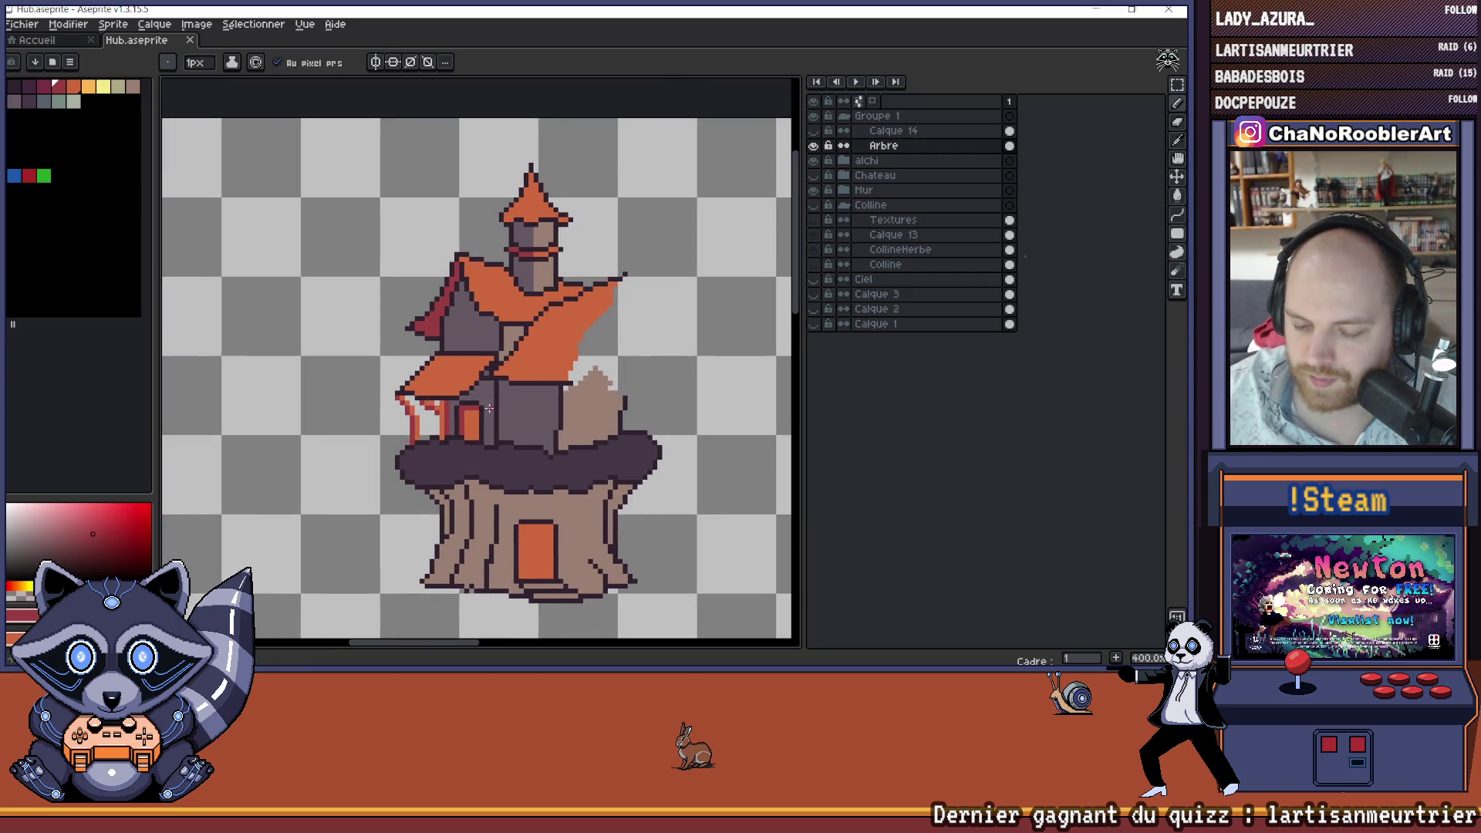
scroll(448, 404, down, 2)
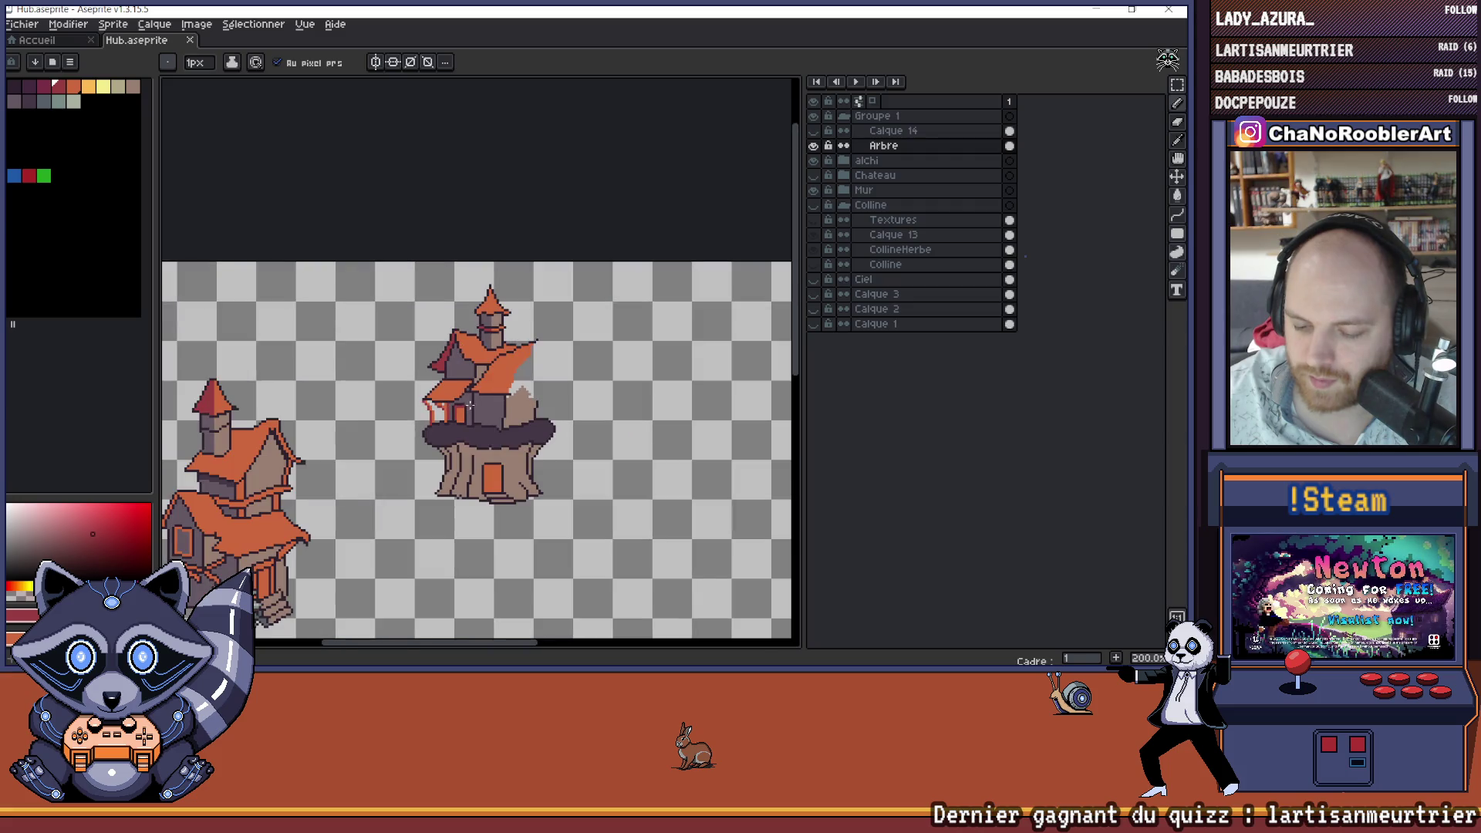
scroll(478, 395, right, 1)
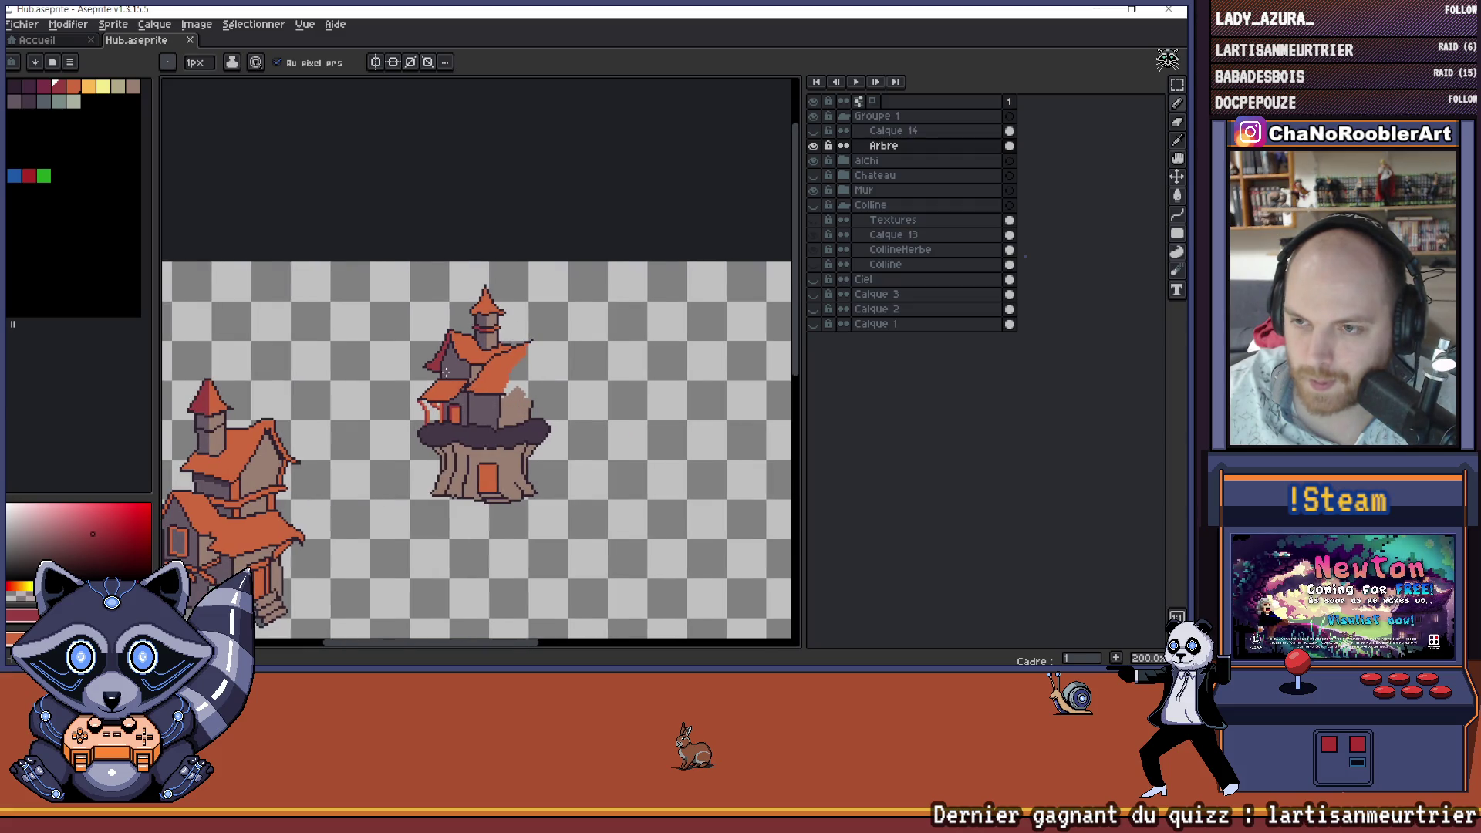
scroll(428, 379, up, 2)
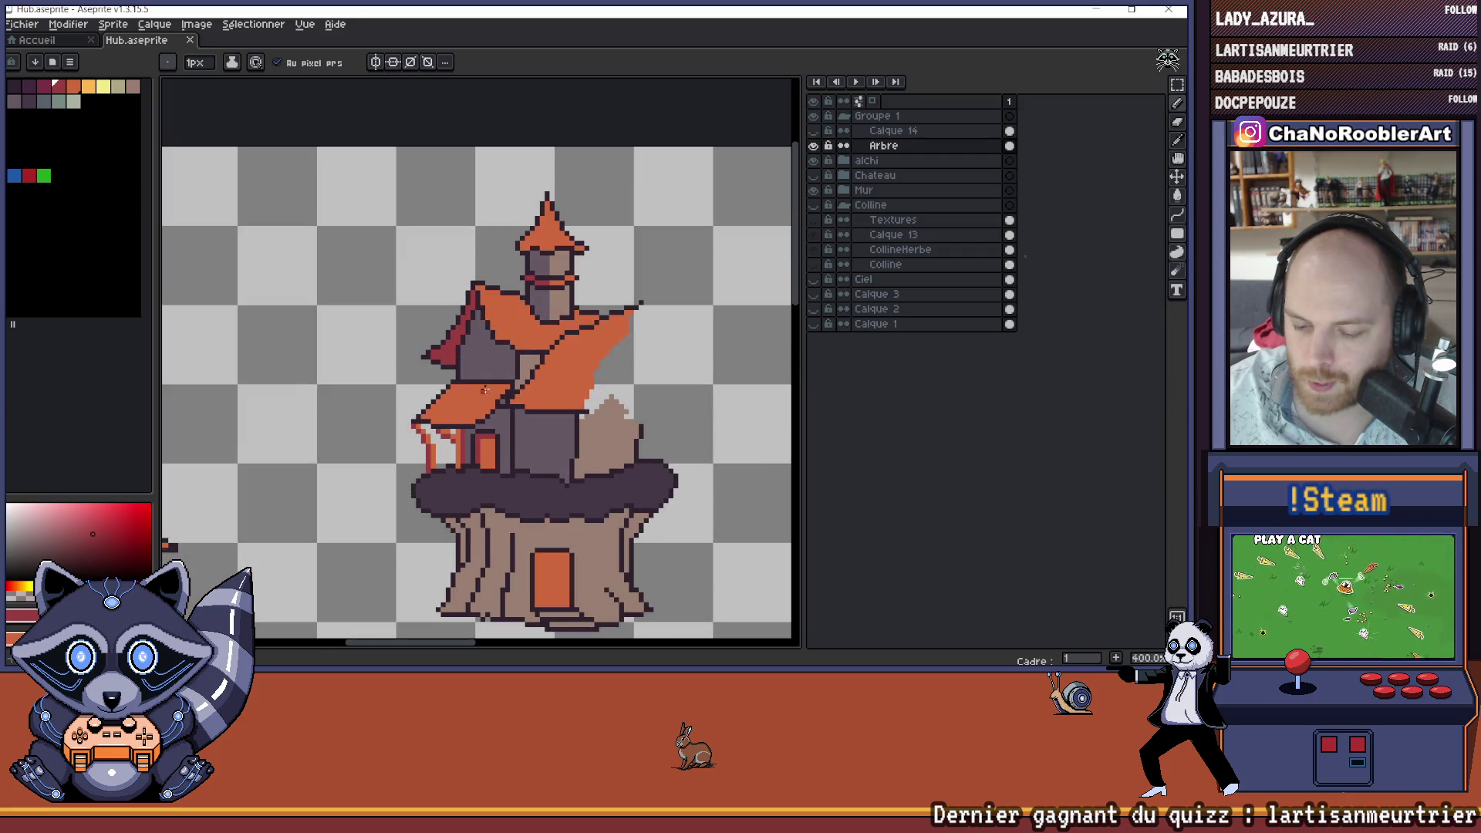
scroll(510, 395, up, 2)
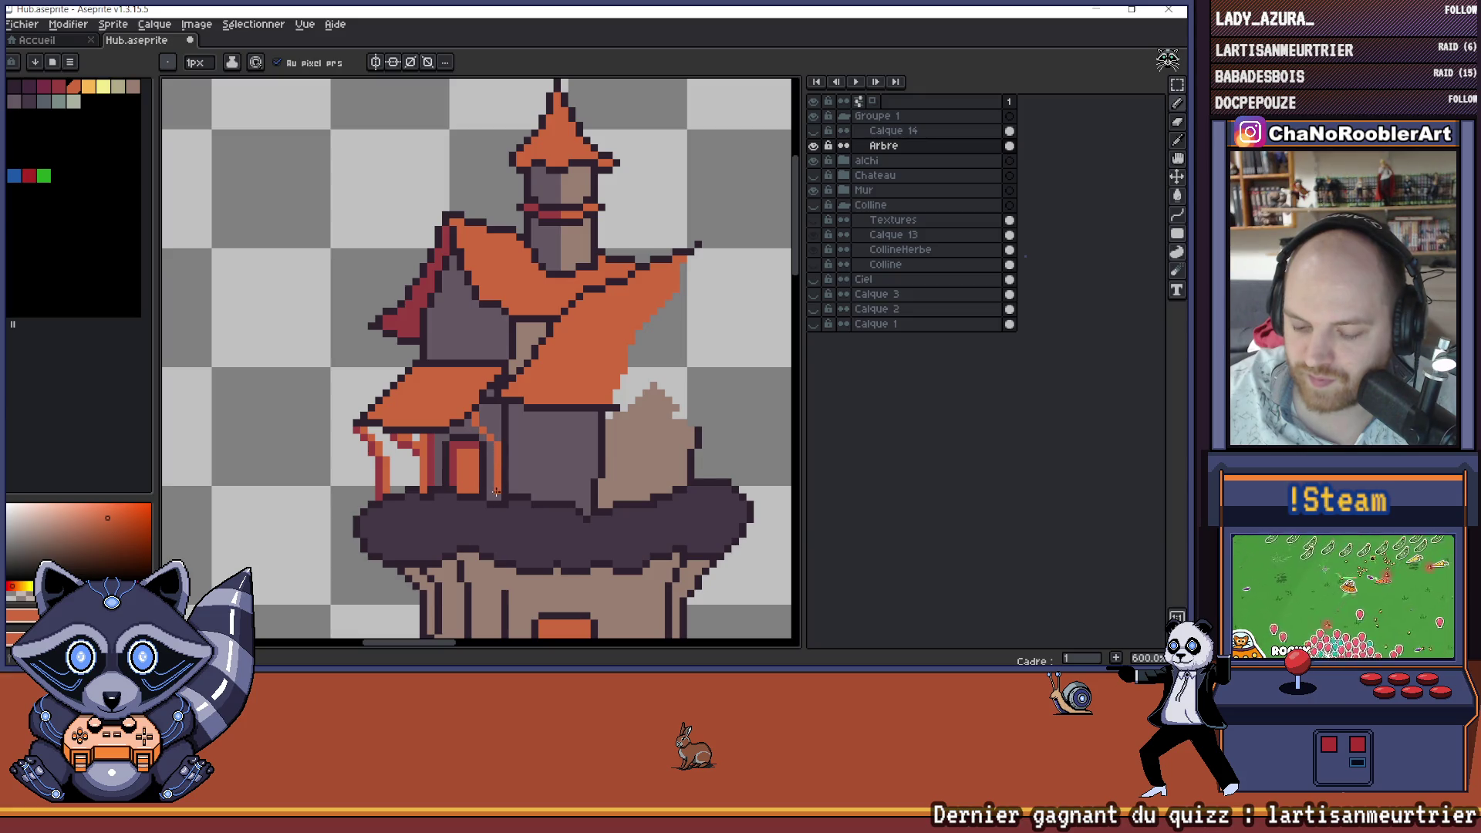
alt+click(499, 459)
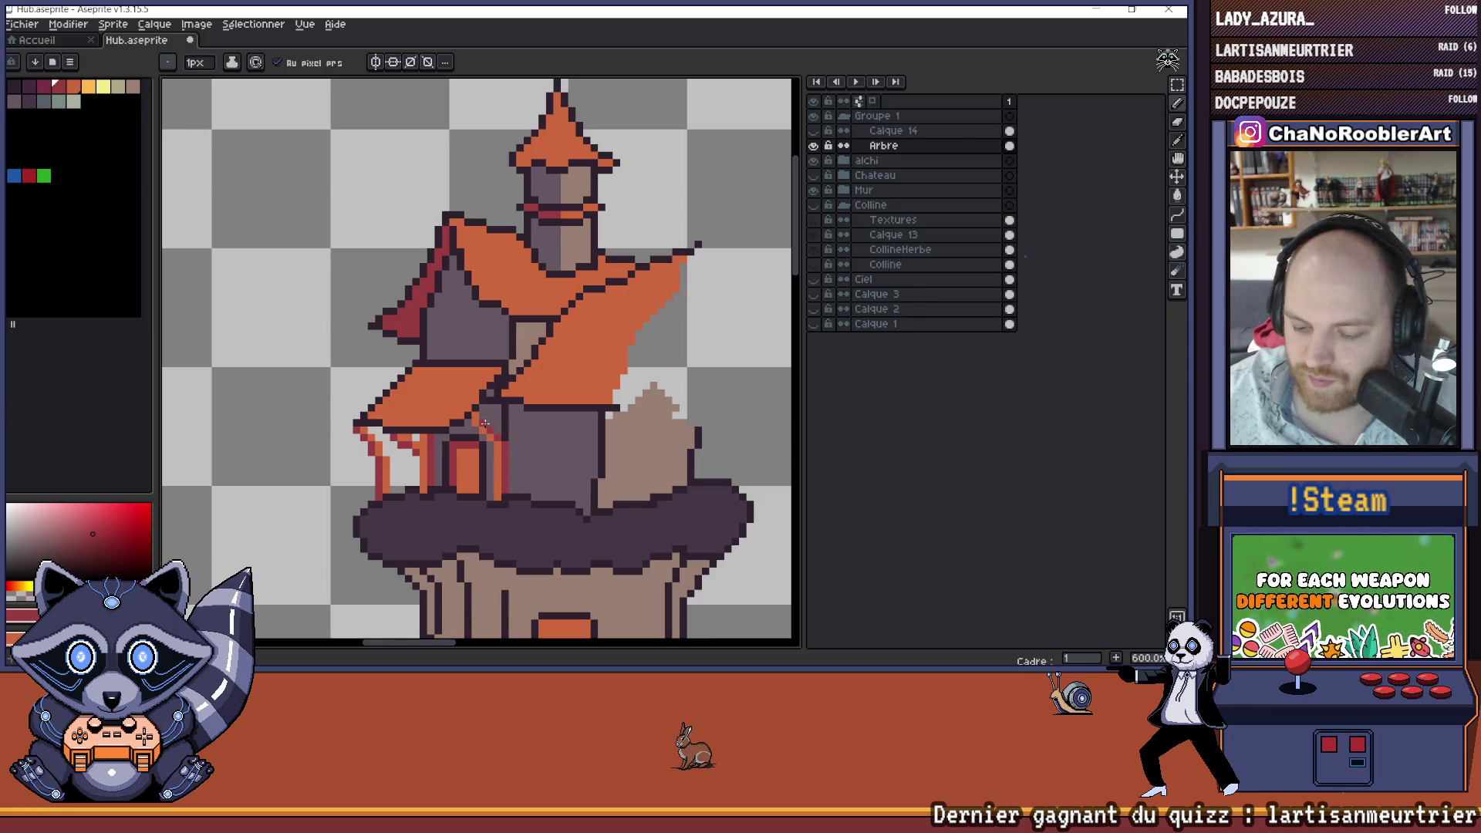
scroll(486, 415, down, 4)
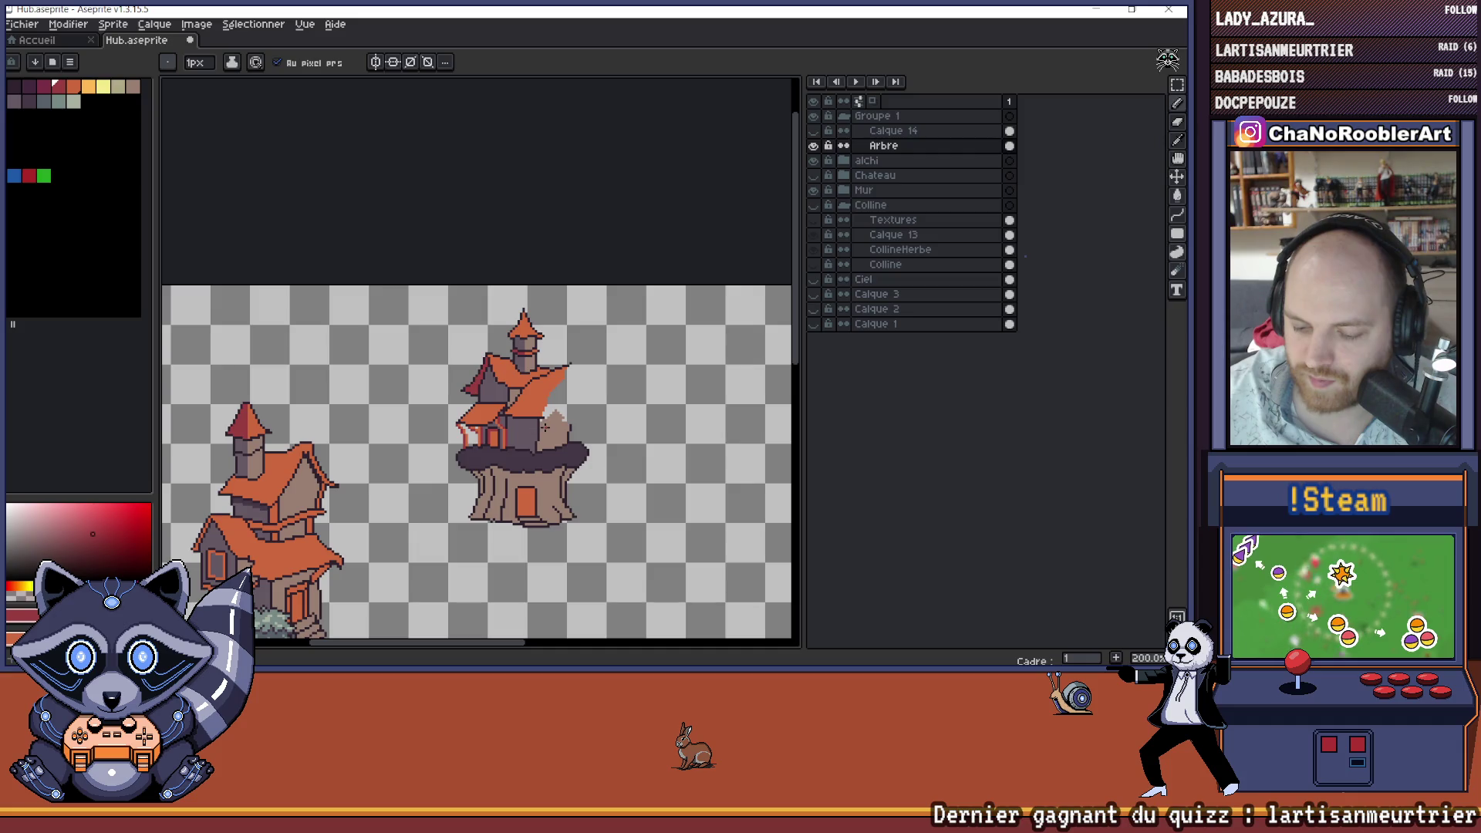
drag(545, 426, 518, 421)
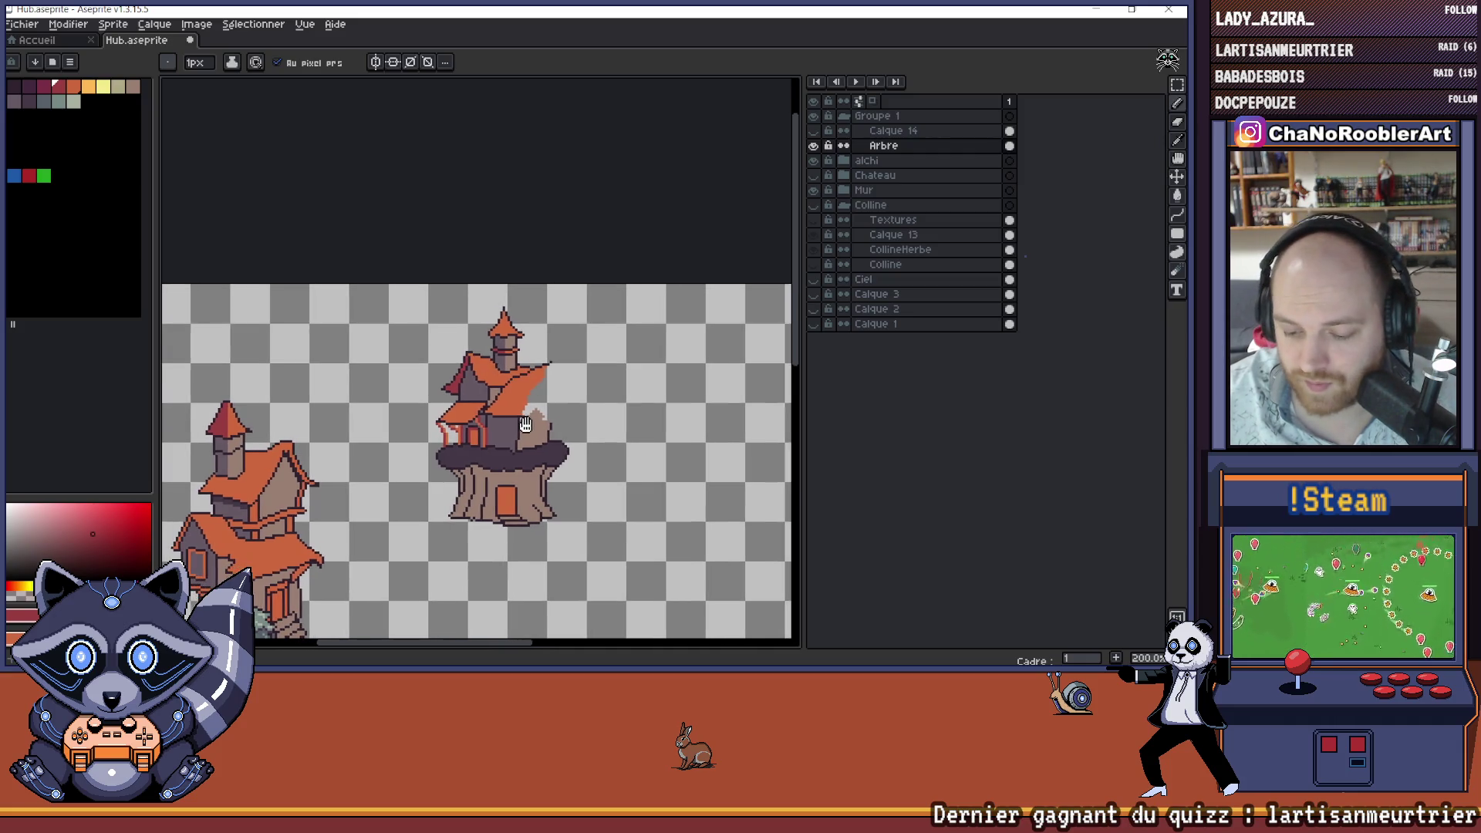
scroll(486, 409, up, 7)
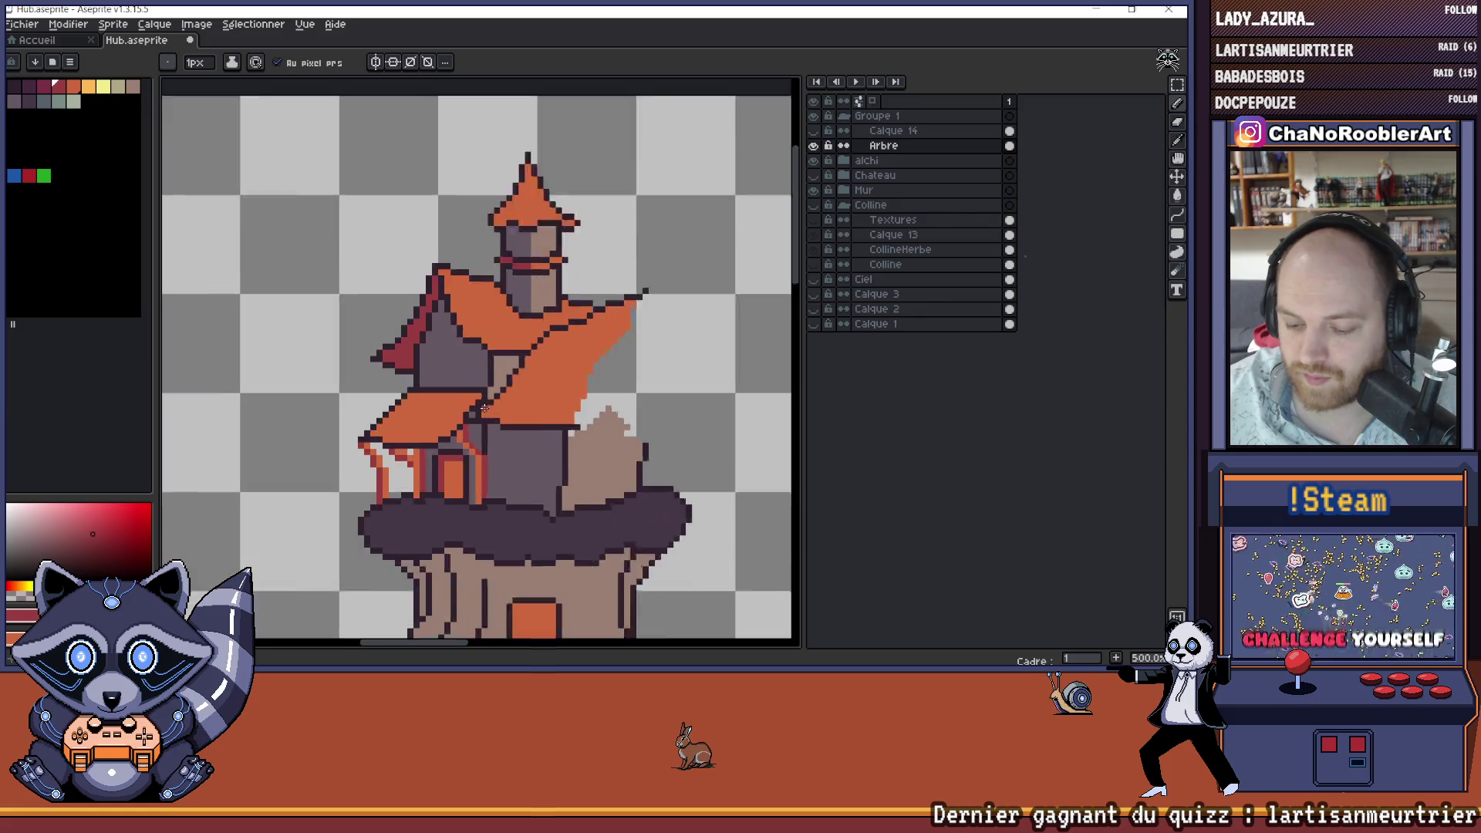
- Sample the roof orange, then try a muted magenta and another palette colour
alt+click(466, 422)
scroll(467, 432, down, 2)
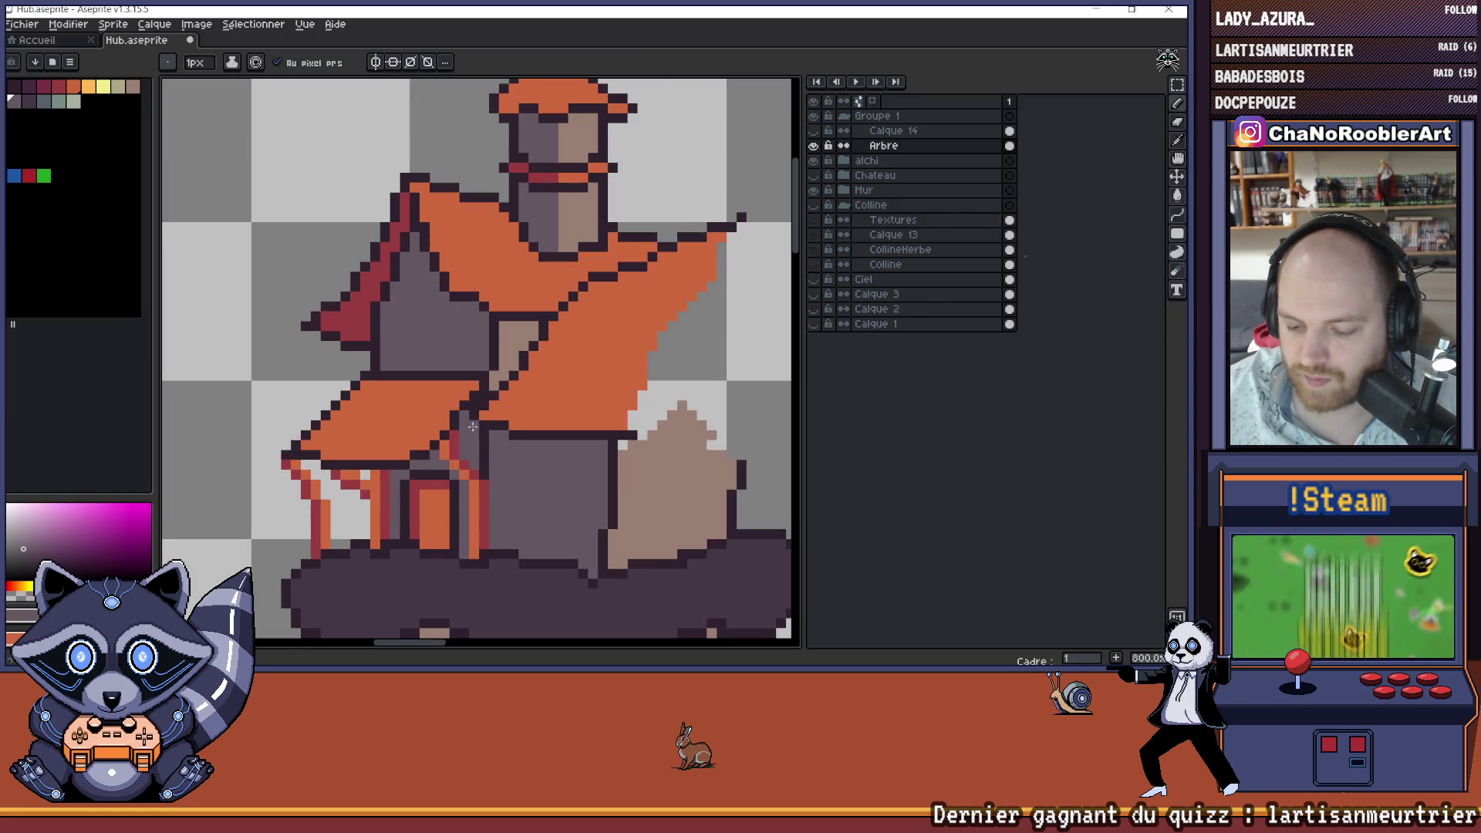
scroll(463, 432, down, 5)
scroll(478, 416, up, 4)
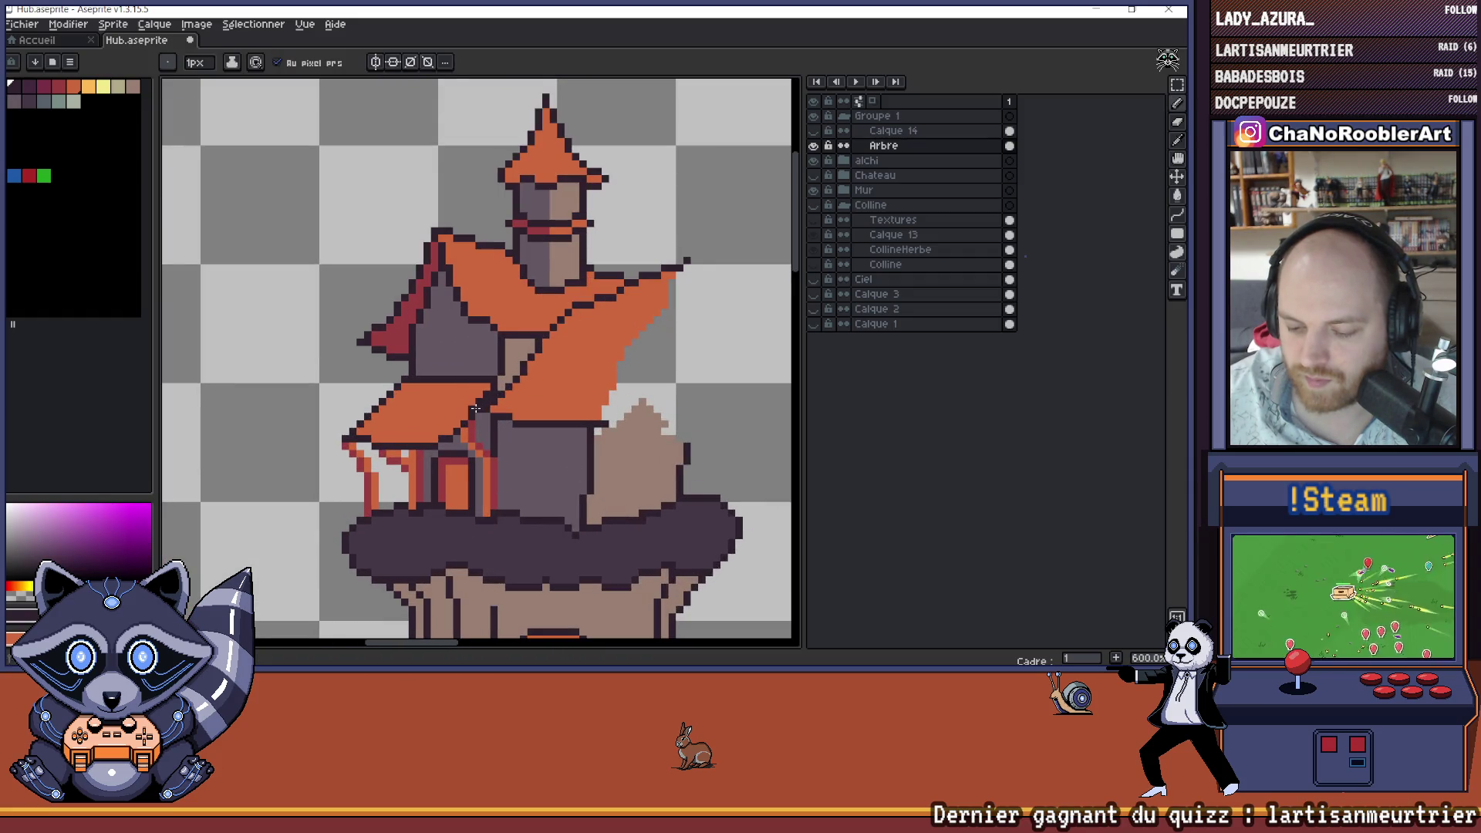
alt+click(468, 404)
scroll(468, 404, down, 4)
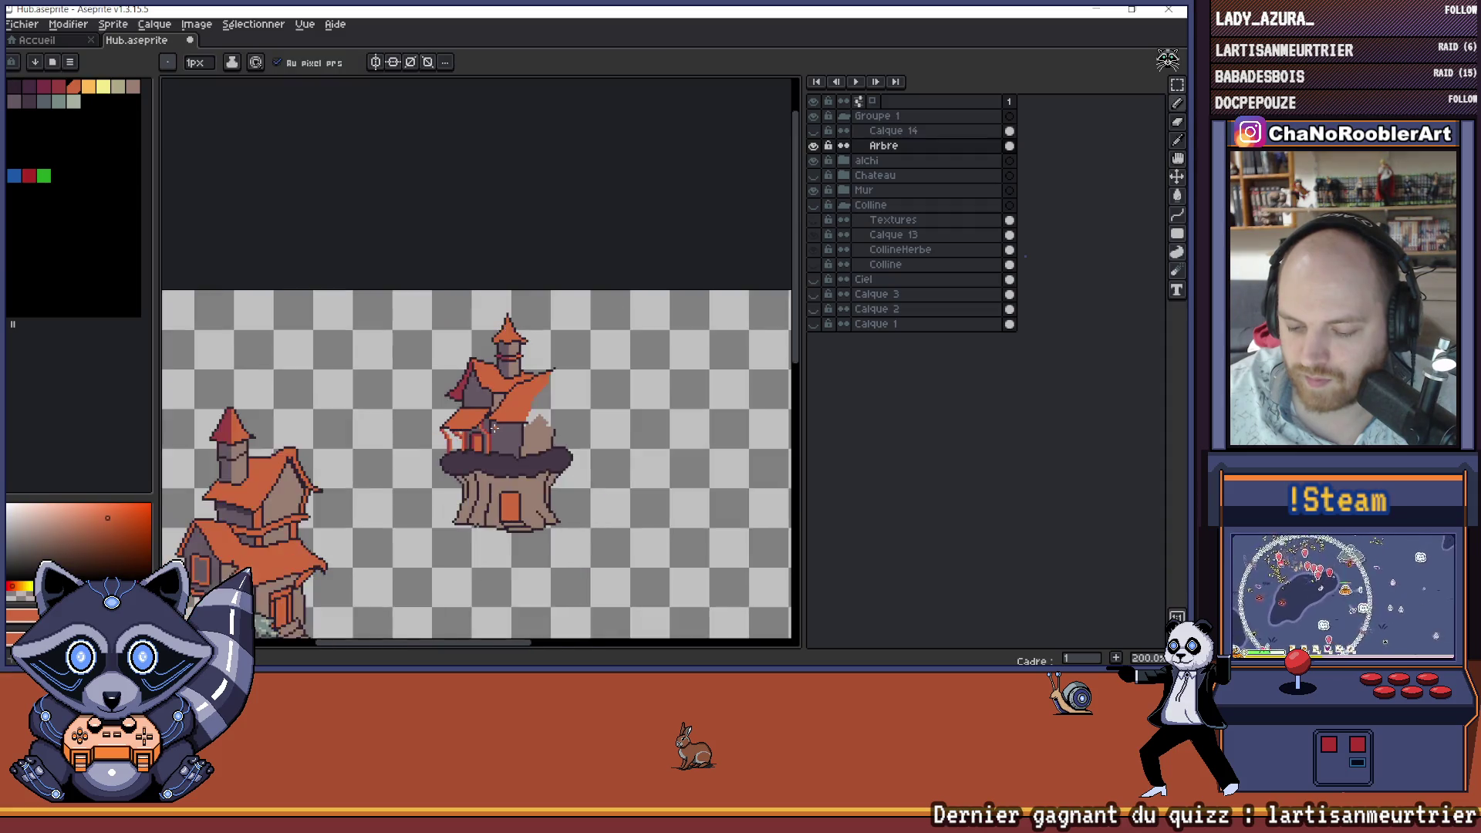
scroll(483, 422, up, 3)
scroll(483, 422, up, 2)
click(29, 100)
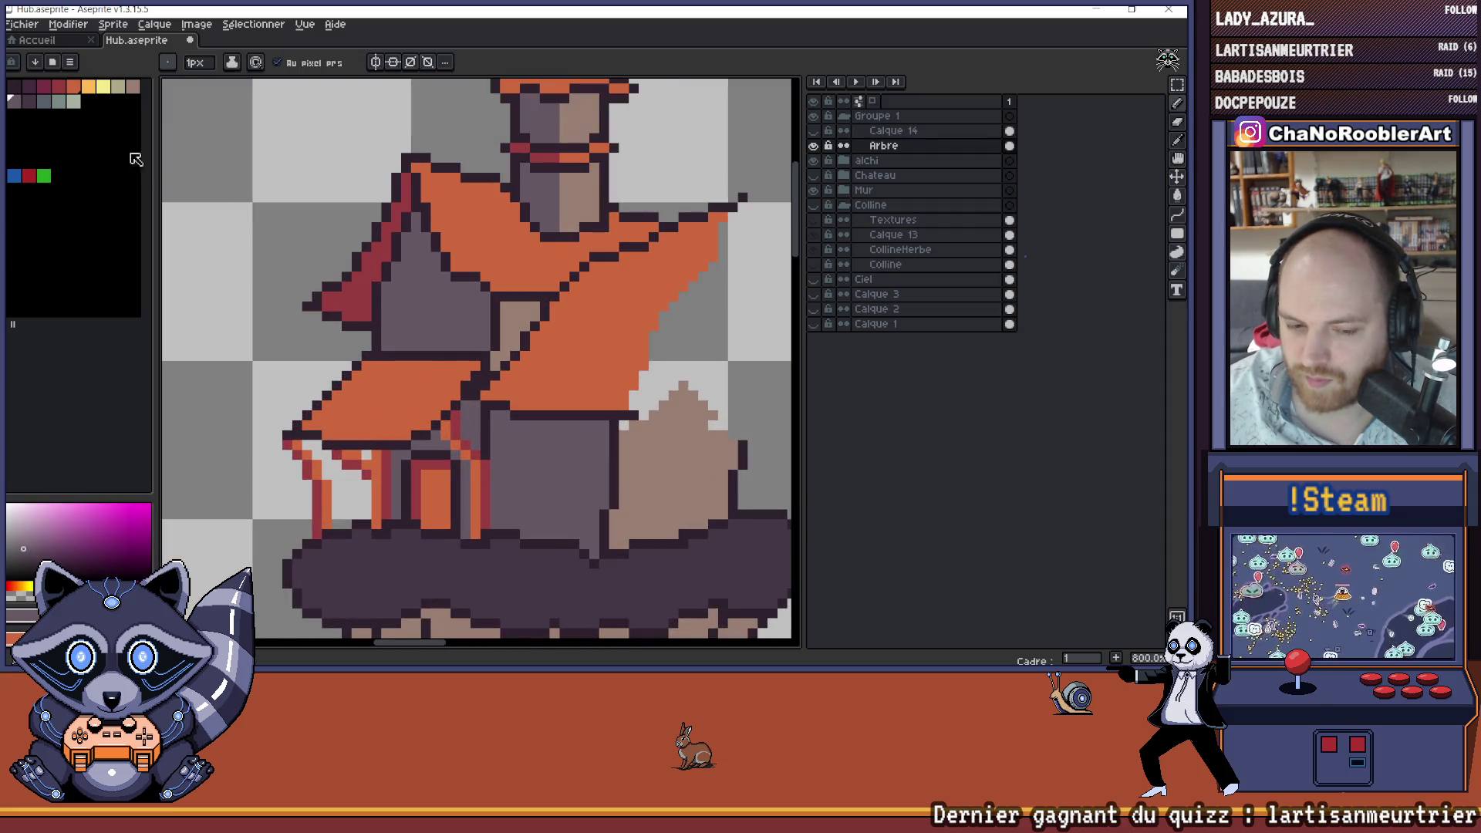
click(33, 104)
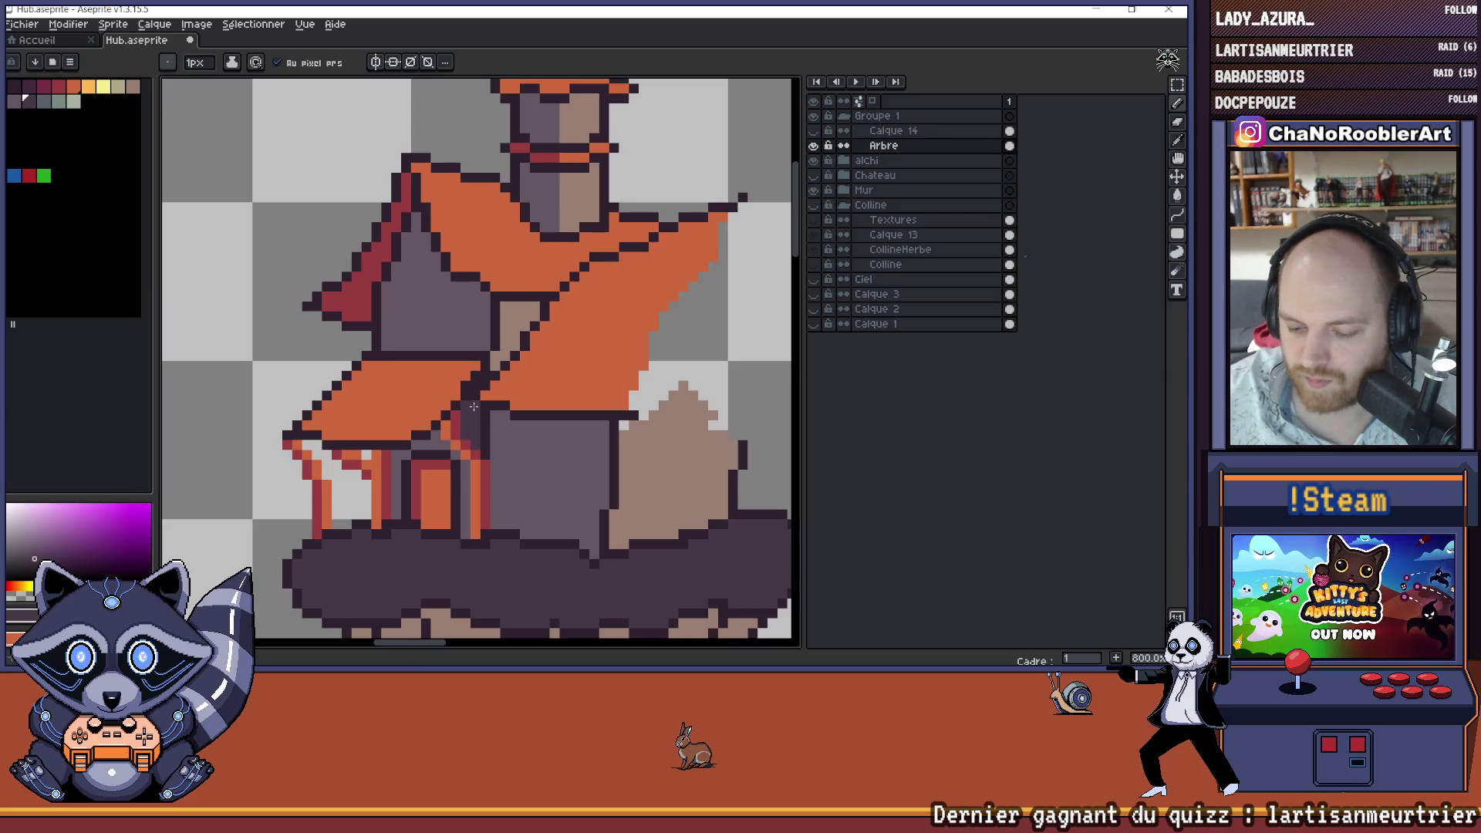
scroll(453, 436, down, 5)
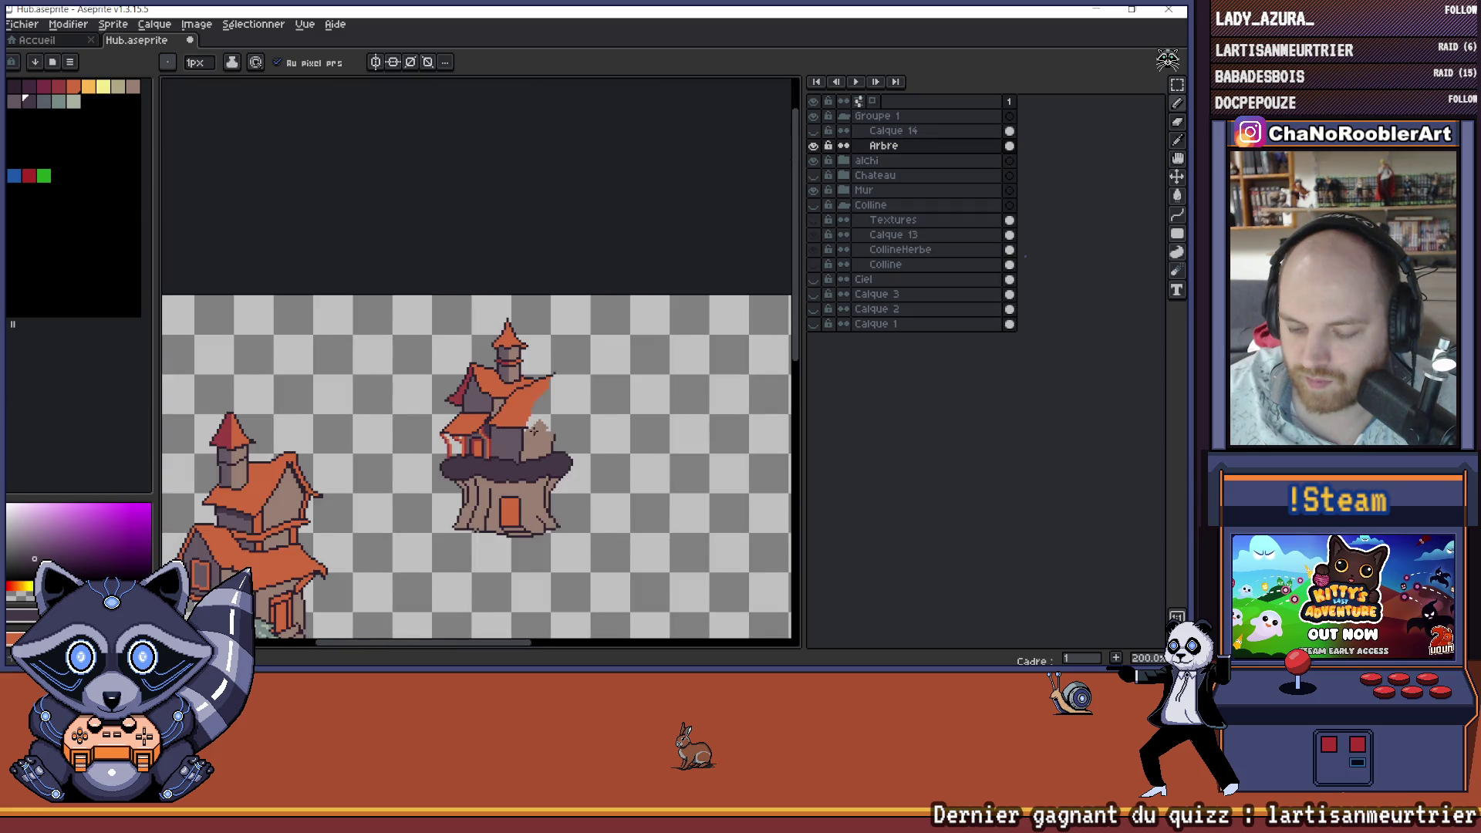
scroll(459, 430, down, 1)
scroll(459, 430, up, 2)
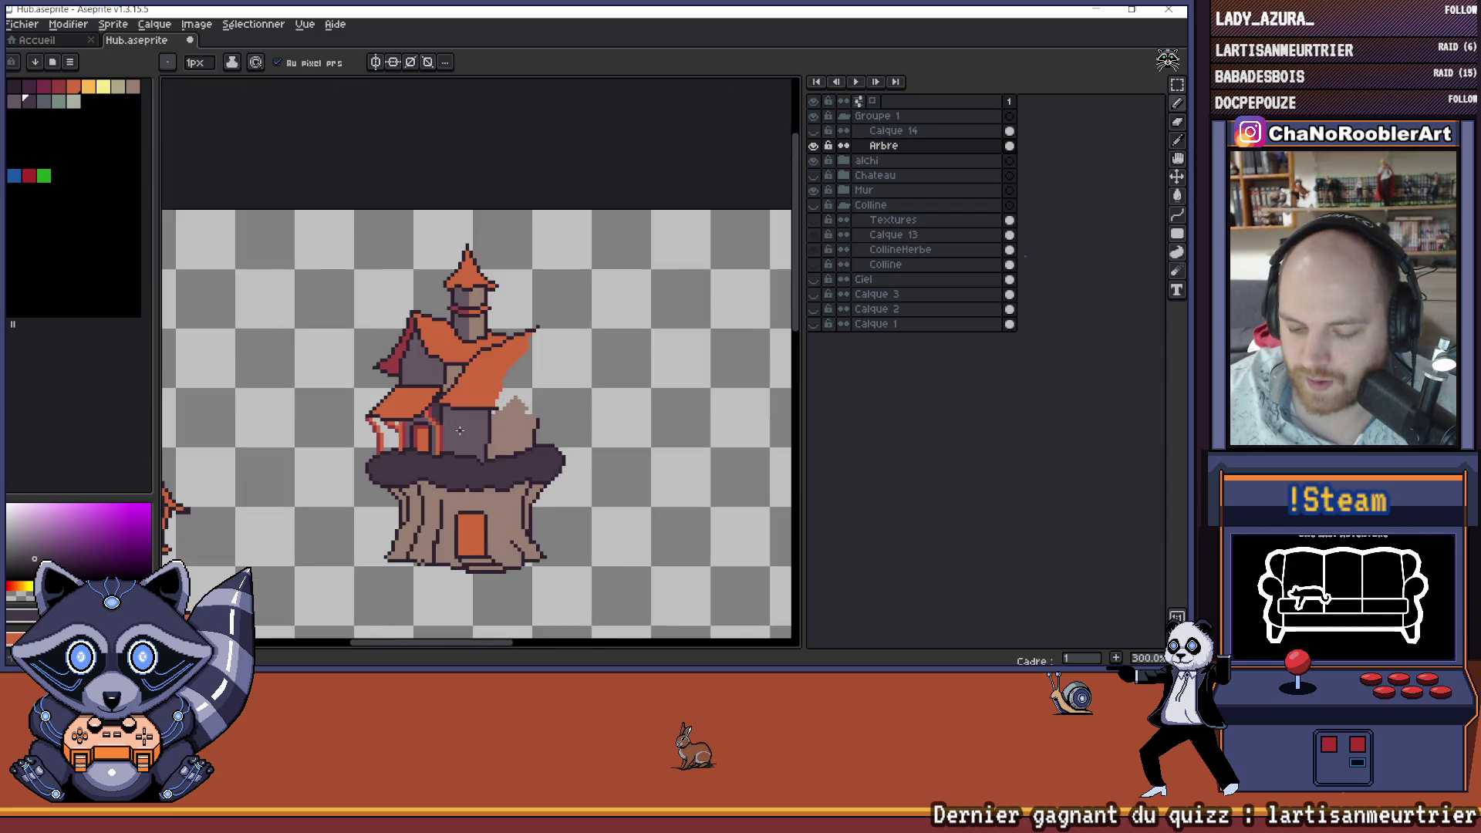
scroll(459, 430, up, 1)
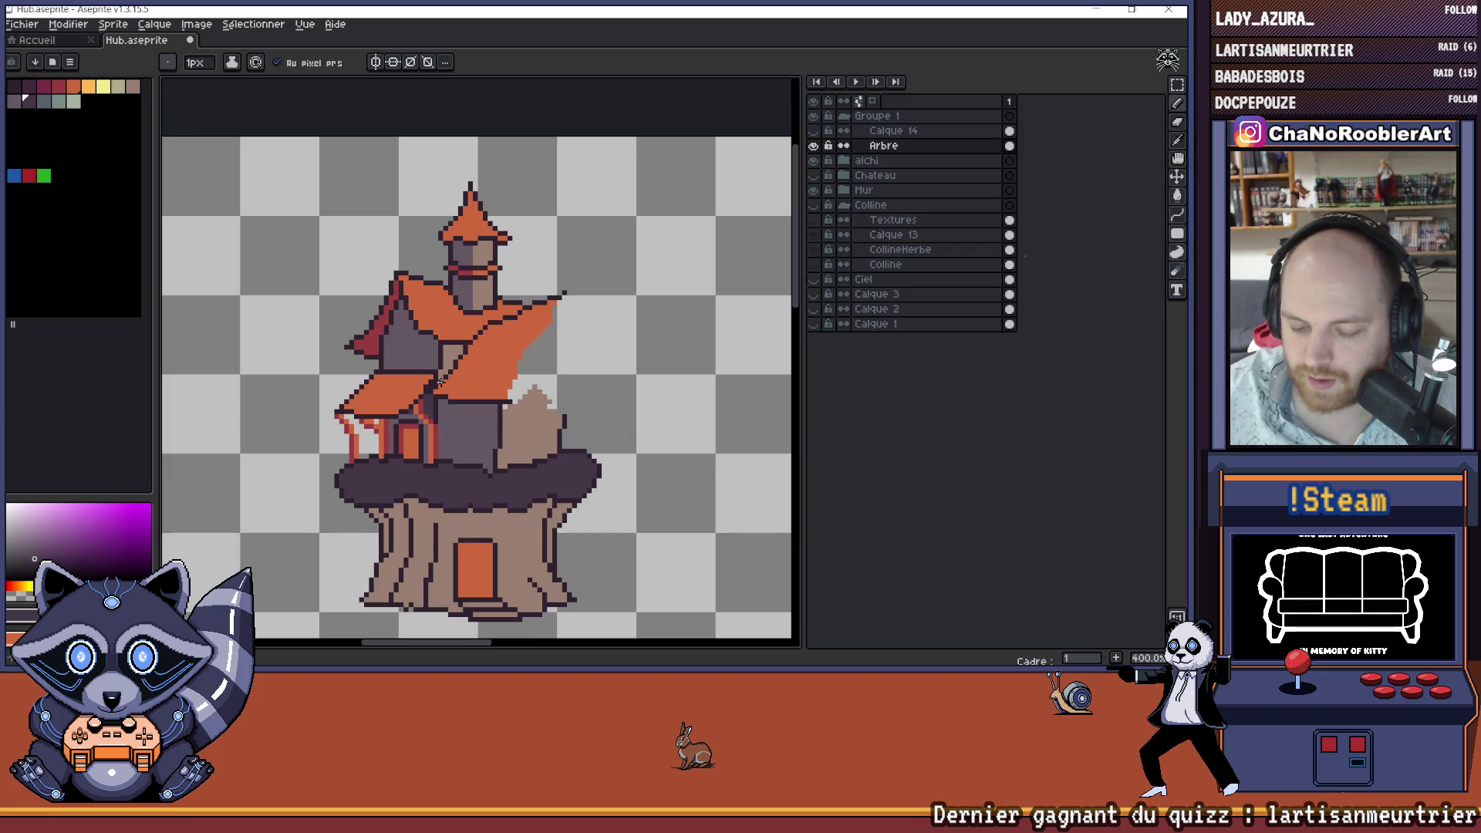
scroll(440, 381, up, 2)
- Eyedrop the darkest outline colour, draw a dark line beside the porch pillar, then sample red
key(alt)
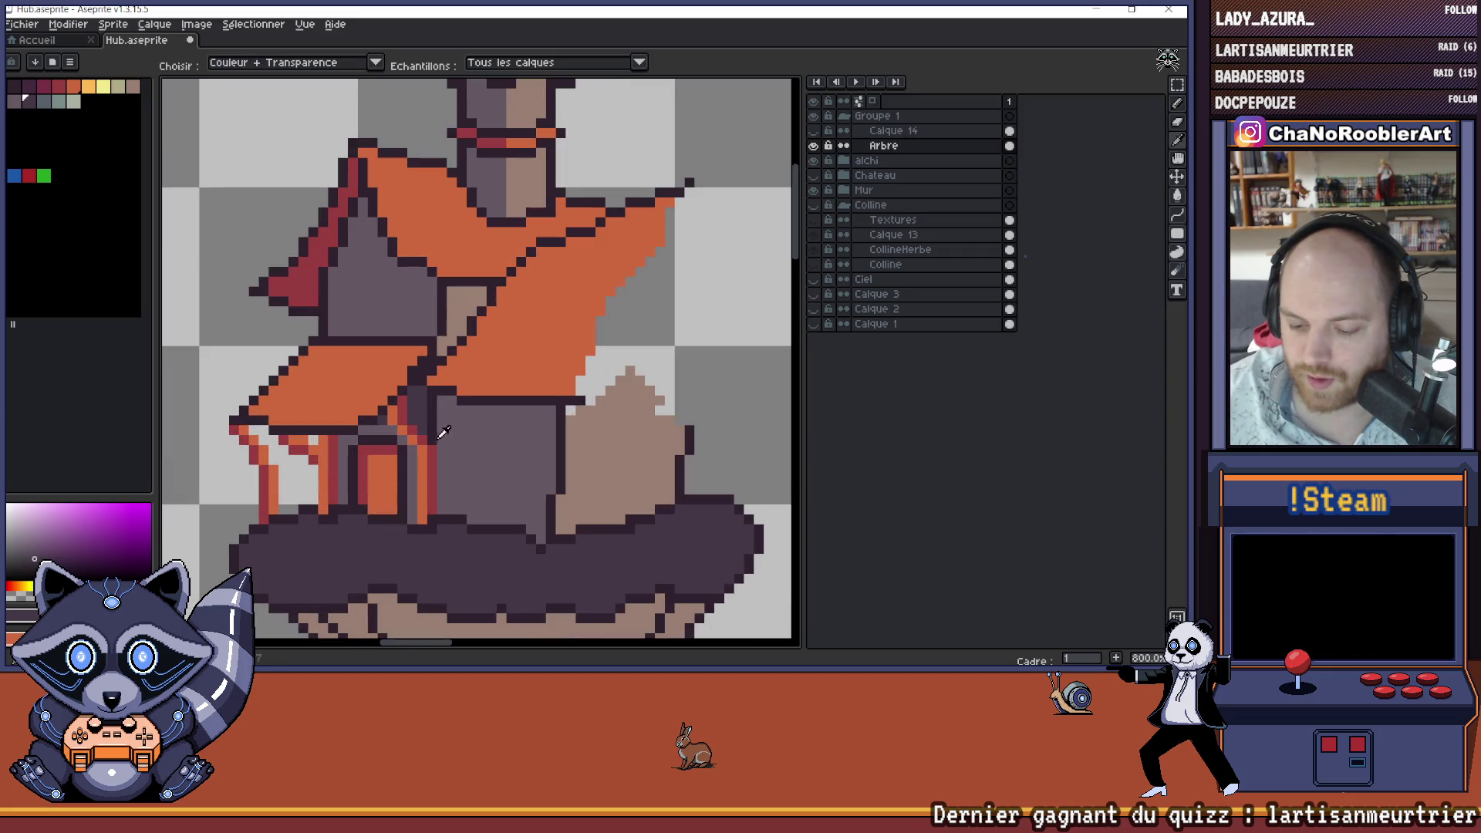
alt+click(439, 429)
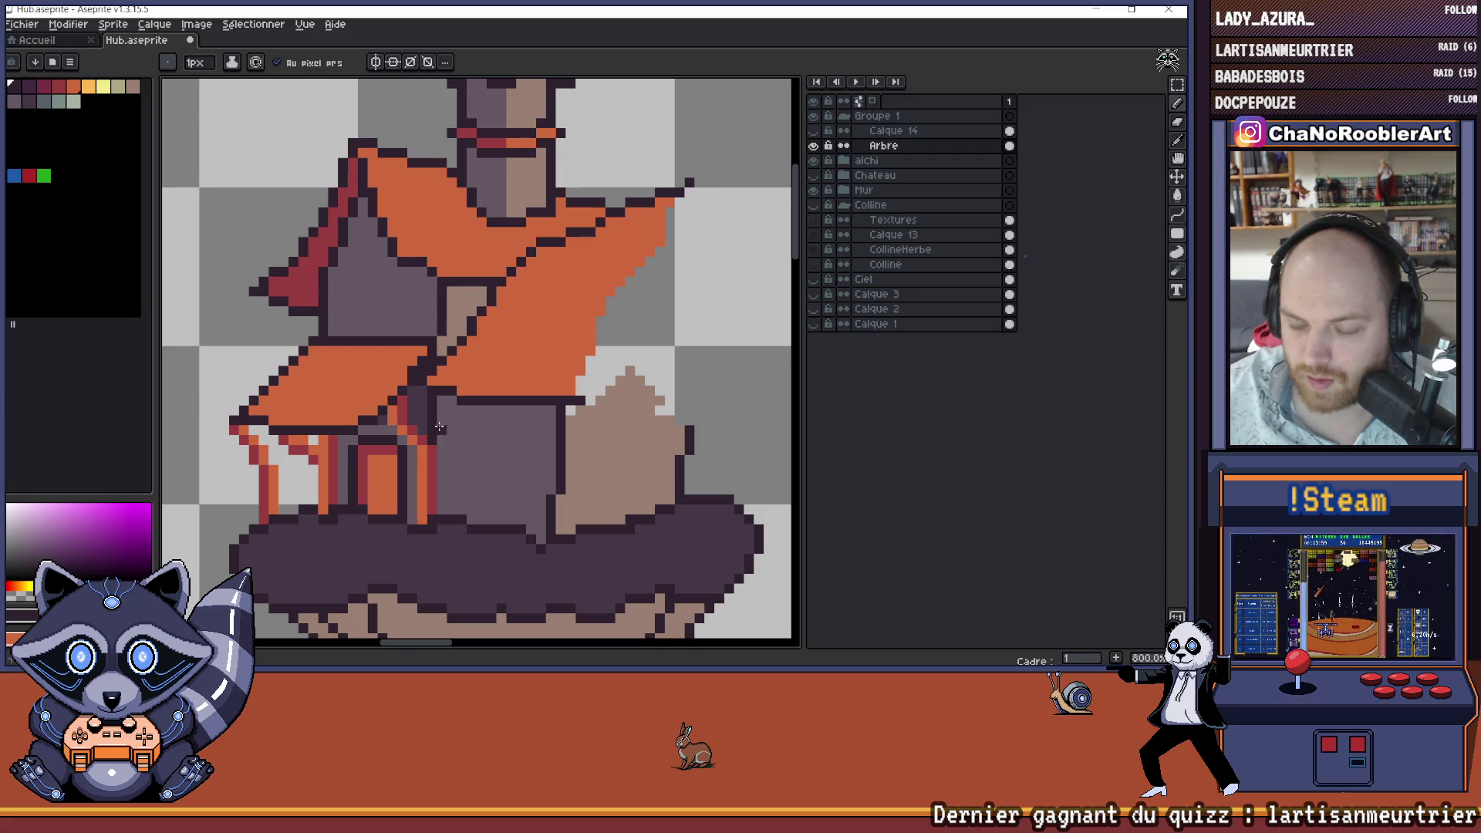
shift+click(442, 507)
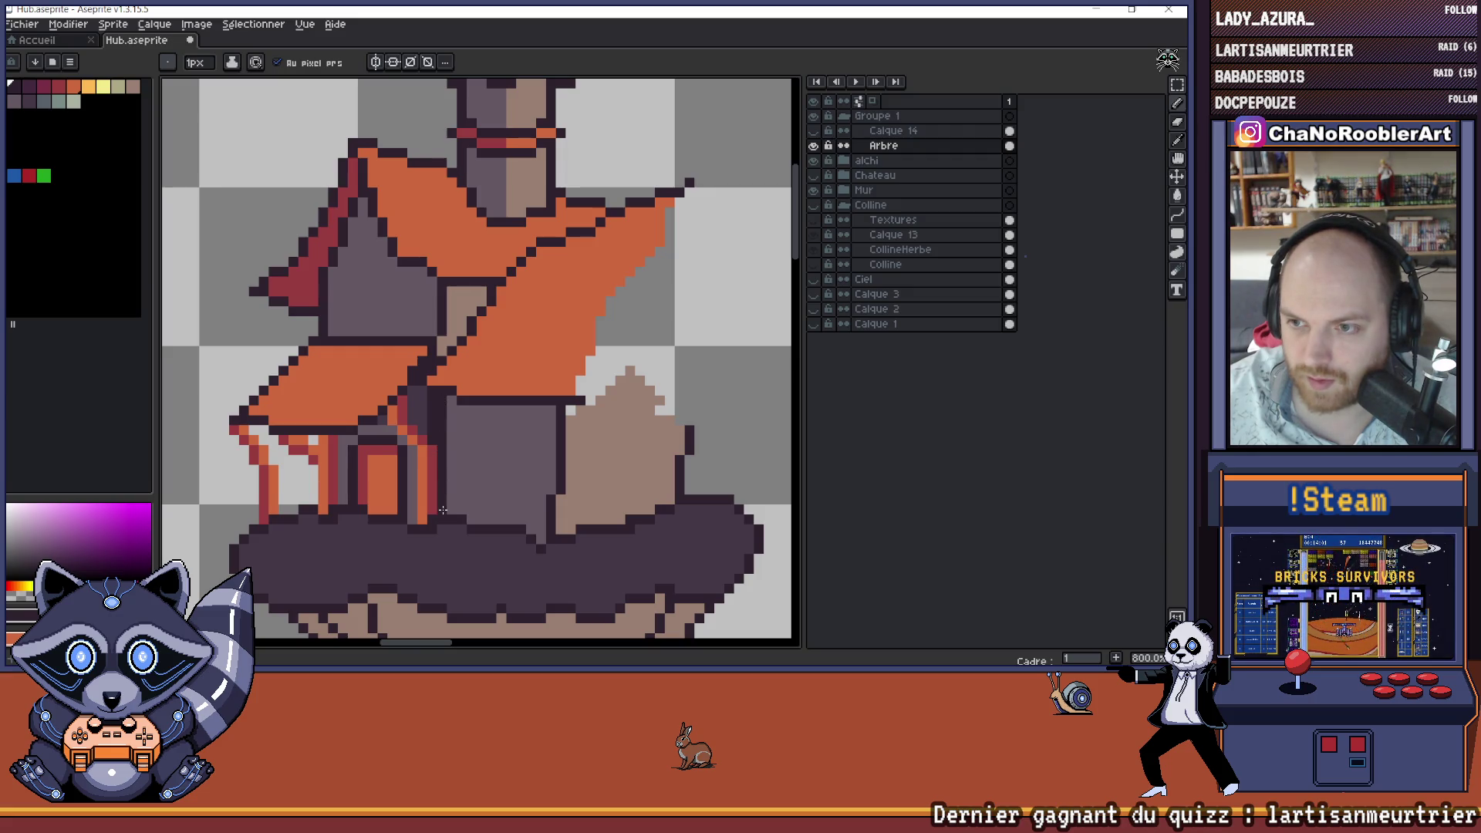
alt+click(426, 463)
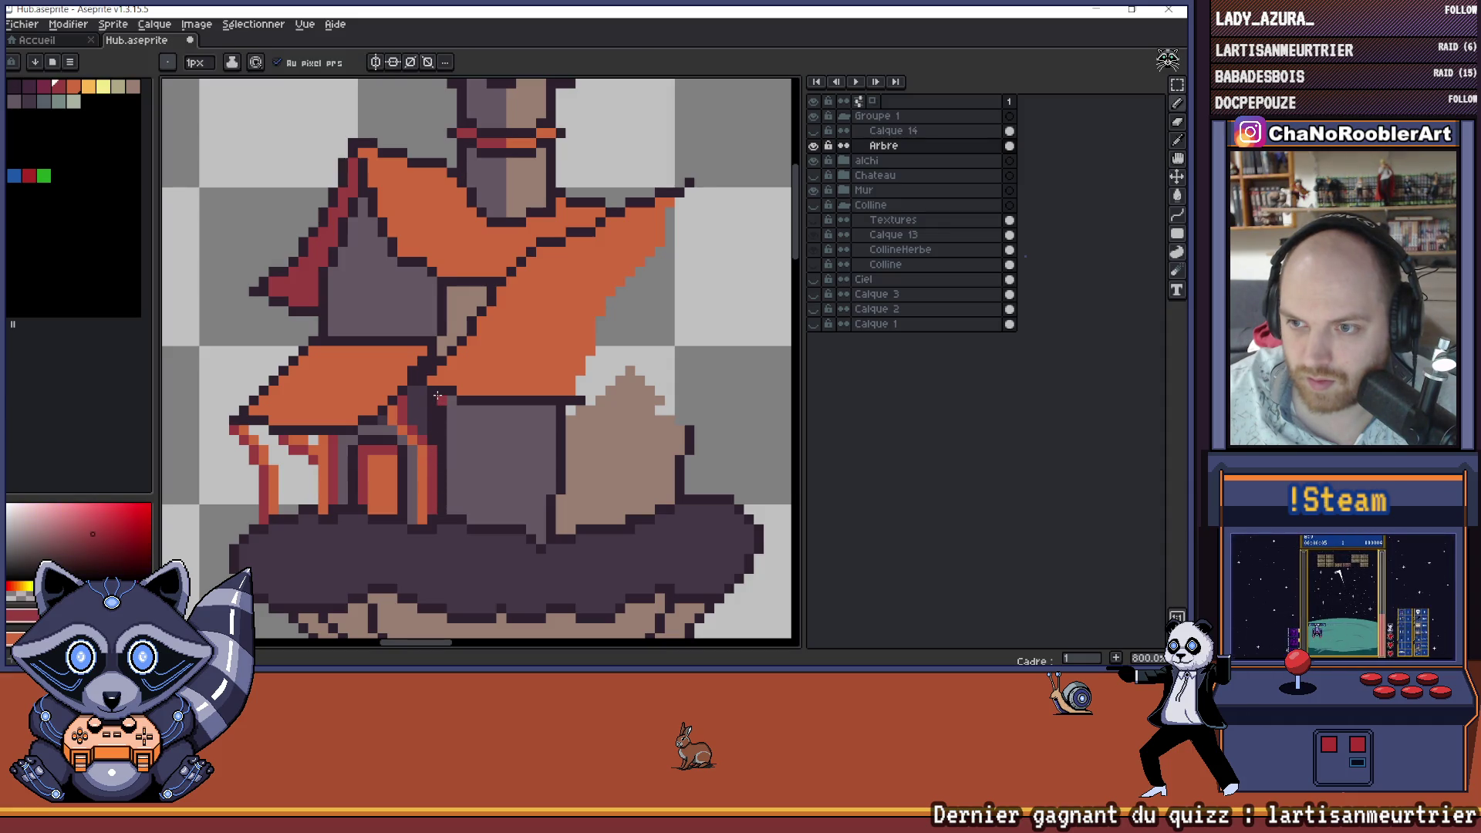
scroll(430, 412, down, 6)
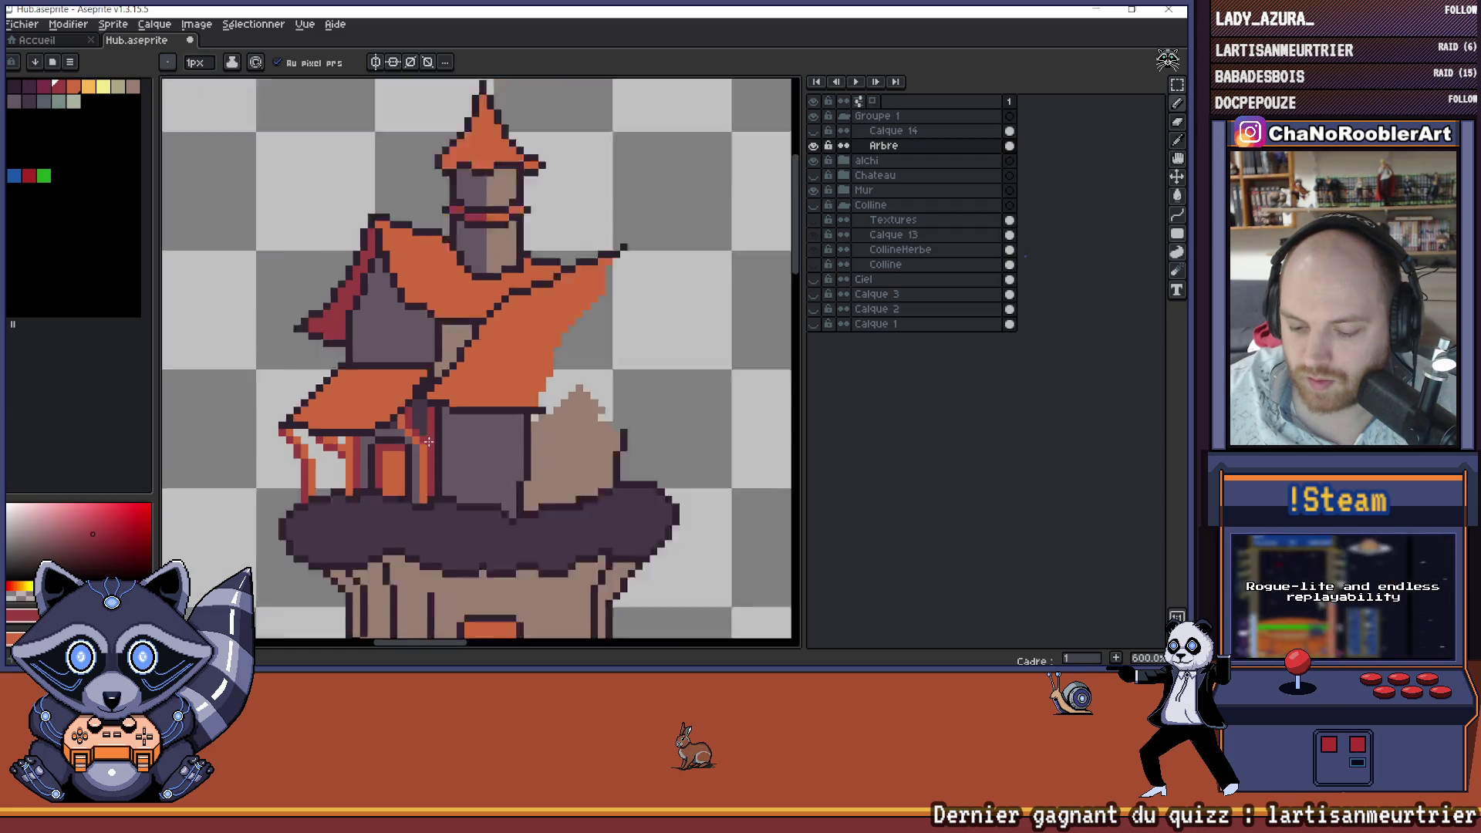
- Zoom and pan around the tree house, then eyedrop the dark purple outline colour
scroll(445, 438, up, 2)
scroll(445, 438, up, 1)
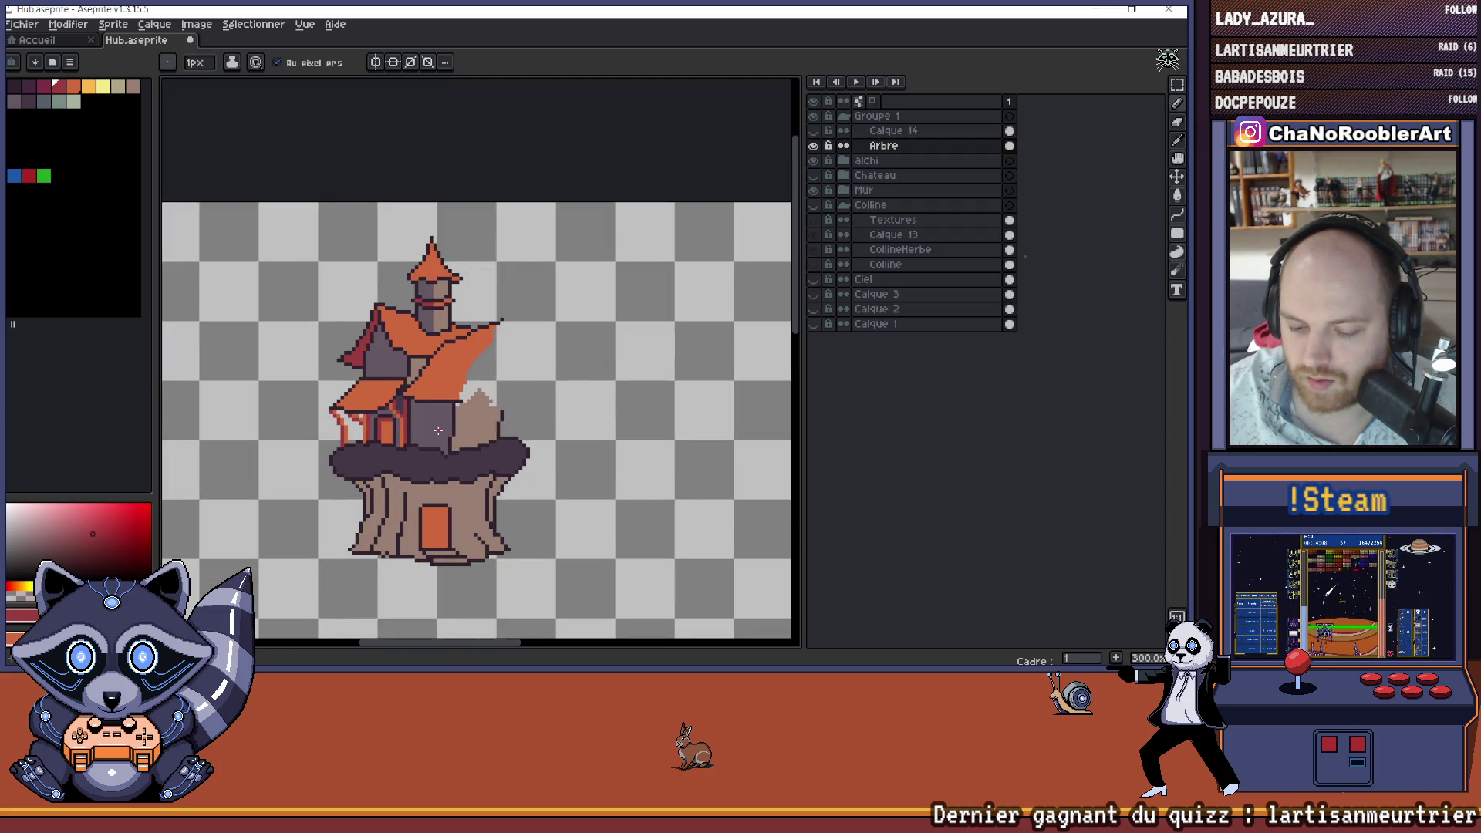
drag(438, 431, 427, 442)
scroll(424, 443, down, 1)
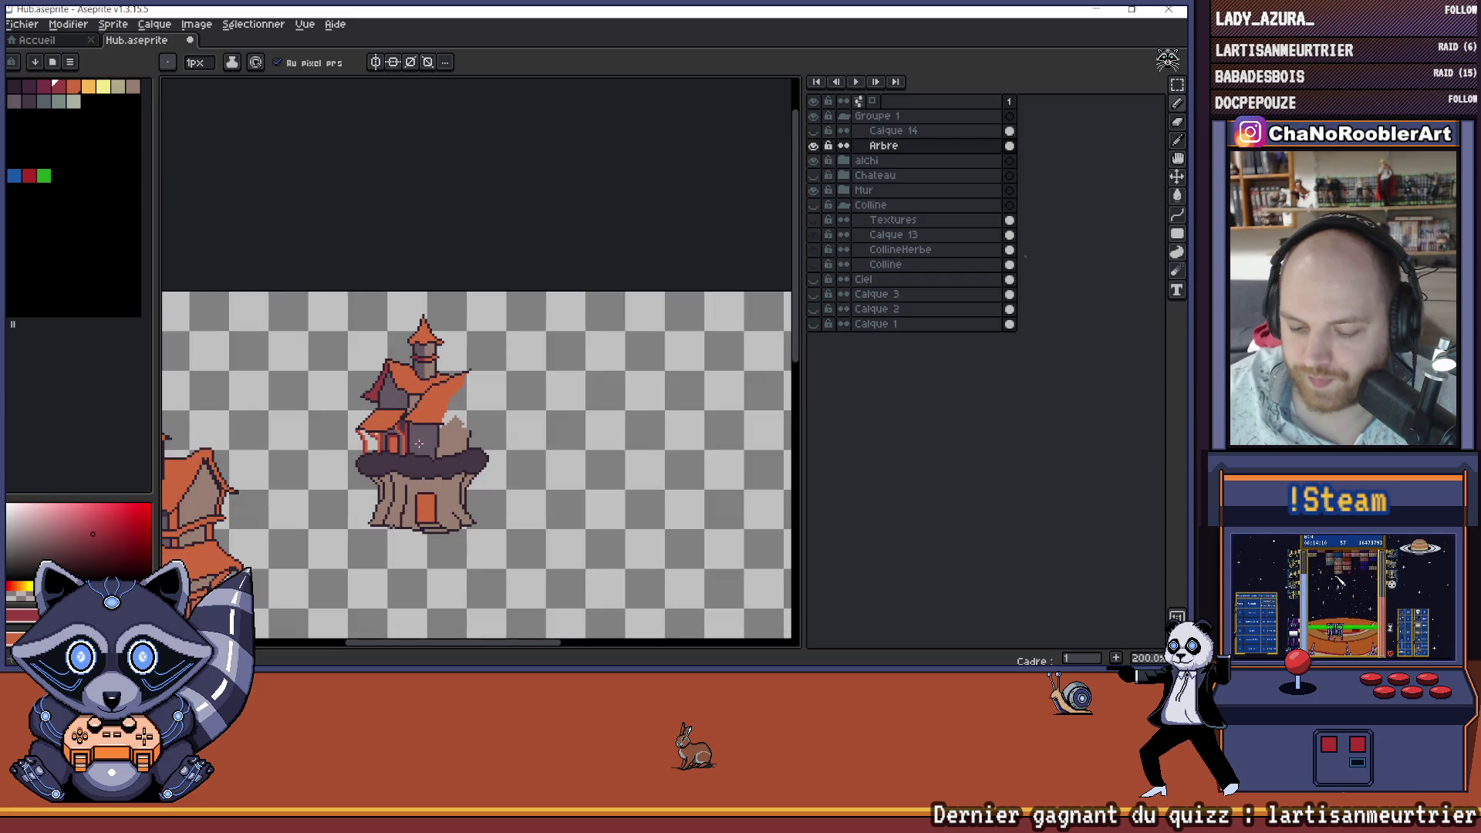
scroll(421, 446, up, 4)
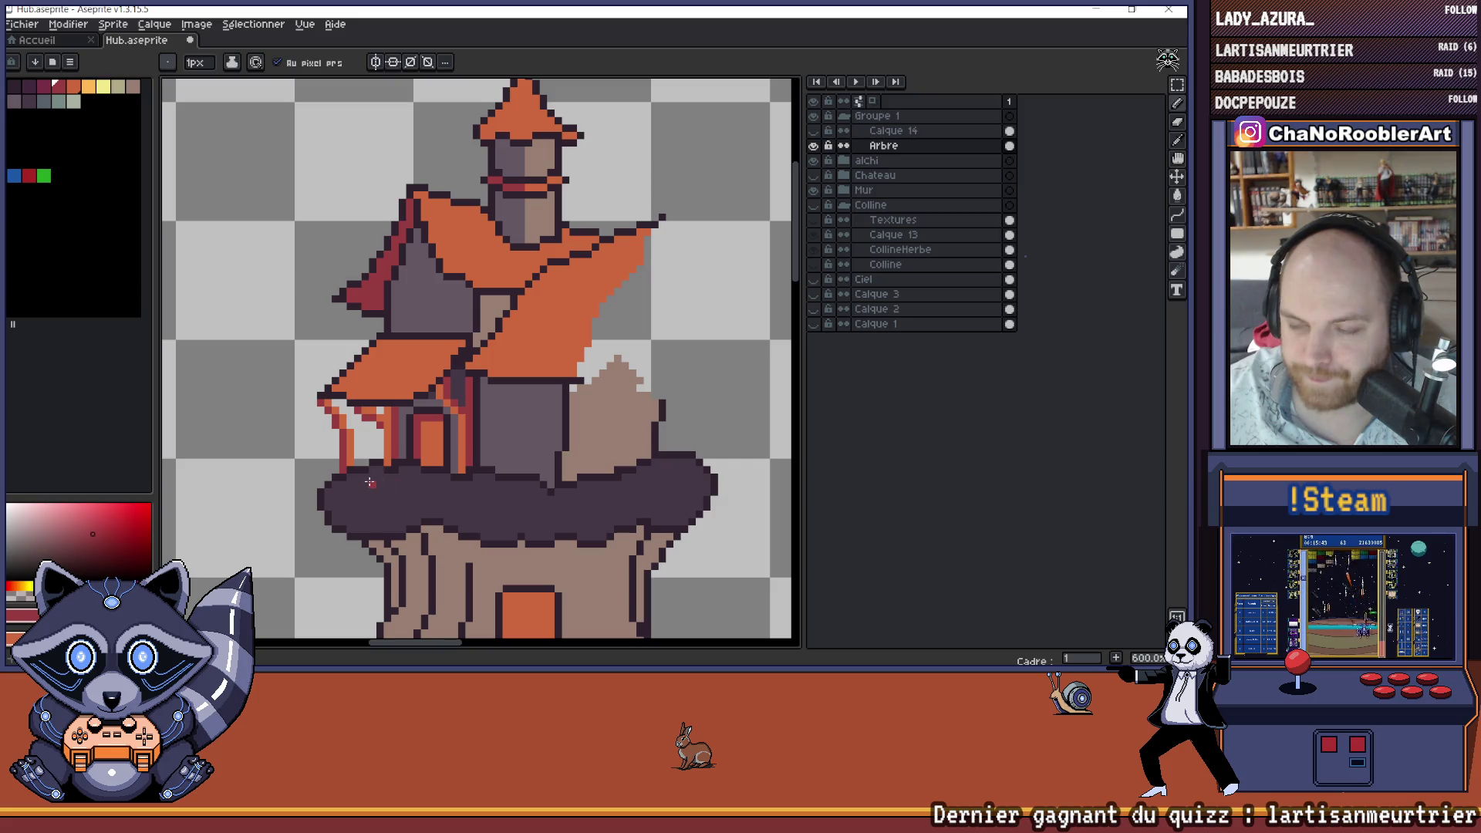
scroll(370, 482, down, 5)
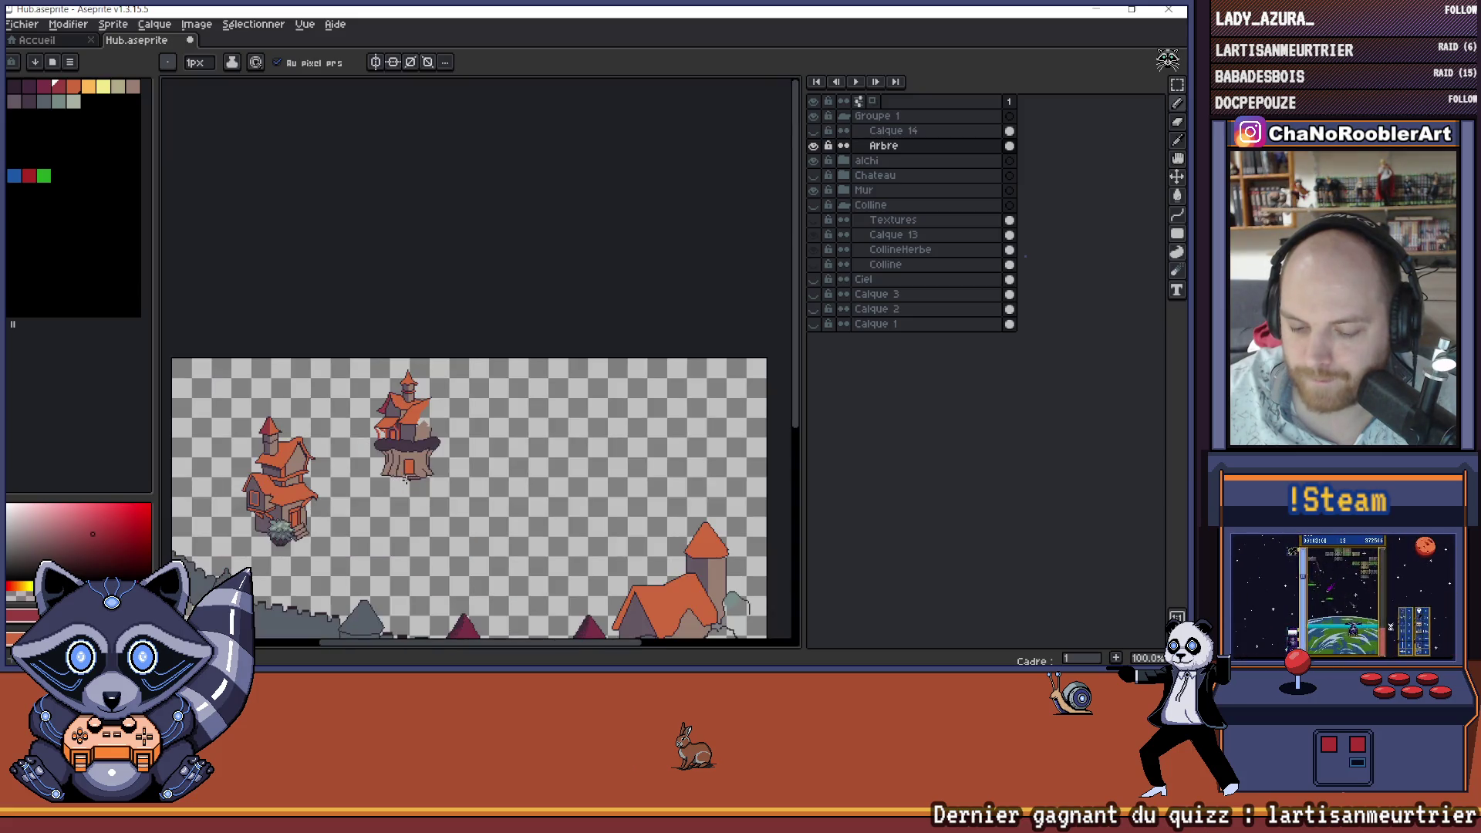
scroll(417, 480, up, 1)
scroll(369, 347, up, 2)
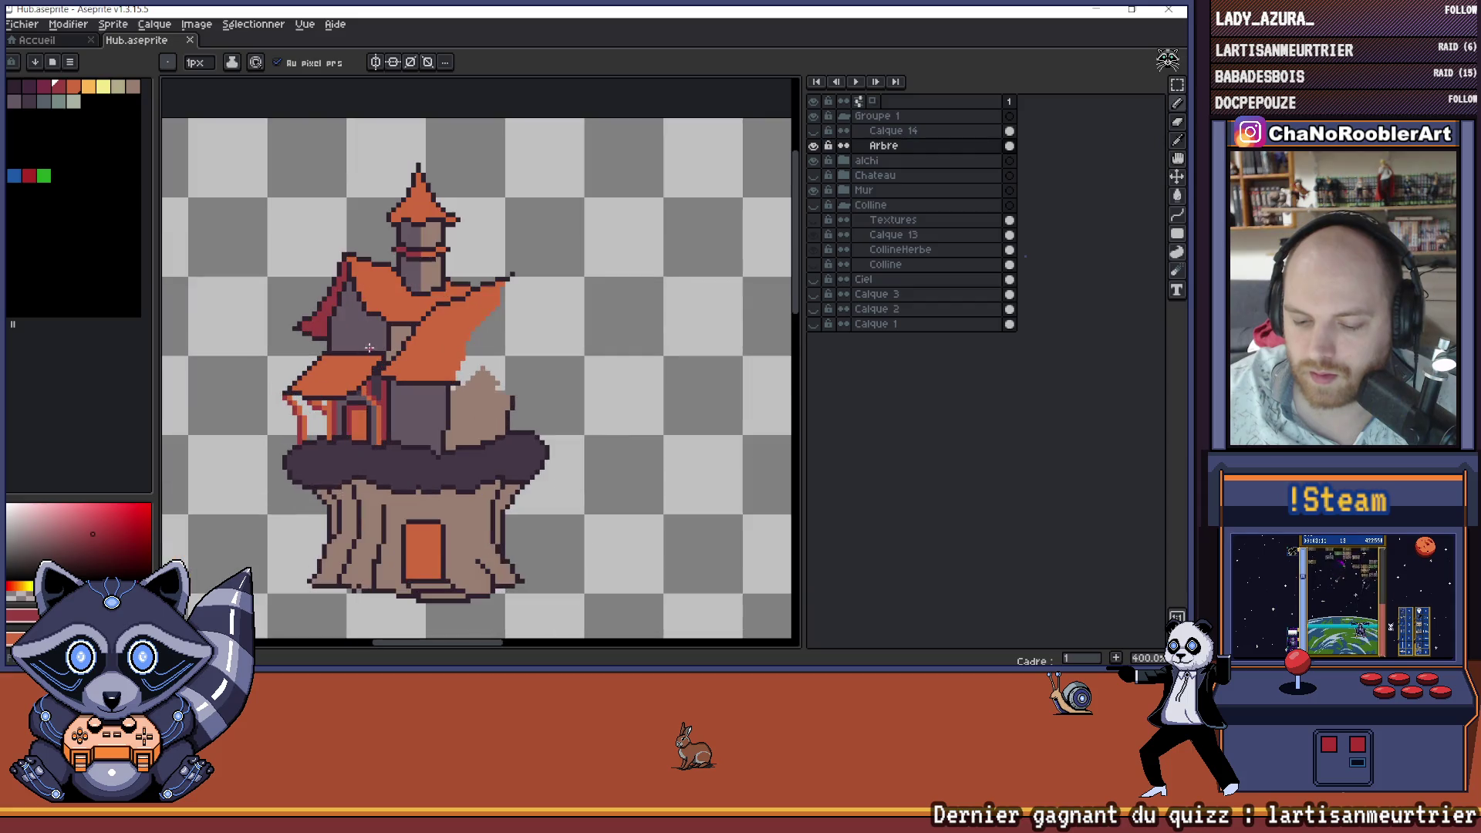
drag(350, 353, 404, 367)
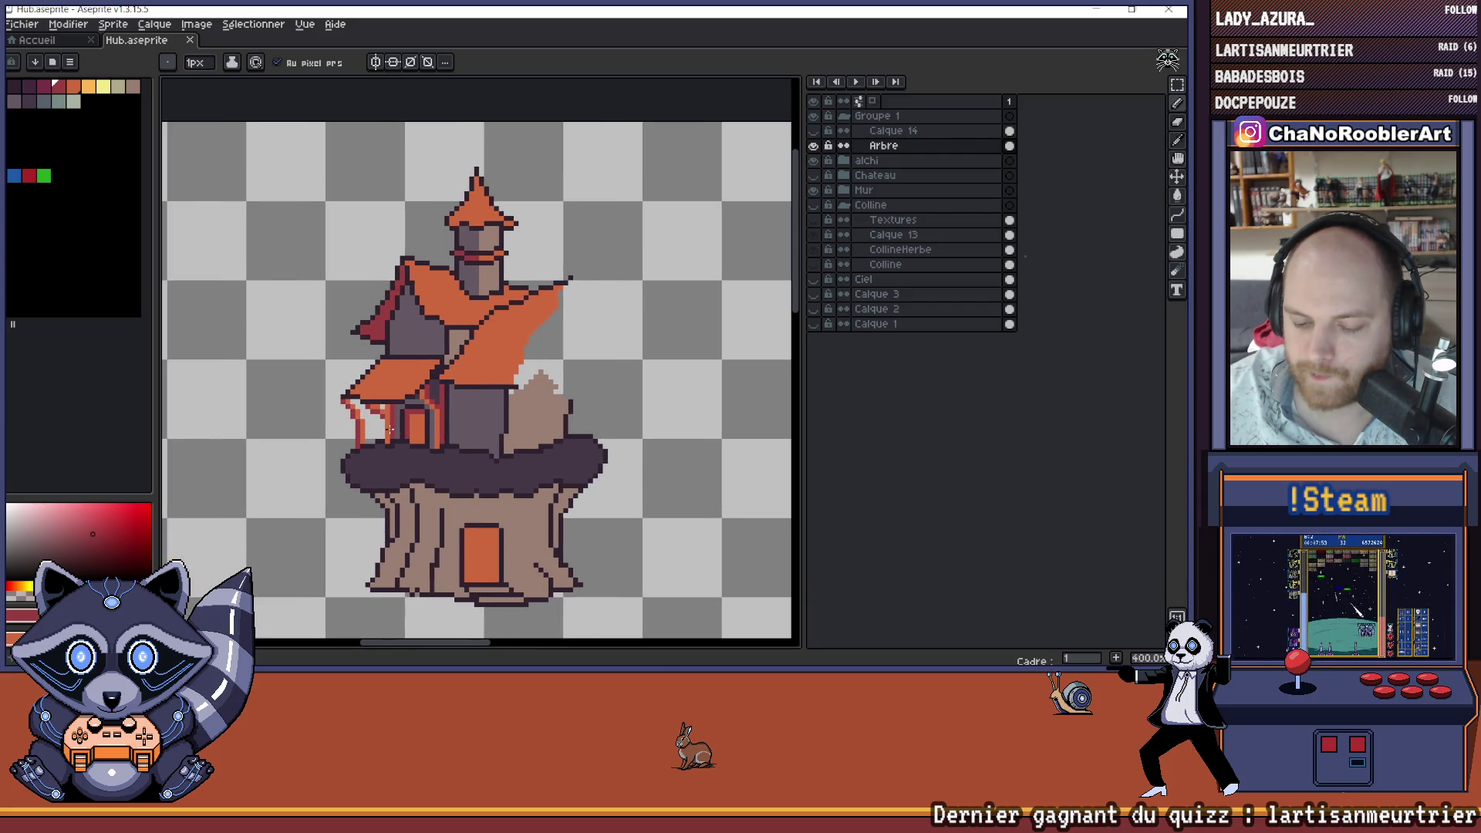
scroll(392, 417, up, 3)
alt+click(401, 372)
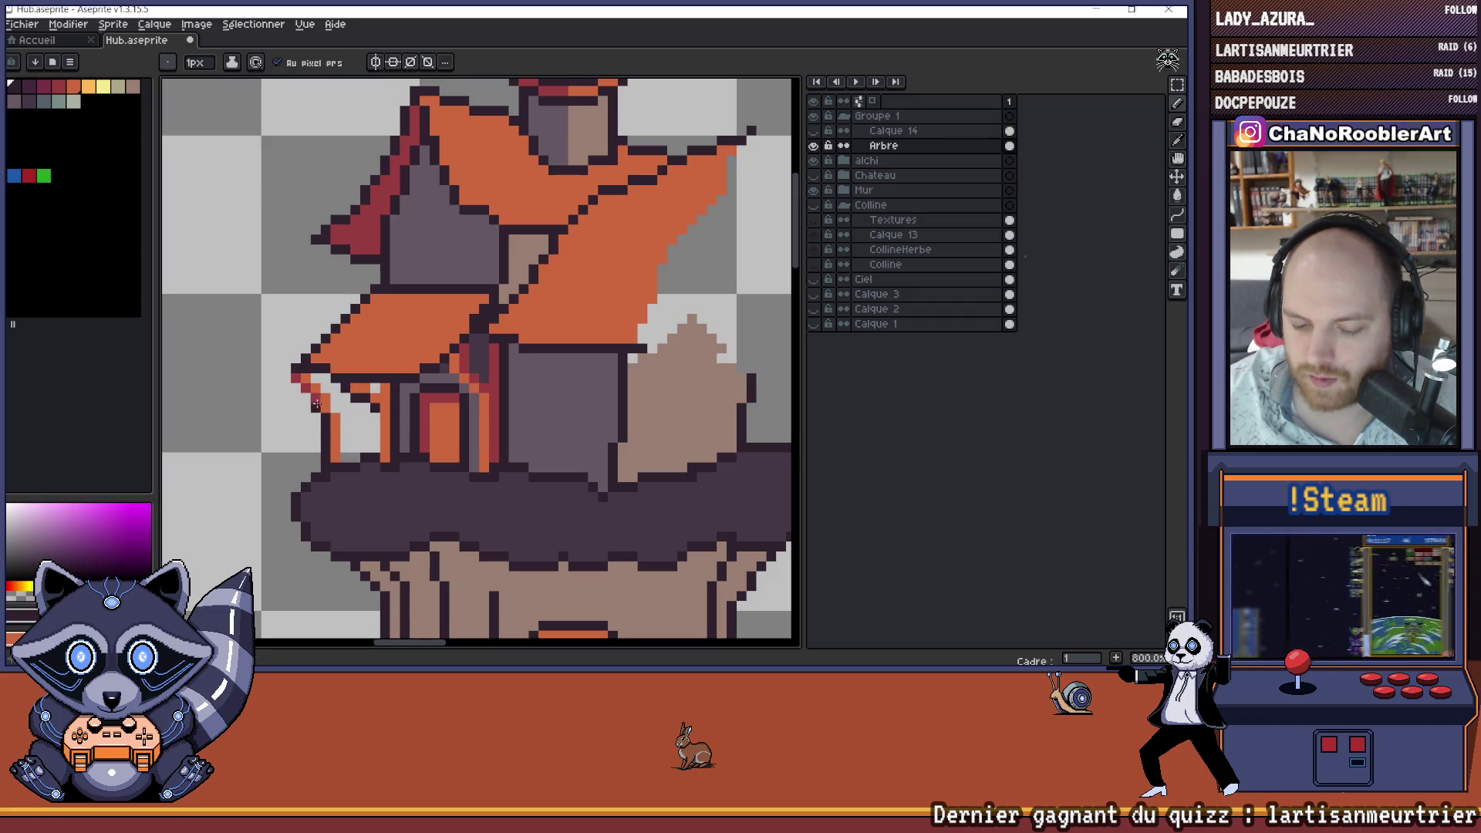
- Undo the last pencil stroke and recentre the view on the house
scroll(298, 378, down, 5)
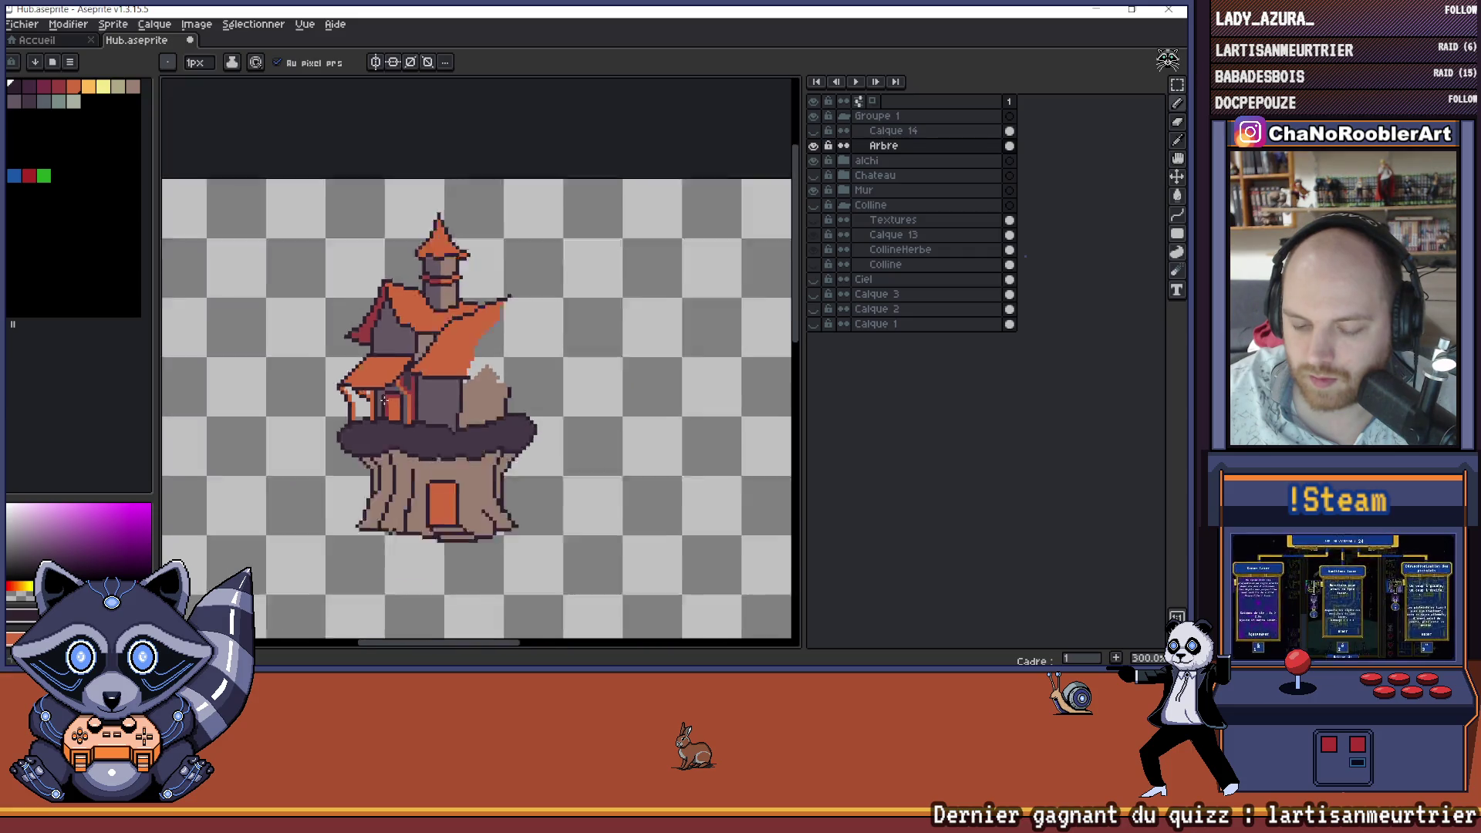
scroll(404, 389, up, 4)
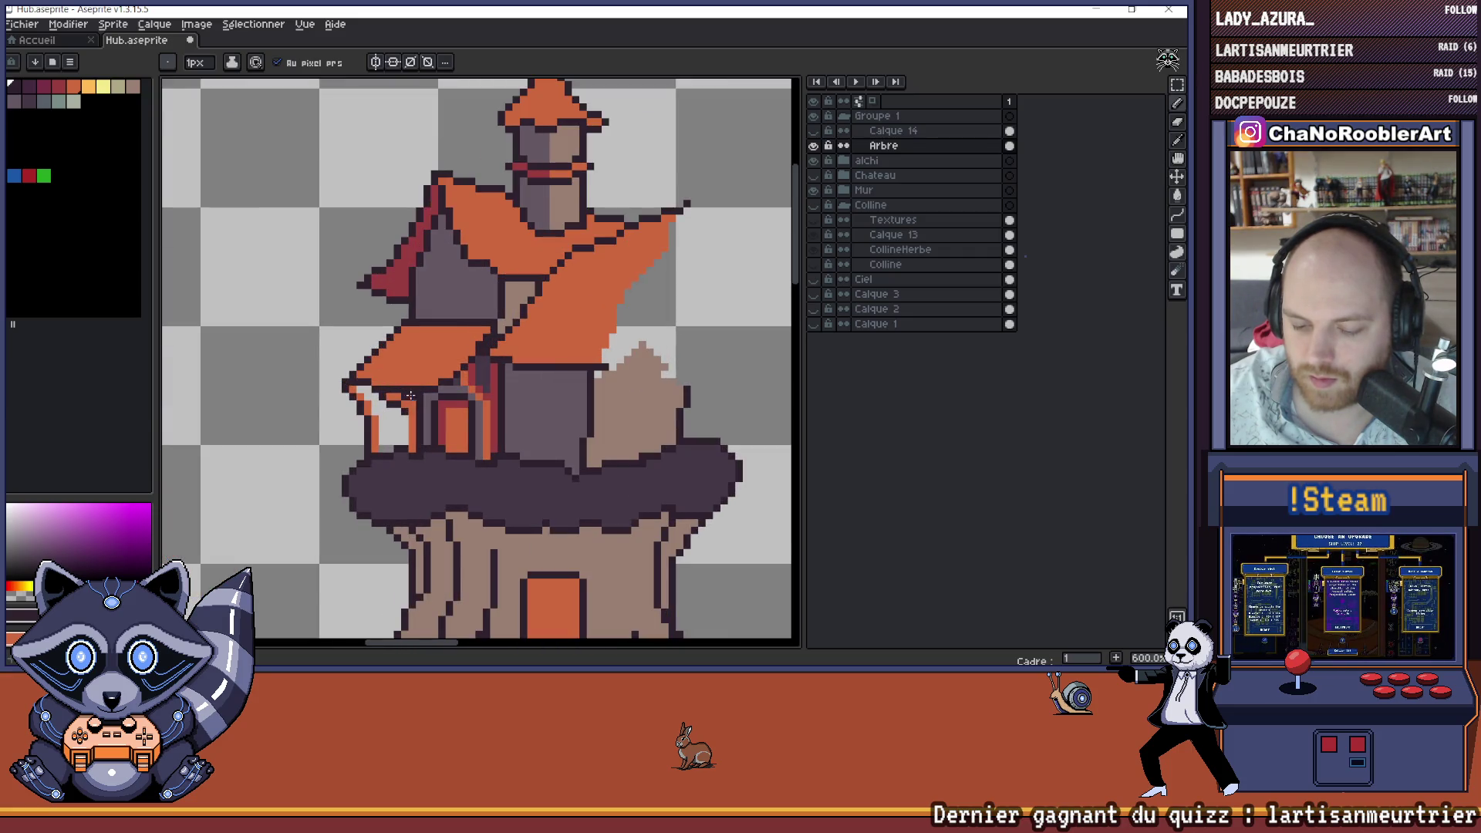
scroll(403, 388, down, 4)
drag(499, 421, 464, 412)
key(ctrl+z)
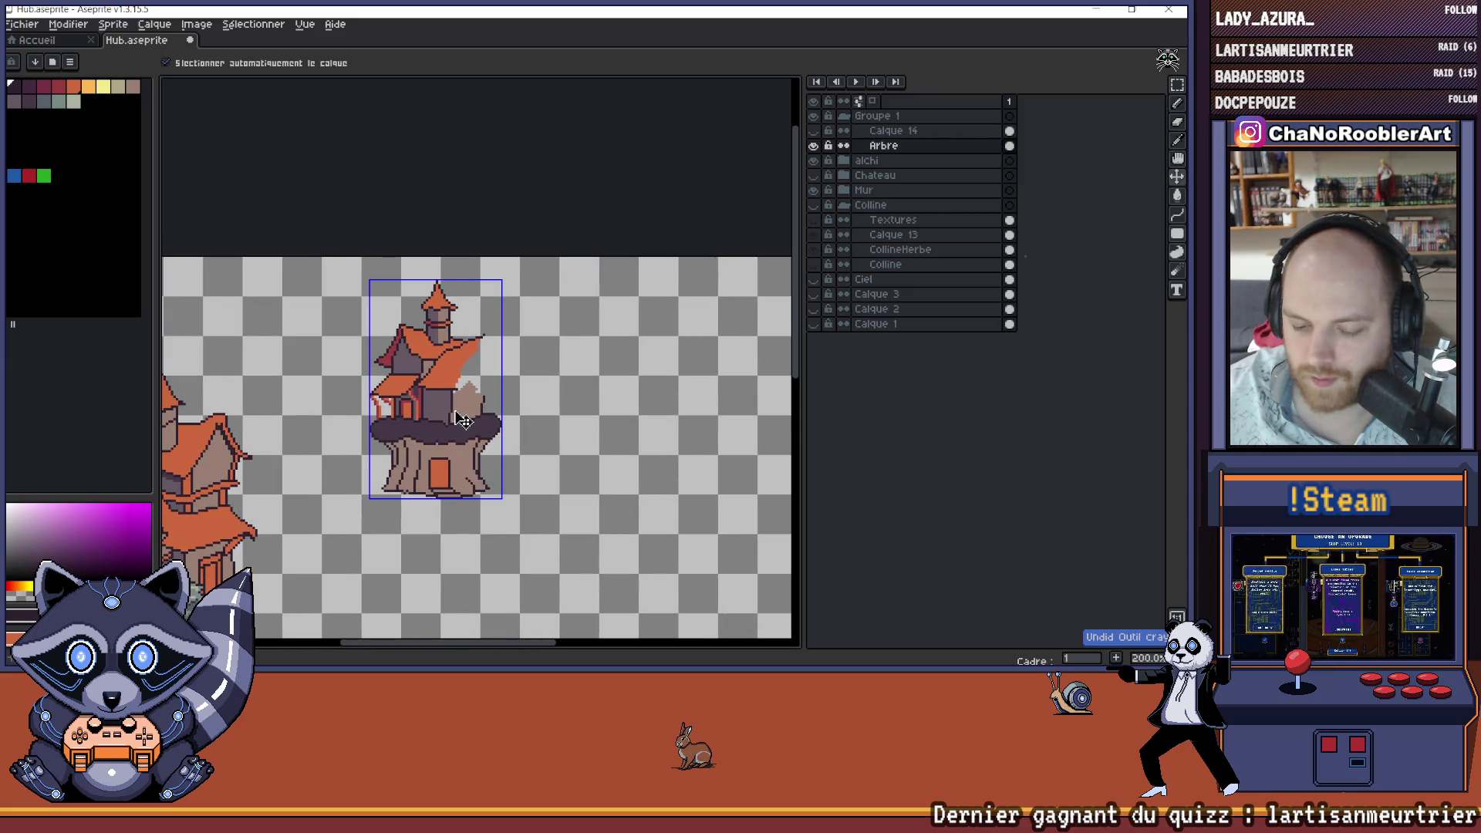
mouse_move(461, 419)
mouse_down()
mouse_move(524, 415)
mouse_move(495, 415)
mouse_up()
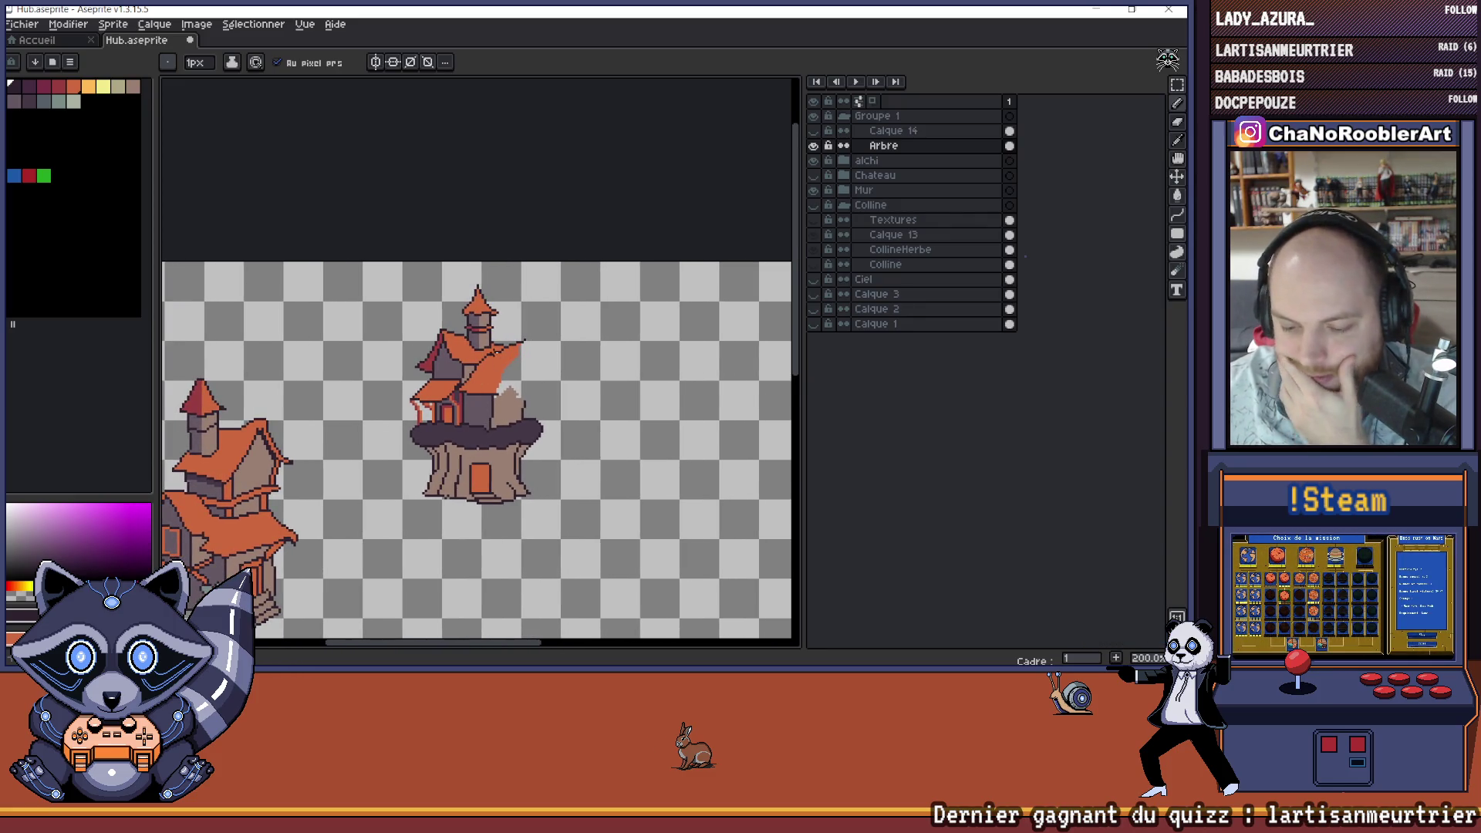
scroll(462, 364, up, 2)
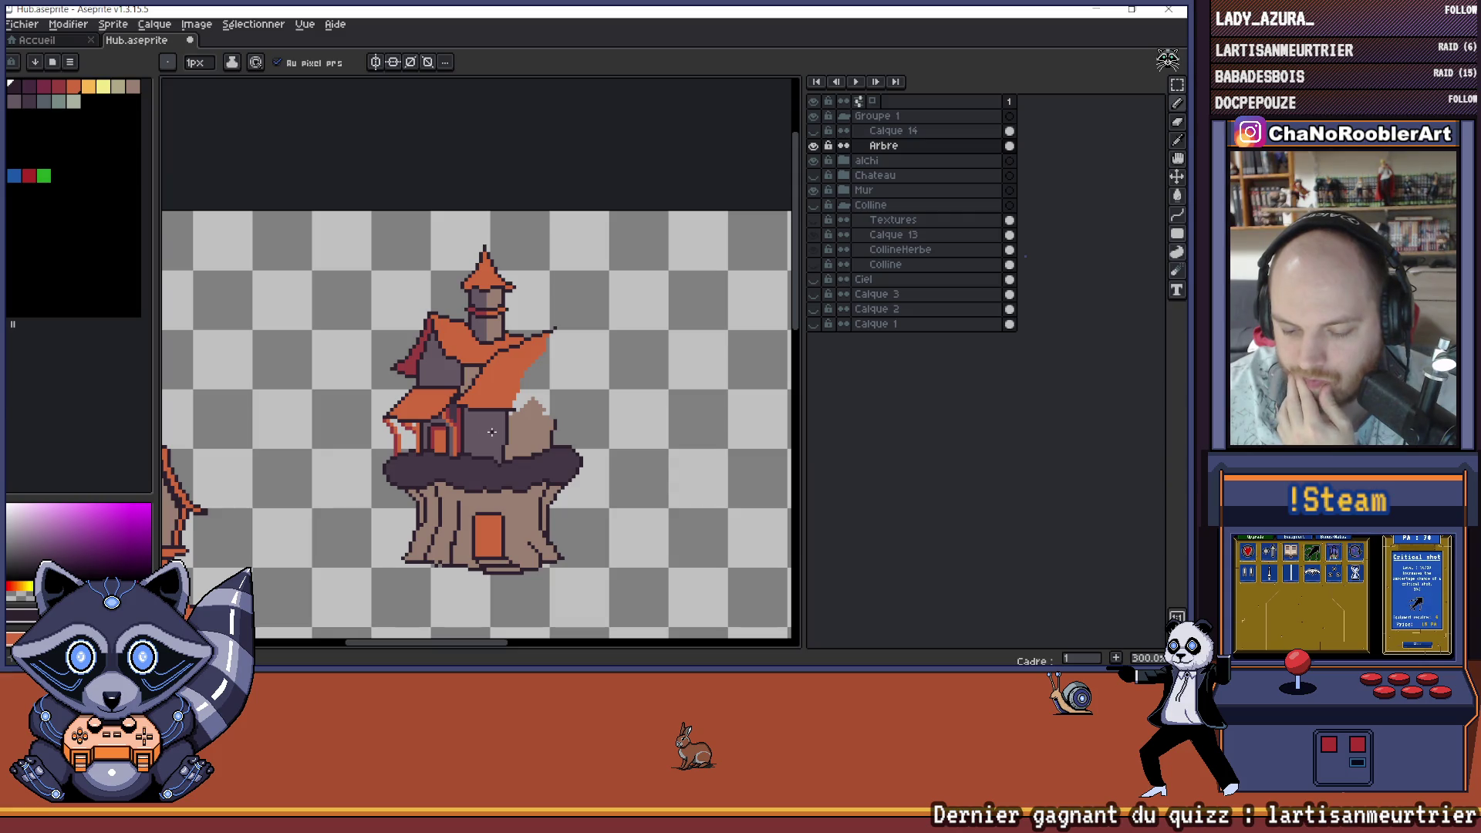
scroll(489, 432, down, 1)
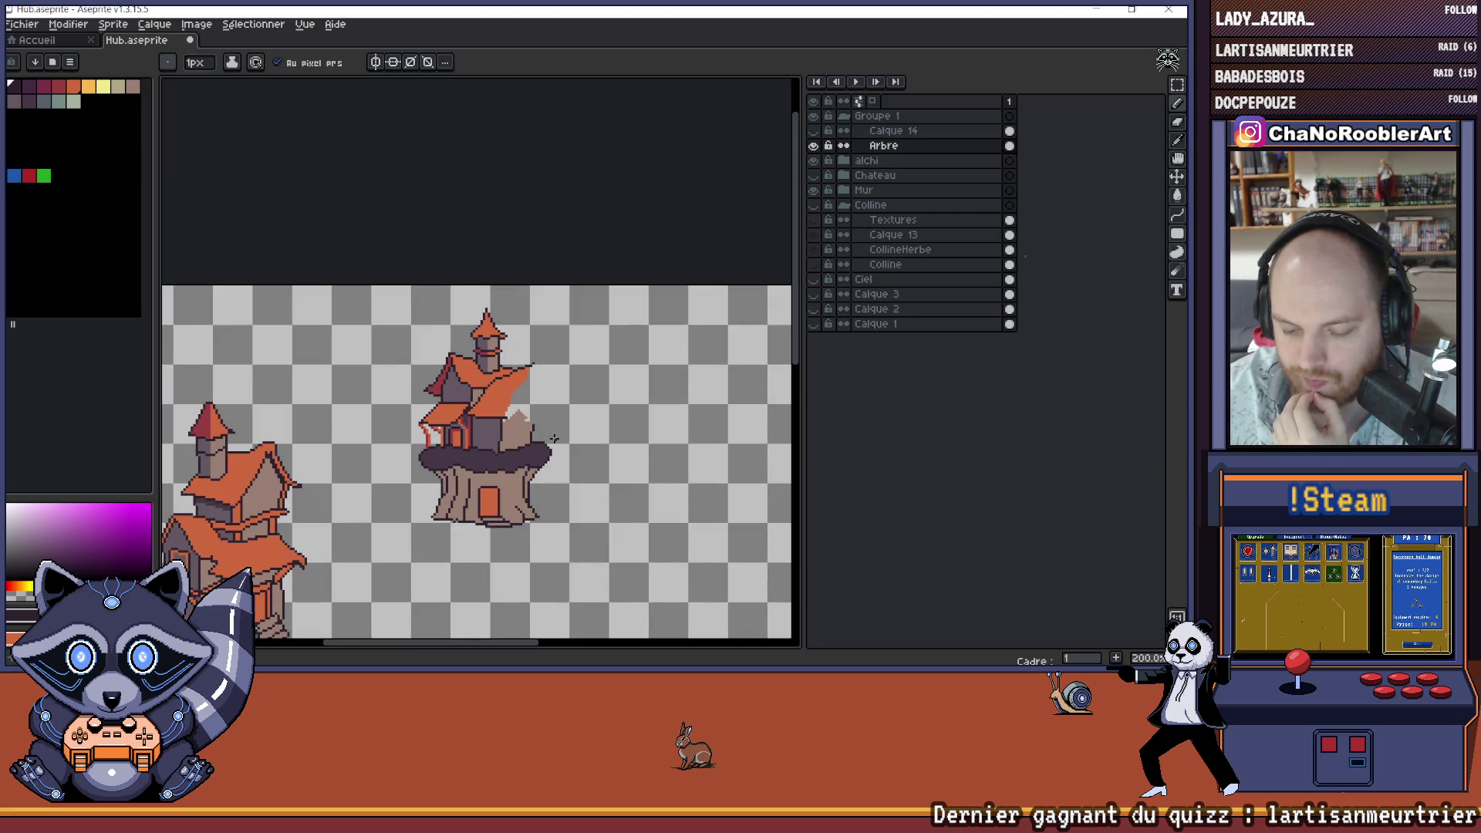
scroll(484, 436, up, 2)
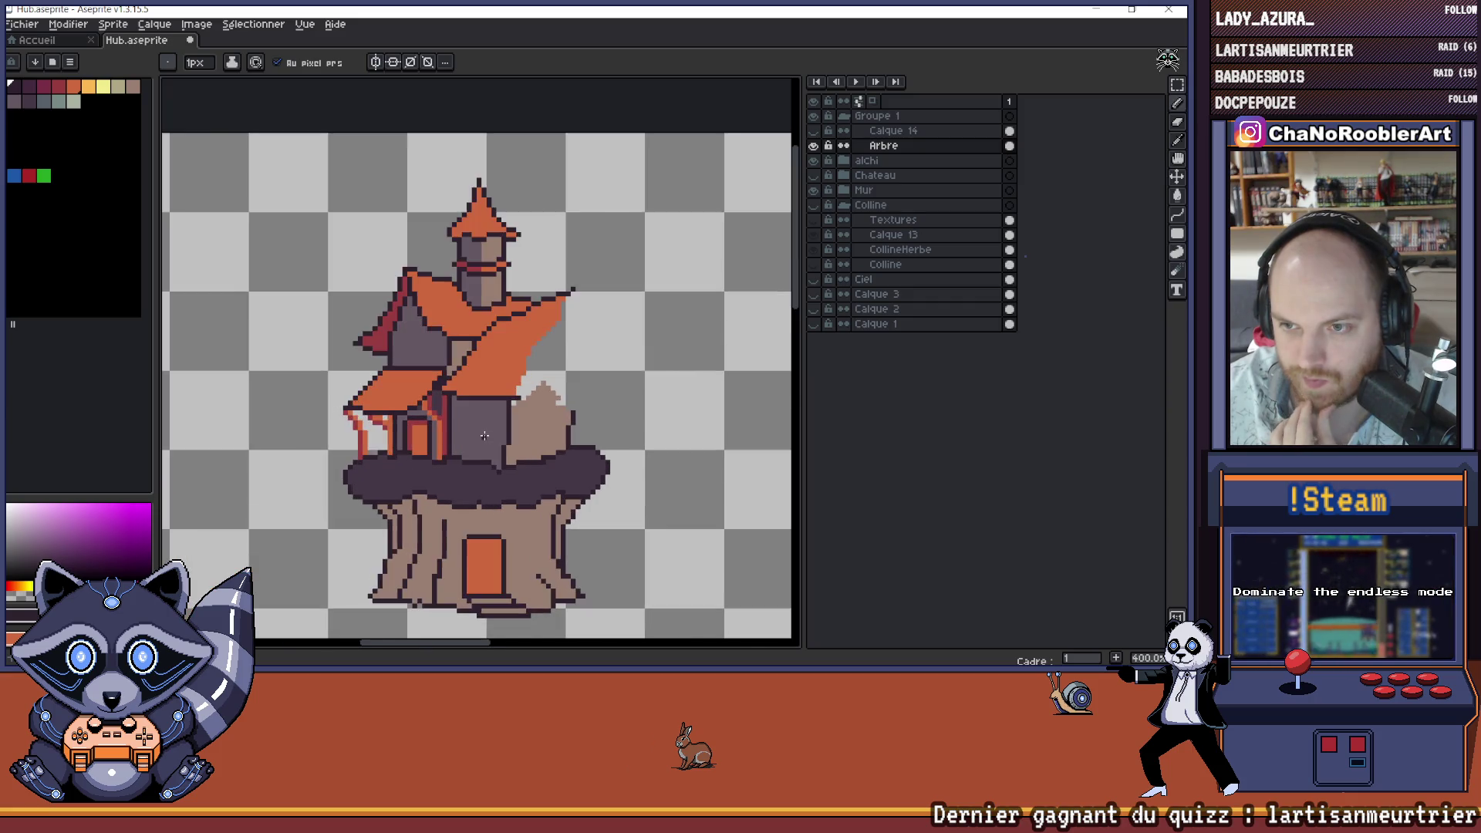
scroll(485, 436, up, 1)
drag(464, 434, 510, 425)
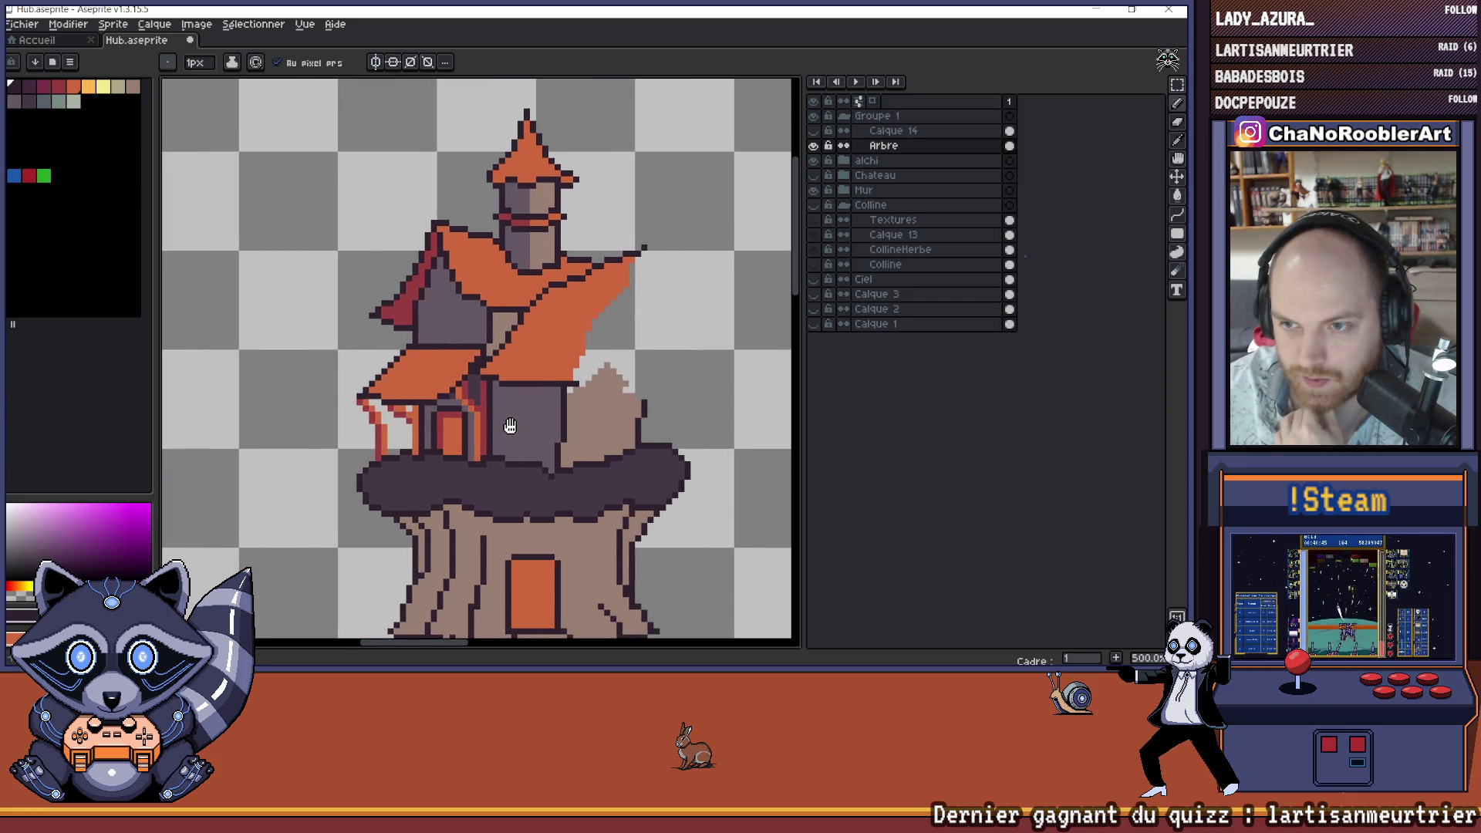
scroll(427, 460, up, 1)
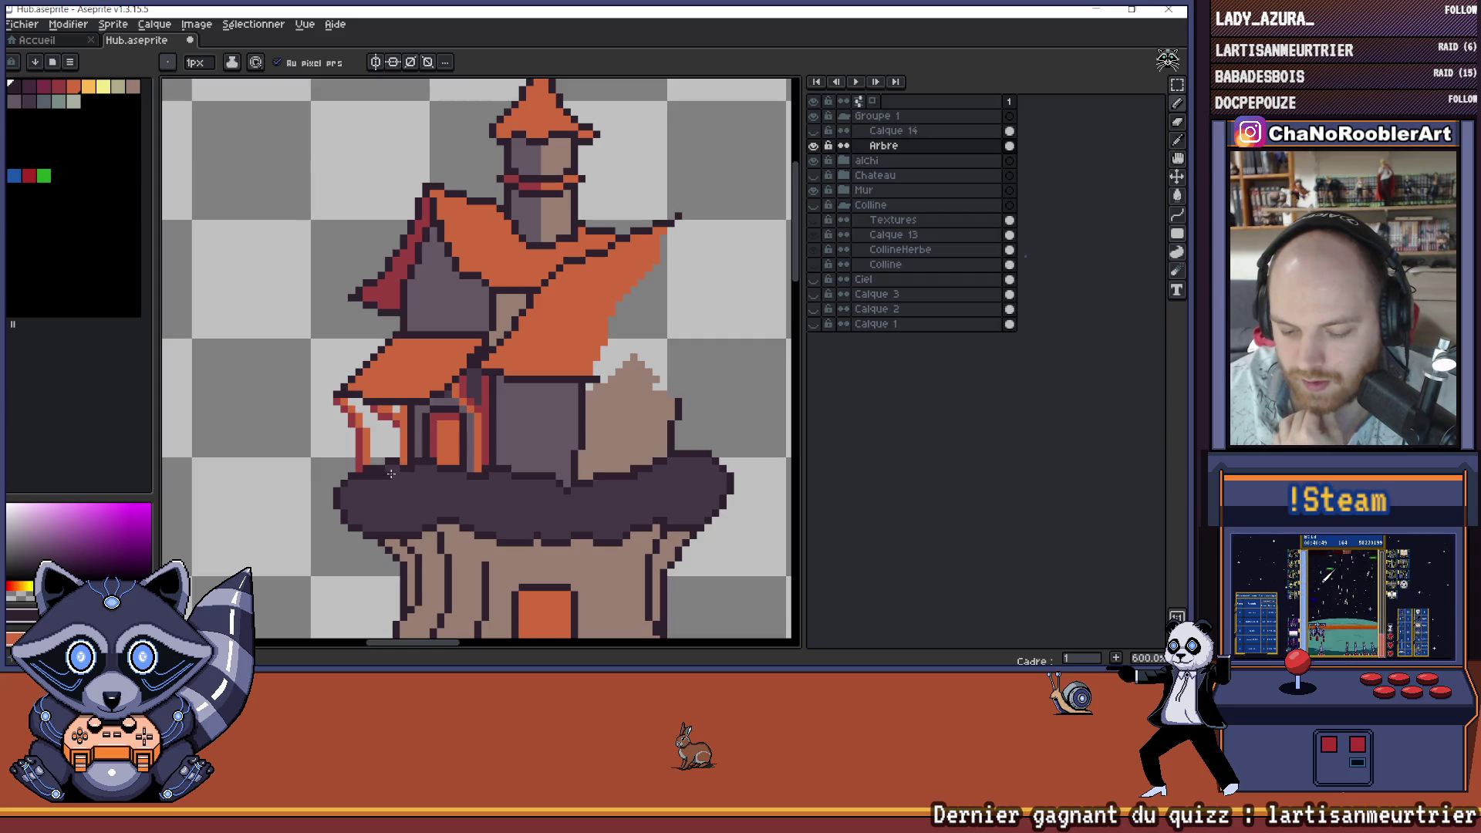
scroll(389, 471, up, 3)
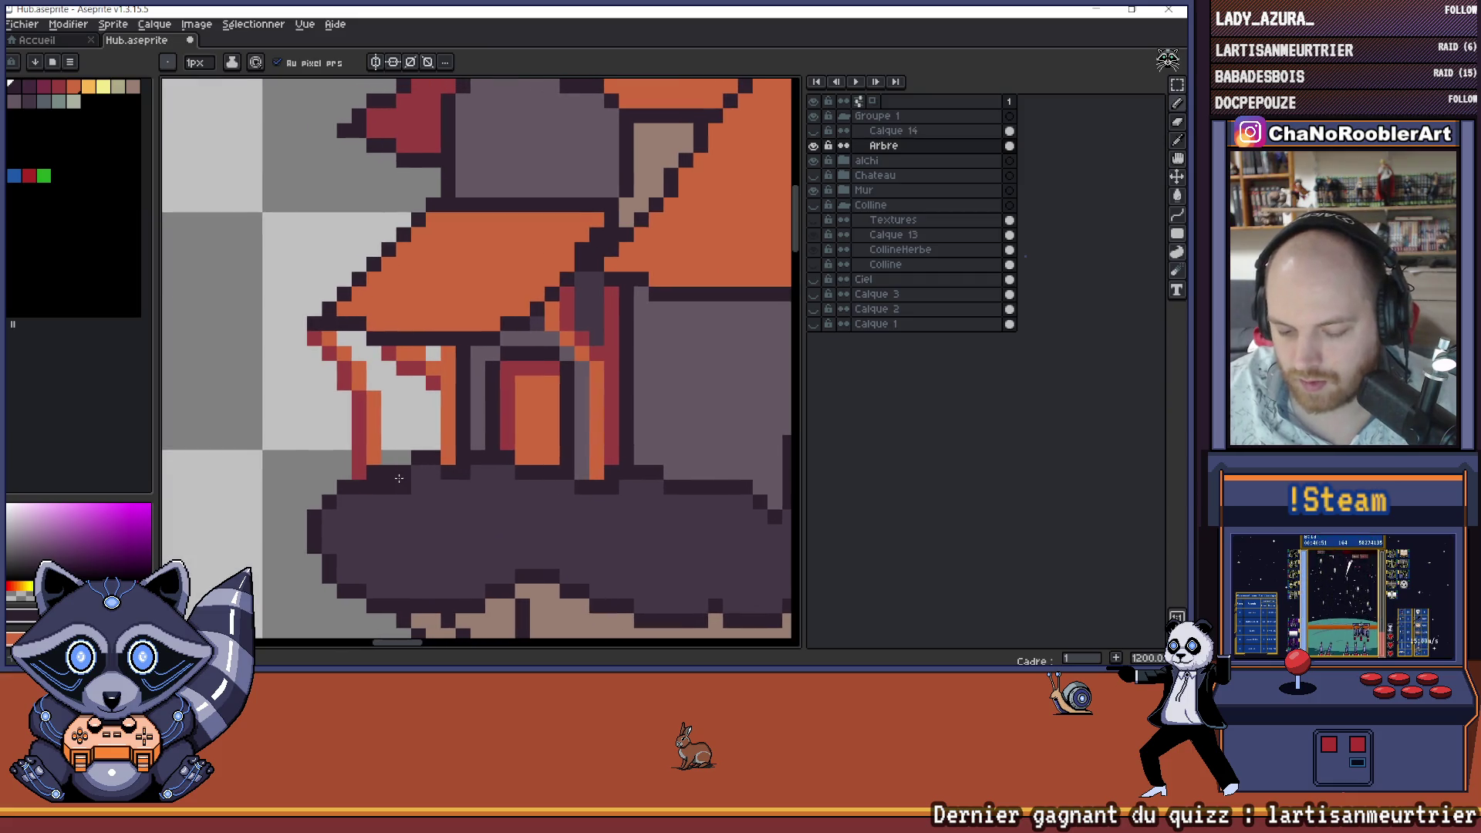
- Undo an accidental blur, shrink the brush to 19px, and add lighter pixels along the porch floor
key(r)
click(395, 469)
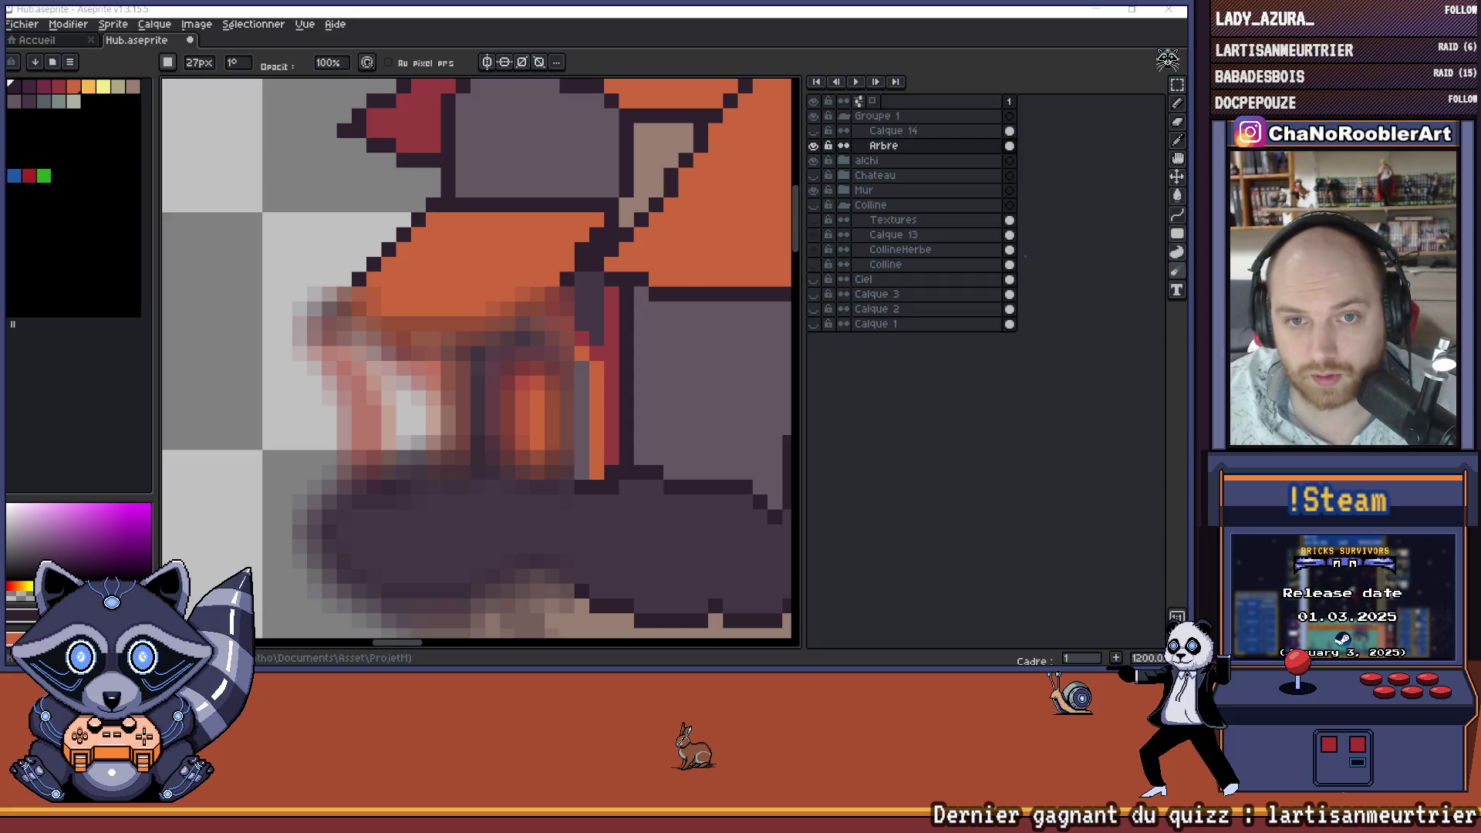
key(ctrl+z)
key(minus)
key(minus)
key(minus)
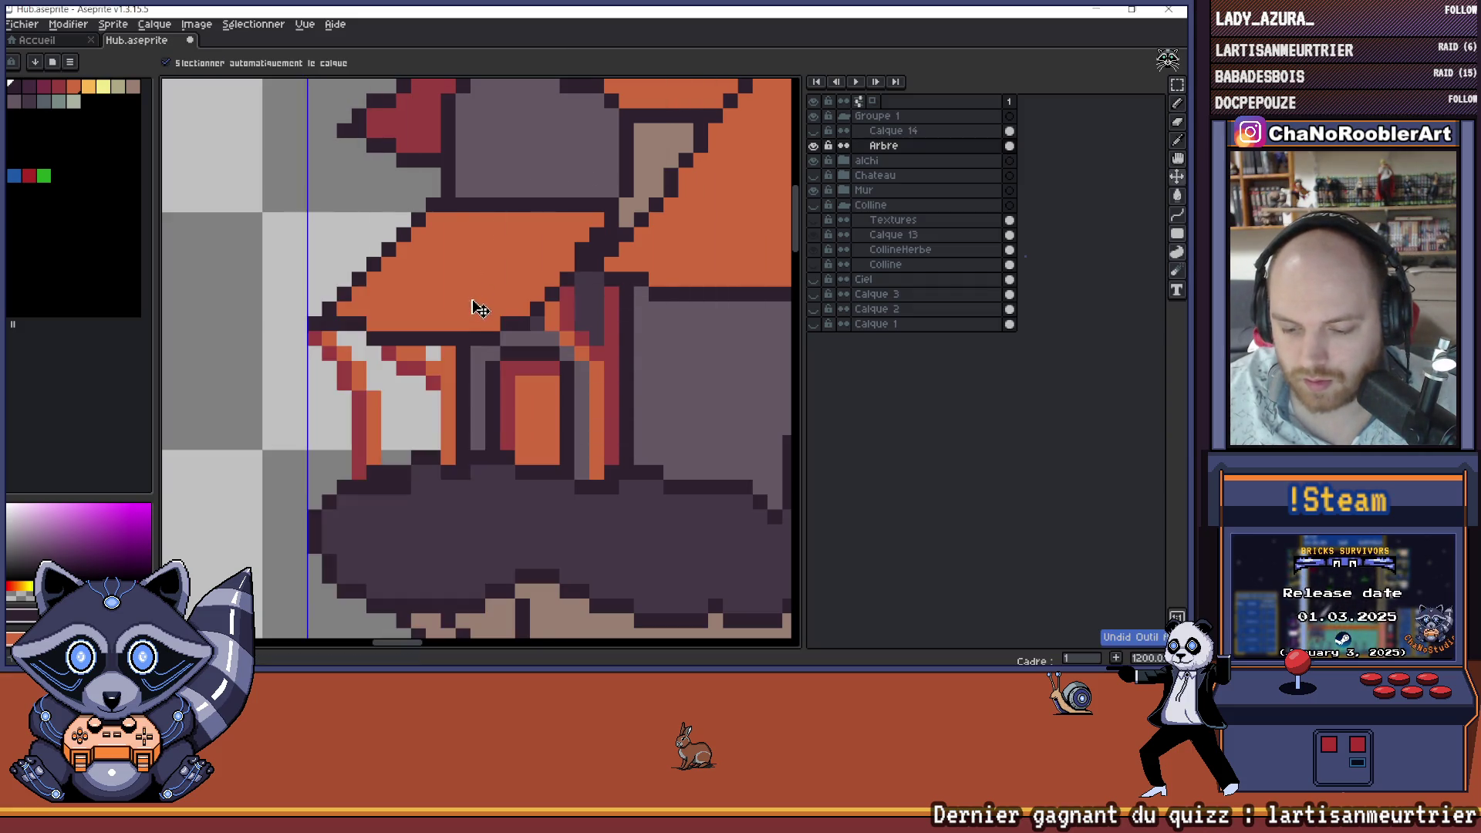
key(b)
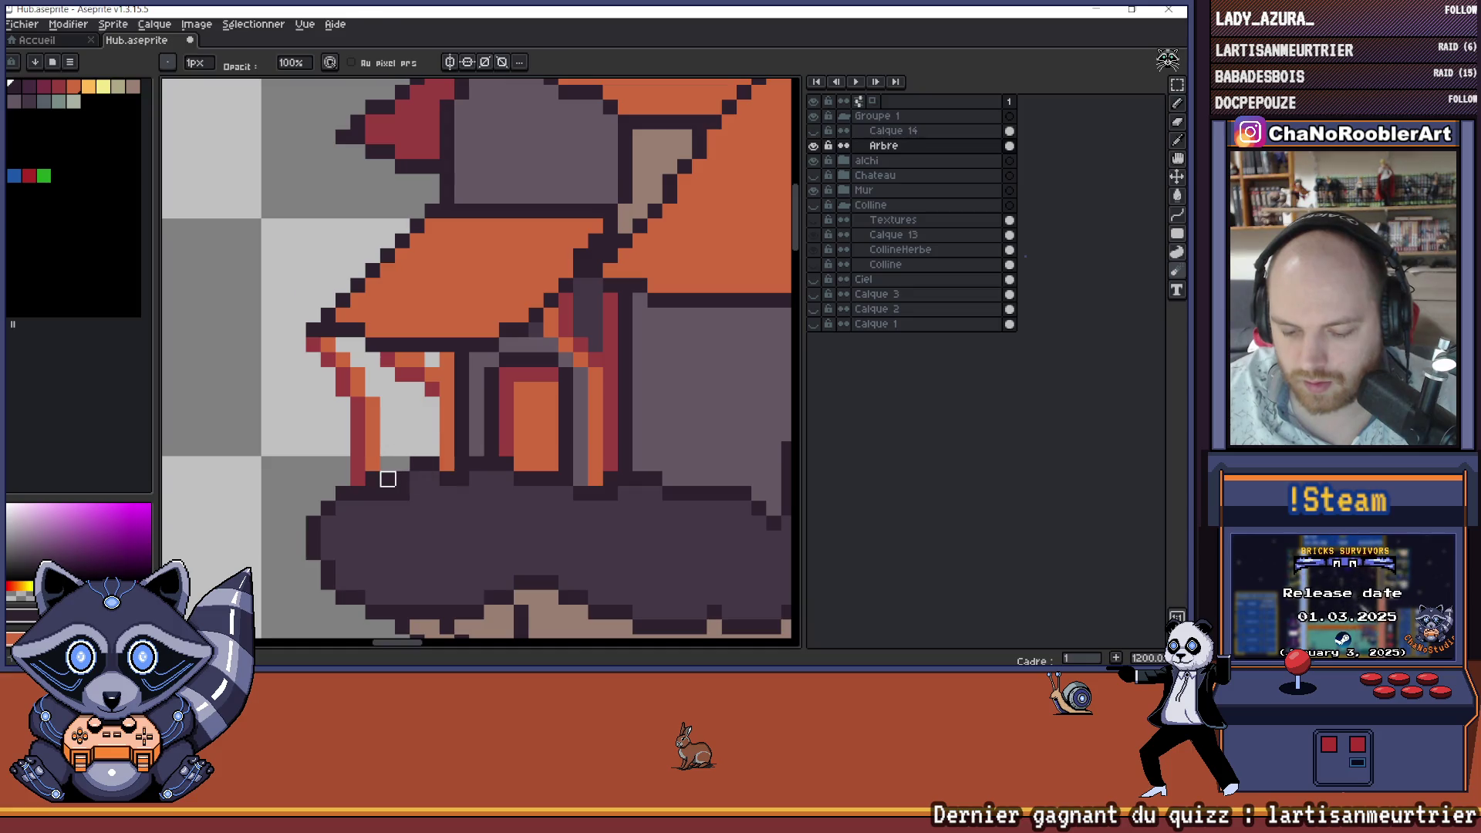
drag(372, 479, 402, 478)
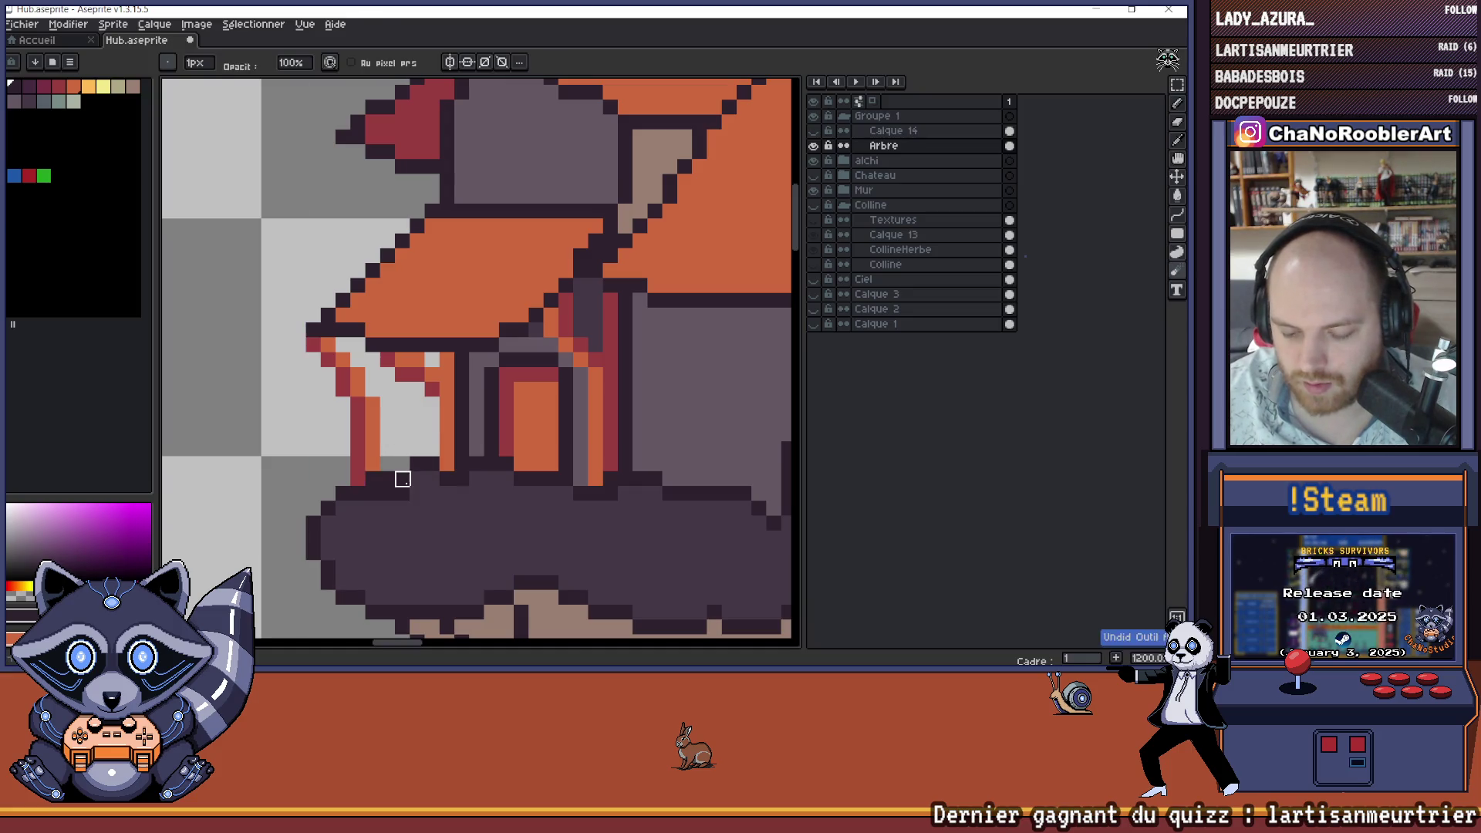
- Sample the orange and the dark purple from the house's left side
scroll(416, 486, down, 2)
scroll(365, 478, up, 2)
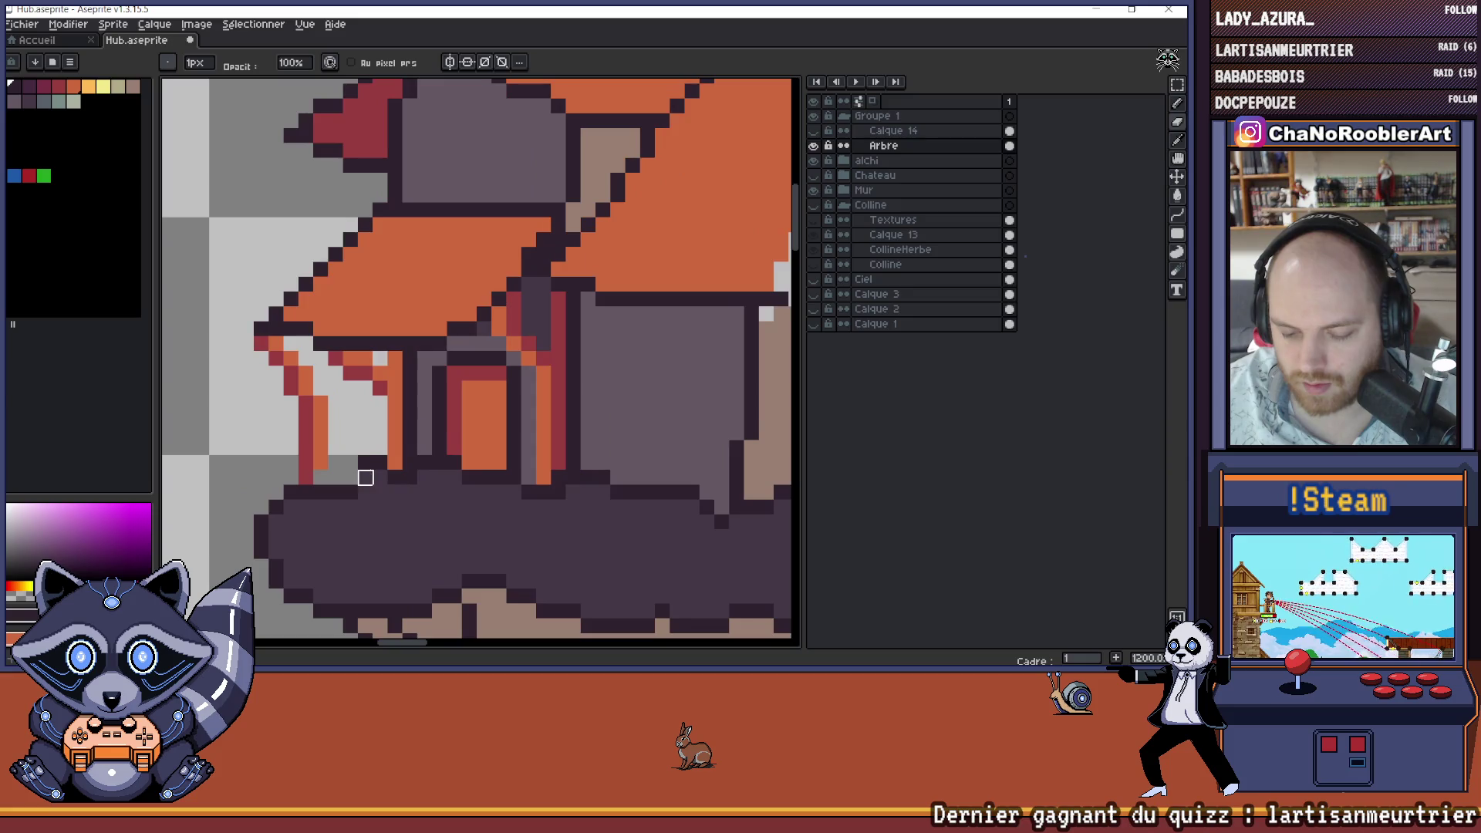
key(b)
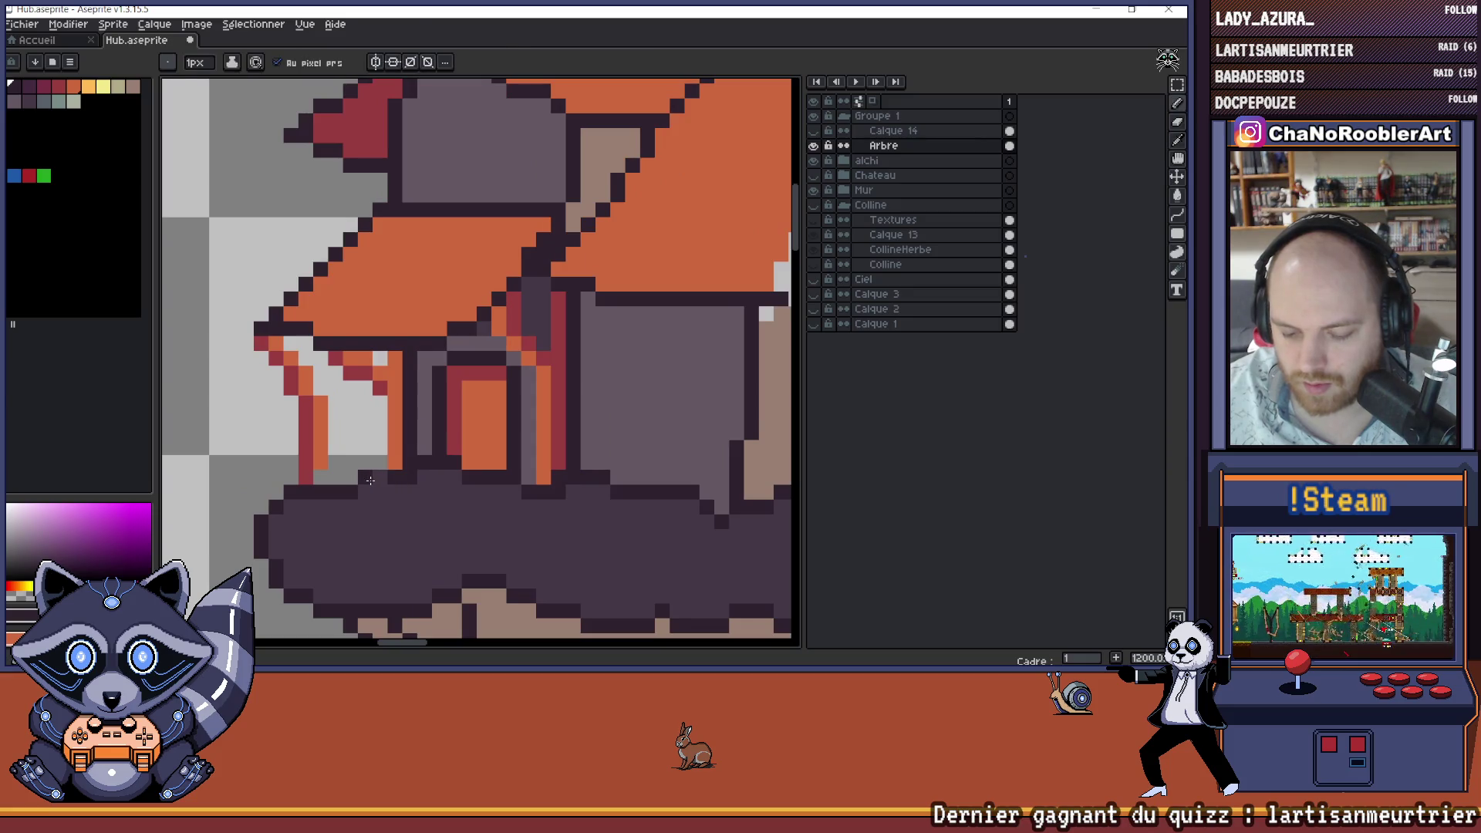
scroll(378, 476, down, 5)
alt+click(402, 478)
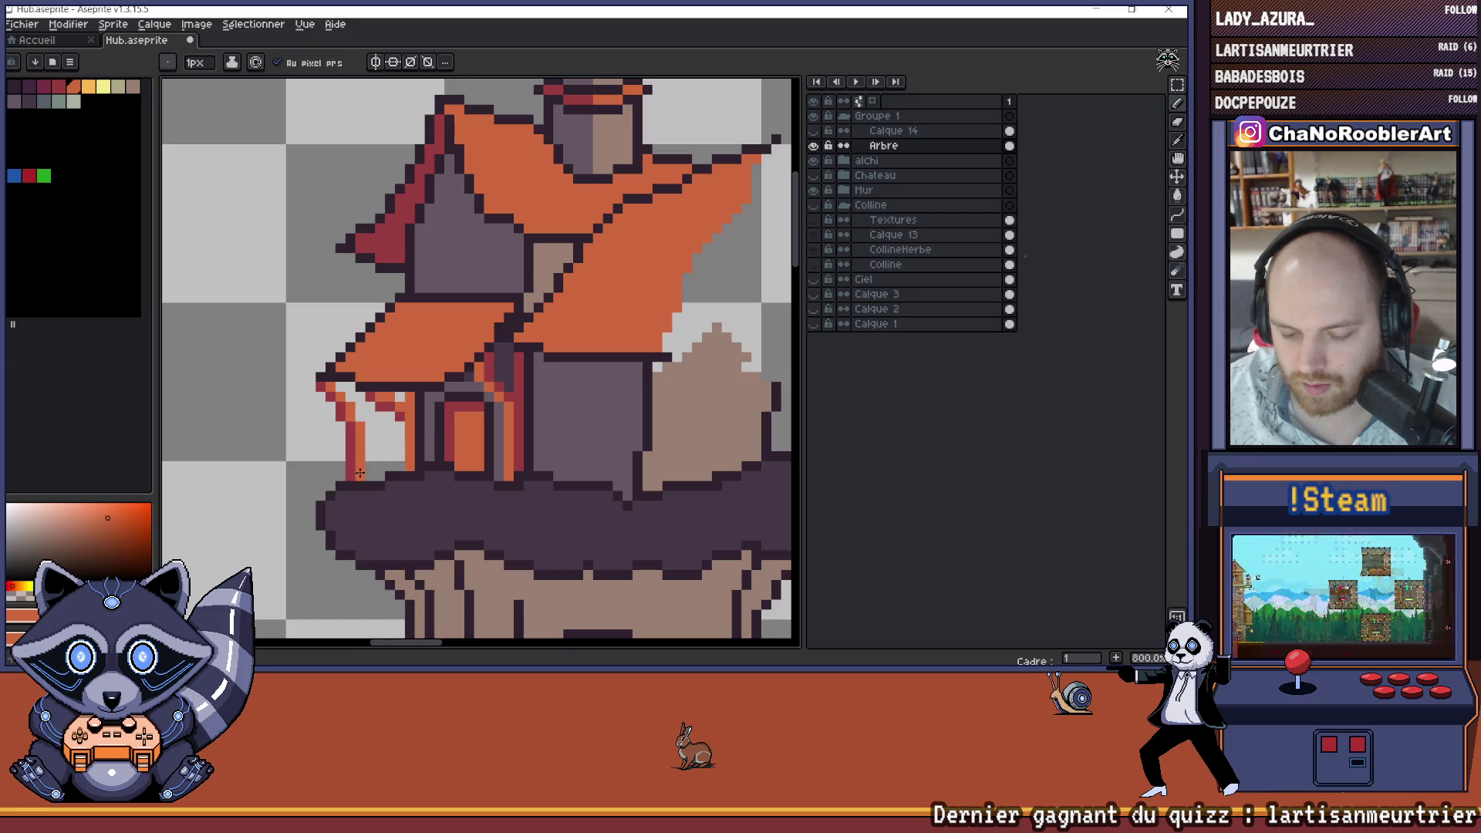
drag(465, 491, 375, 494)
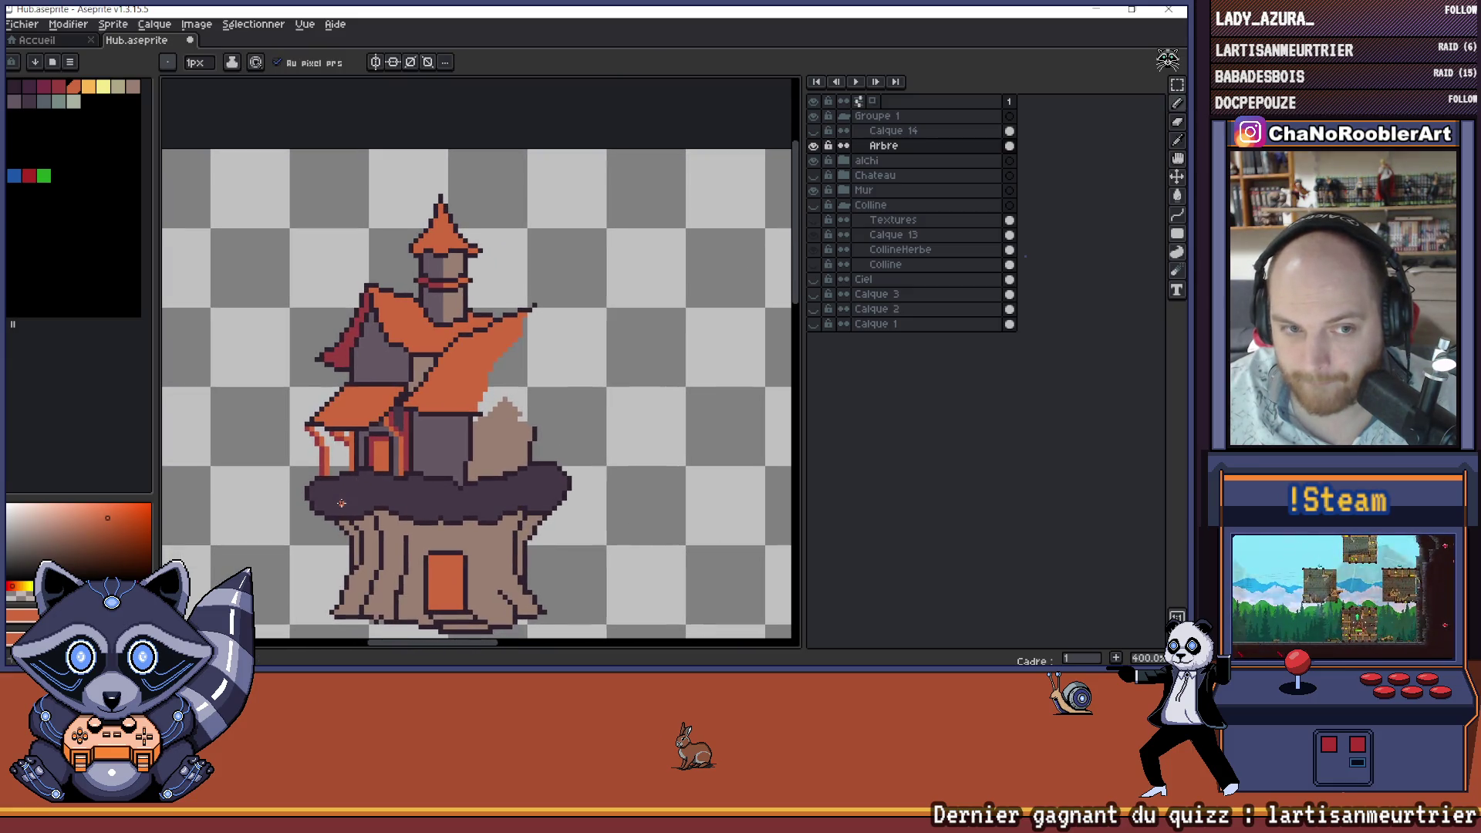
scroll(370, 488, up, 5)
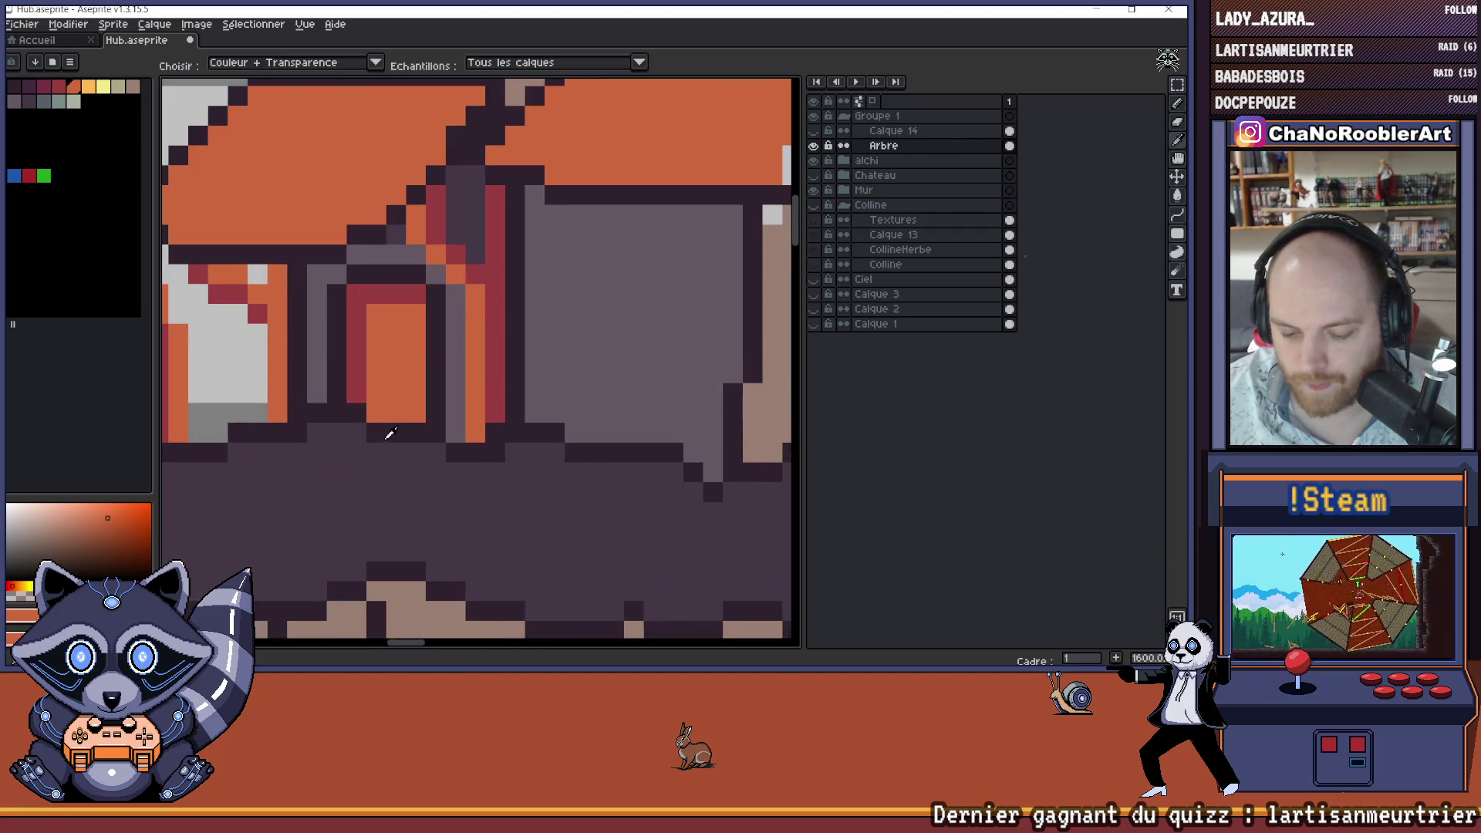
alt+click(349, 456)
drag(337, 467, 406, 482)
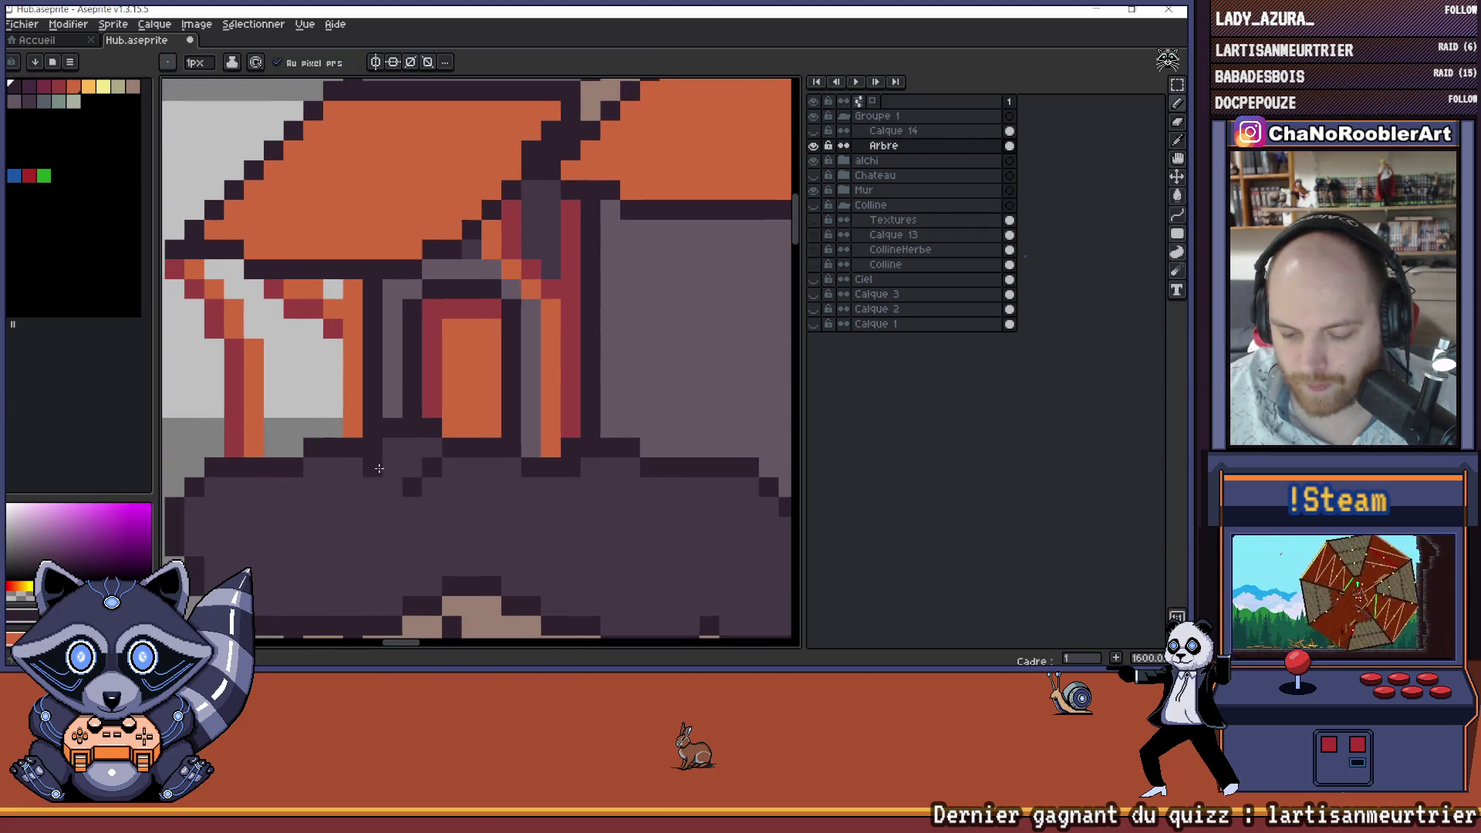
- Erase the stray dark pixels along the porch floor
key(e)
drag(373, 447, 432, 447)
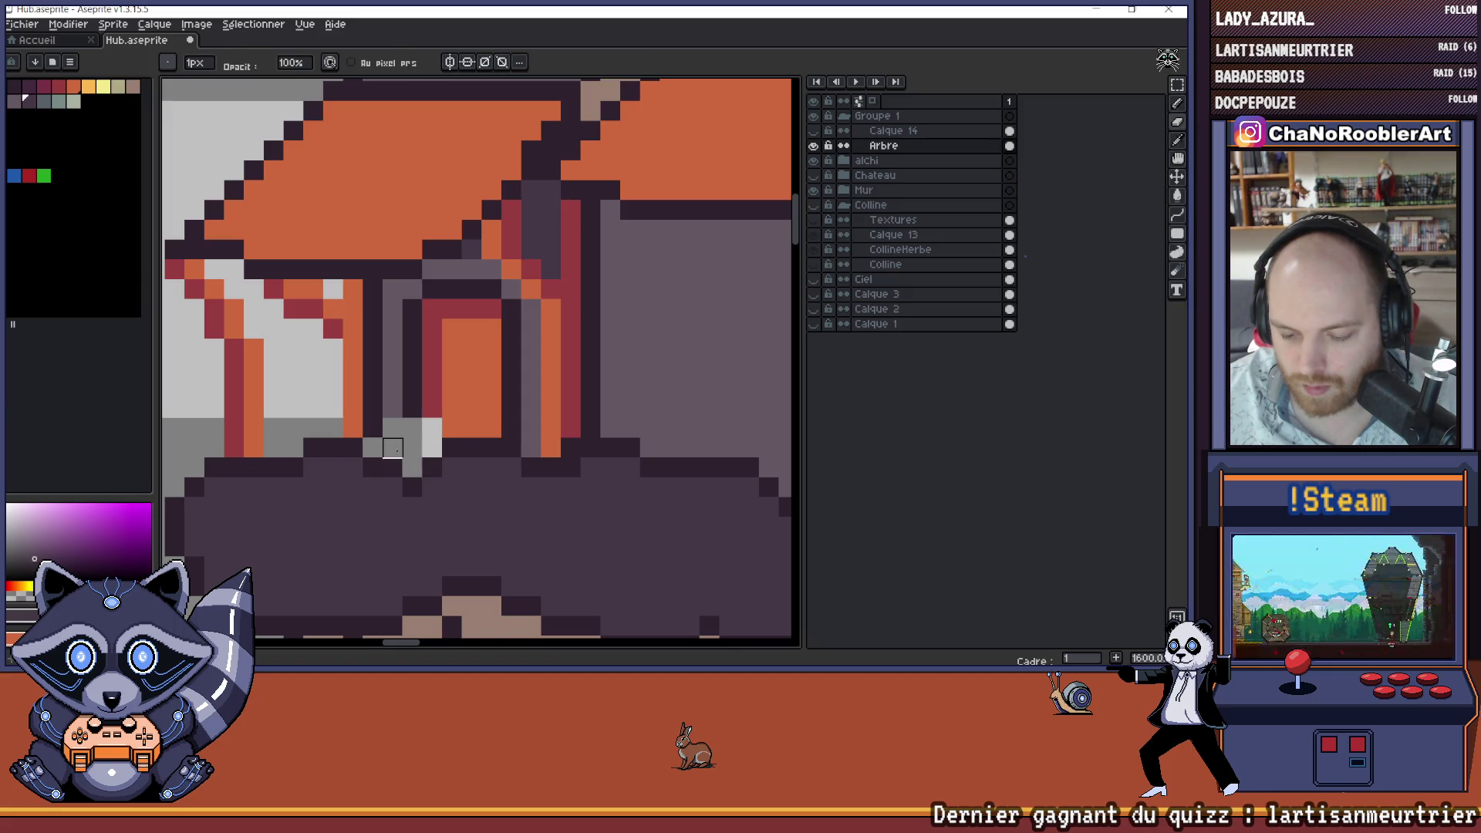
scroll(392, 449, down, 5)
scroll(397, 449, up, 3)
- Repaint the light-grey porch pixel dark red, then choose the dark outline colour
key(i)
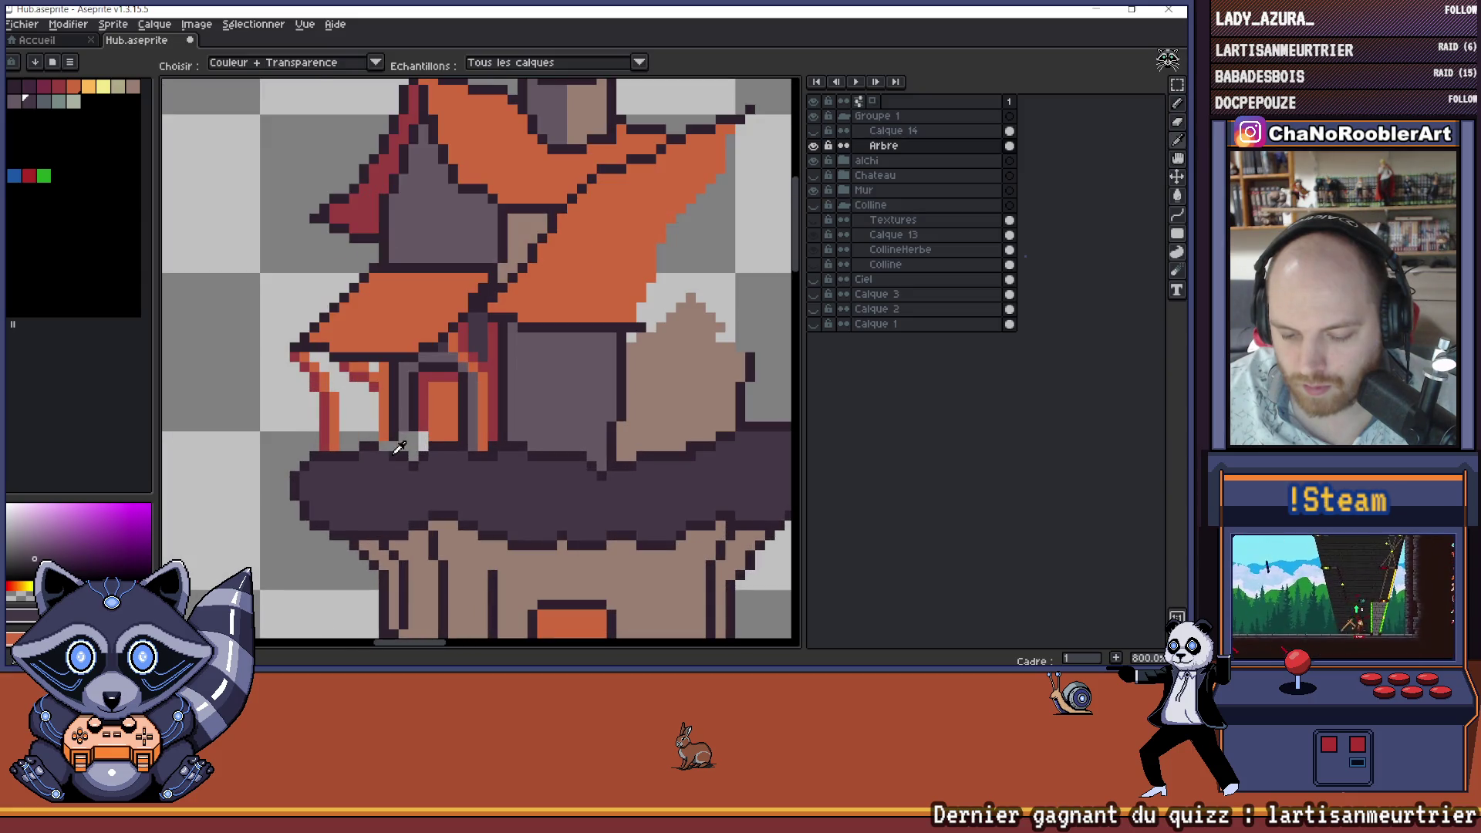
scroll(399, 447, up, 3)
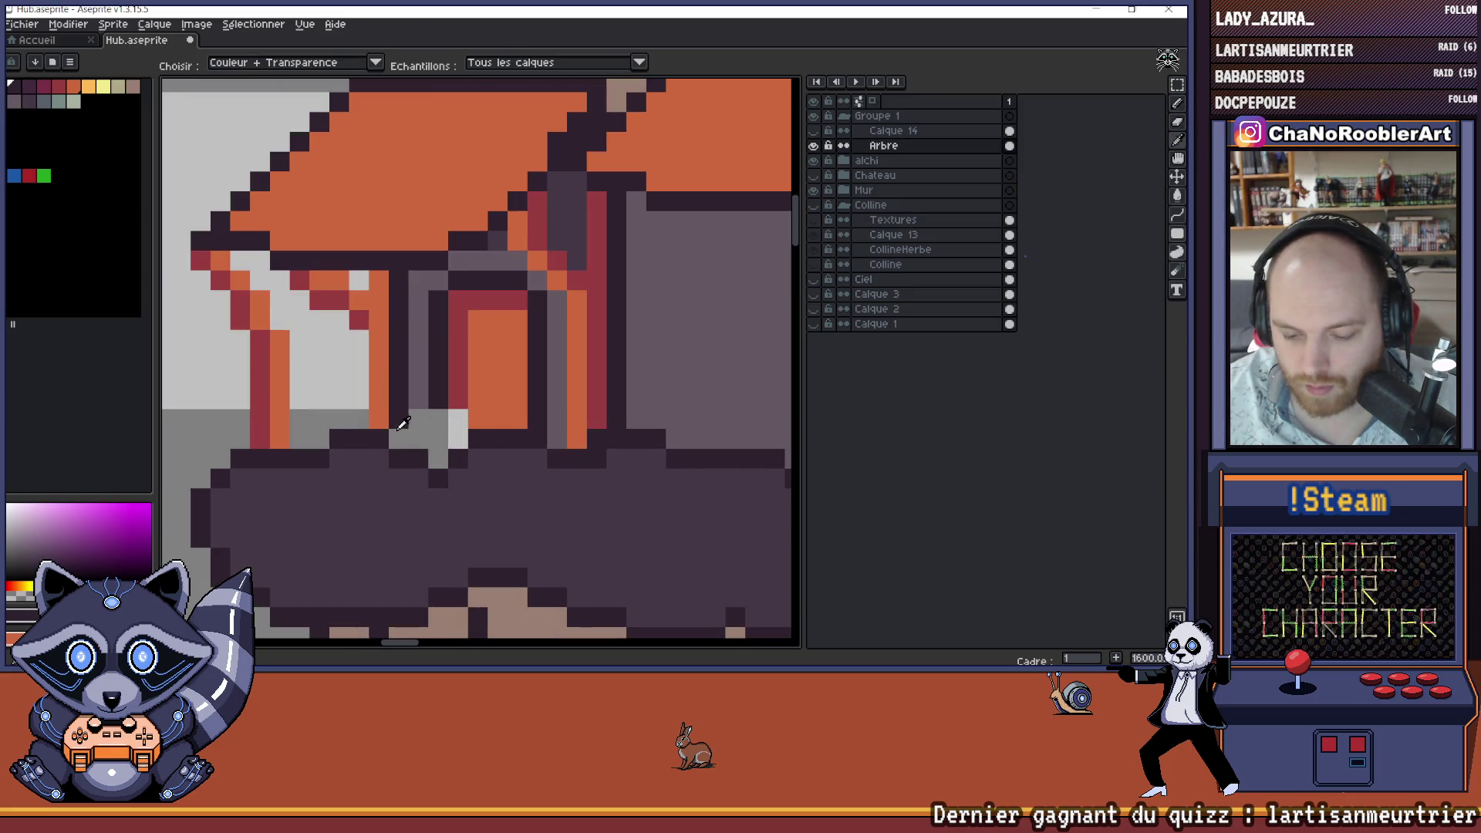
key(b)
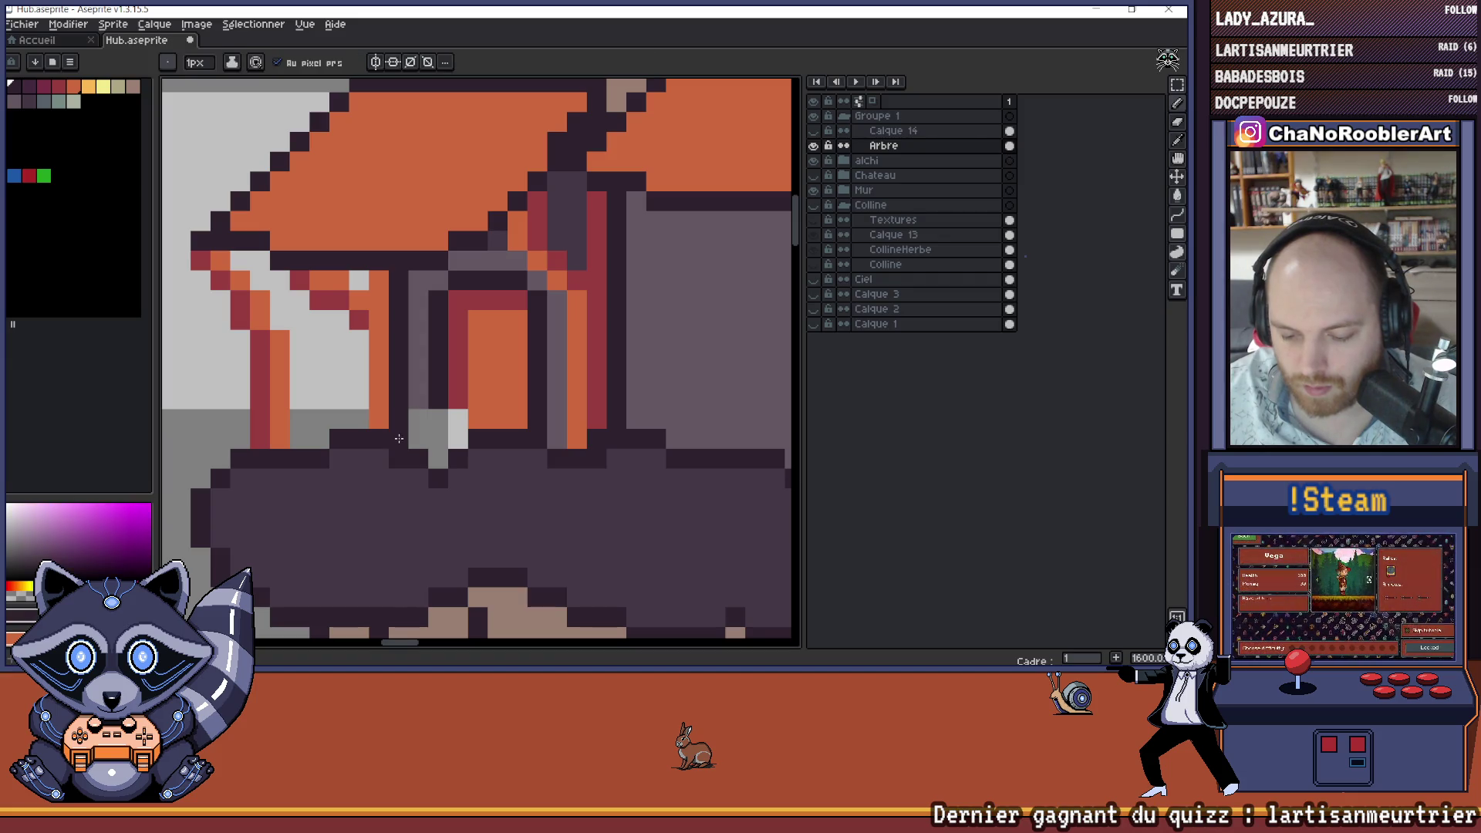
alt+click(455, 401)
click(452, 419)
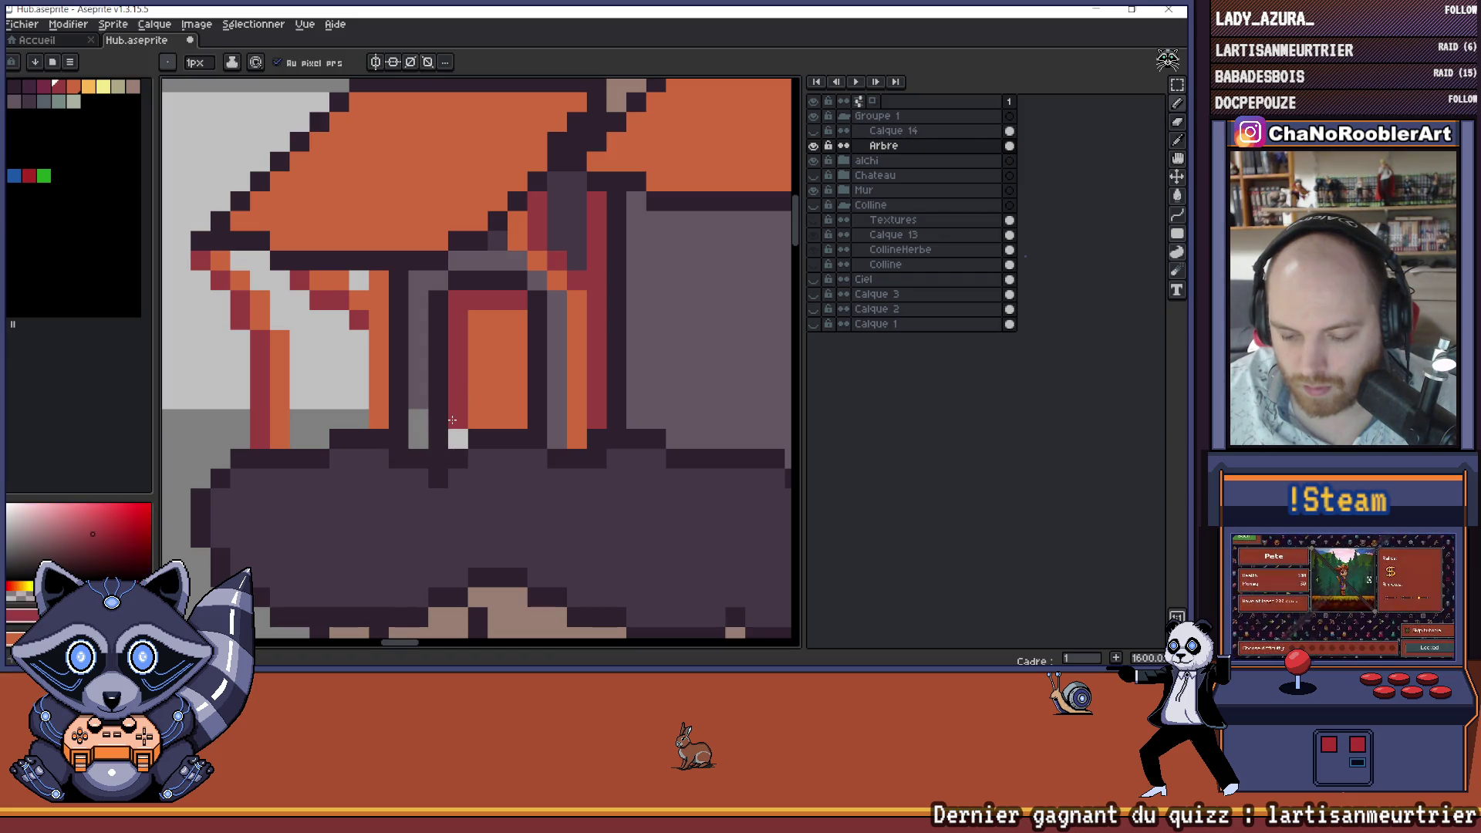
alt+click(457, 432)
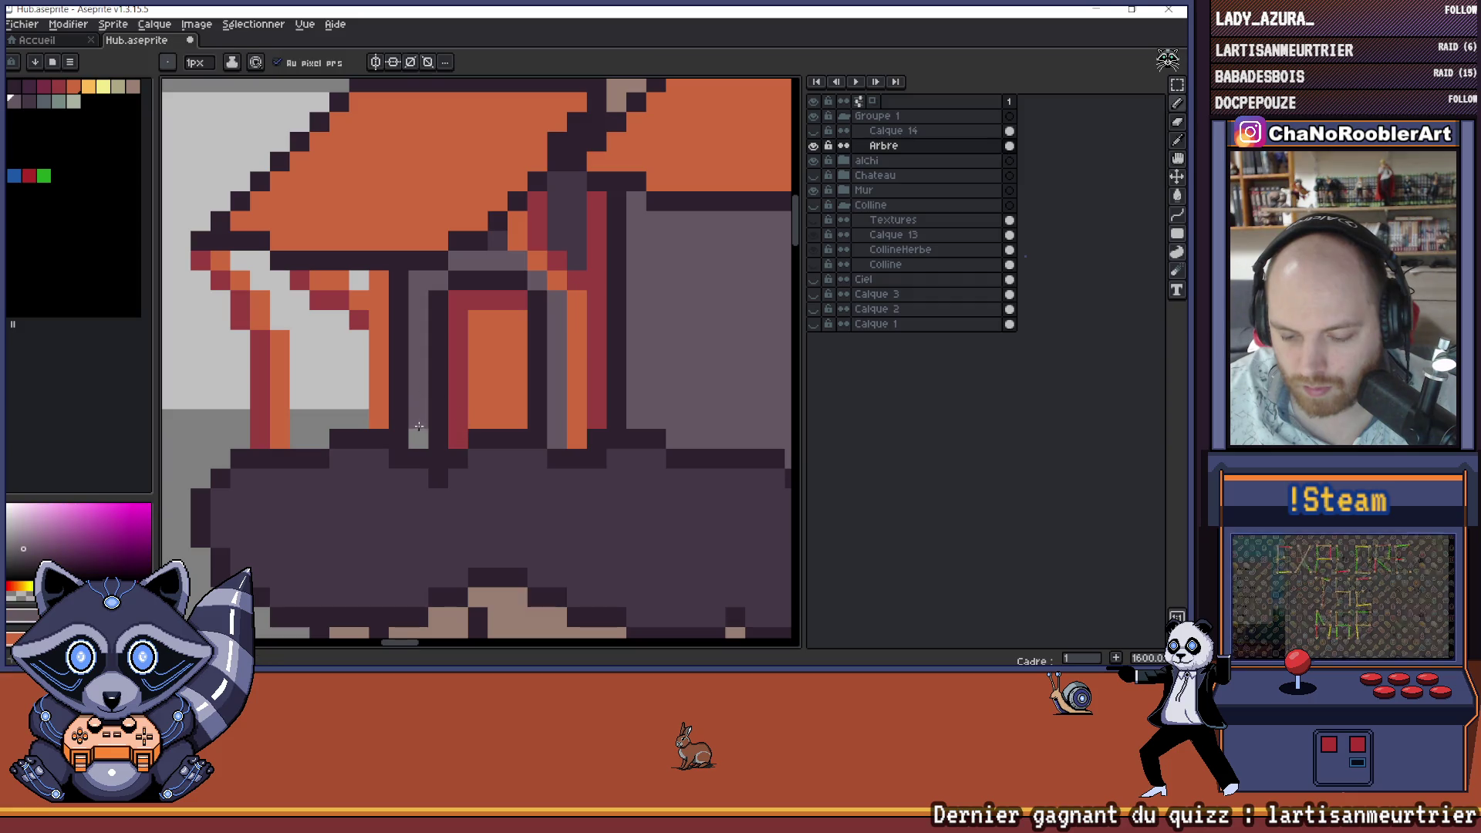
scroll(442, 455, down, 6)
scroll(442, 455, up, 3)
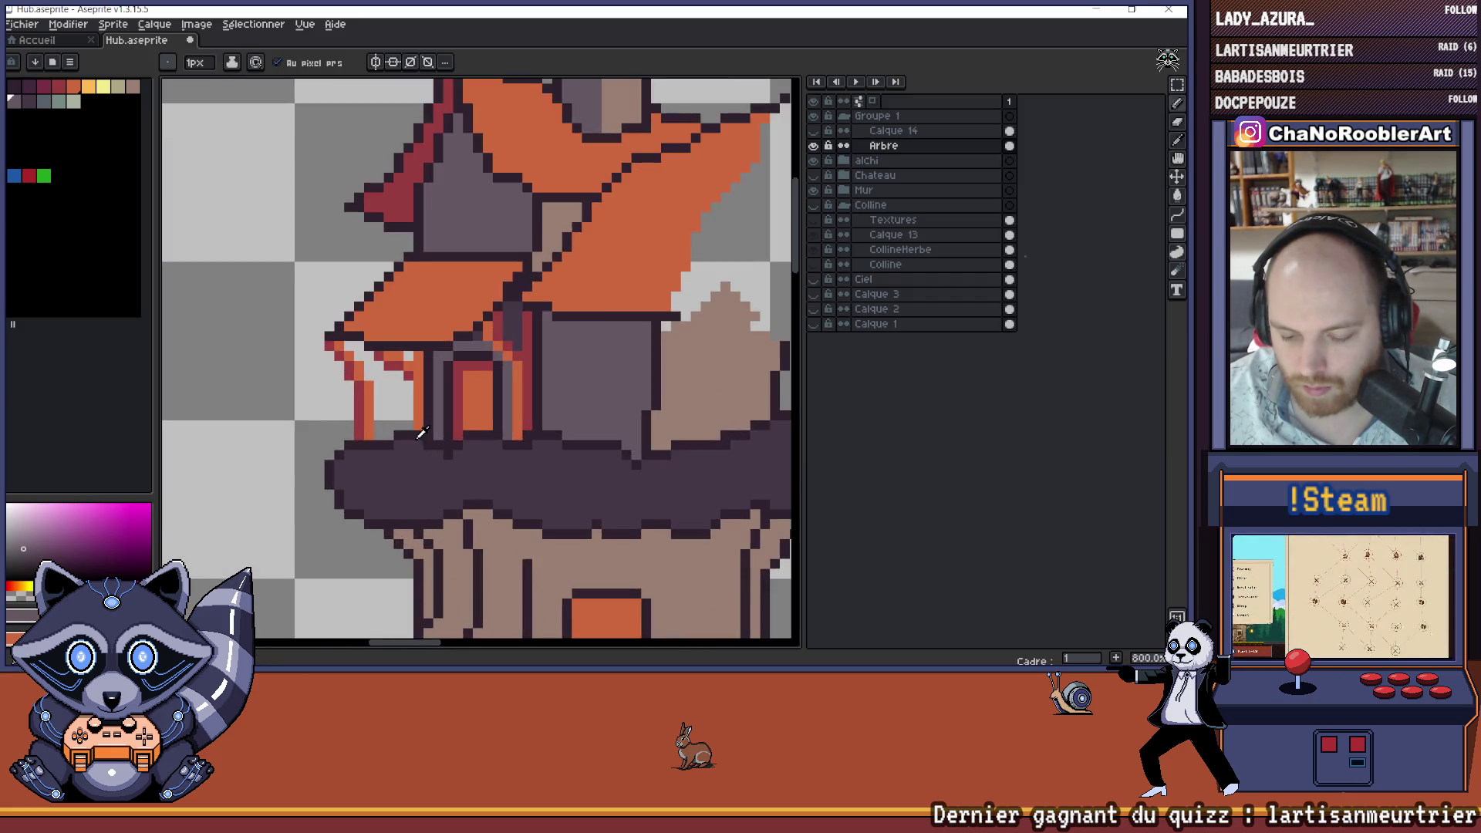
- Sample the porch red and pillar orange, then pick another colour for the porch touch-up
alt+click(415, 426)
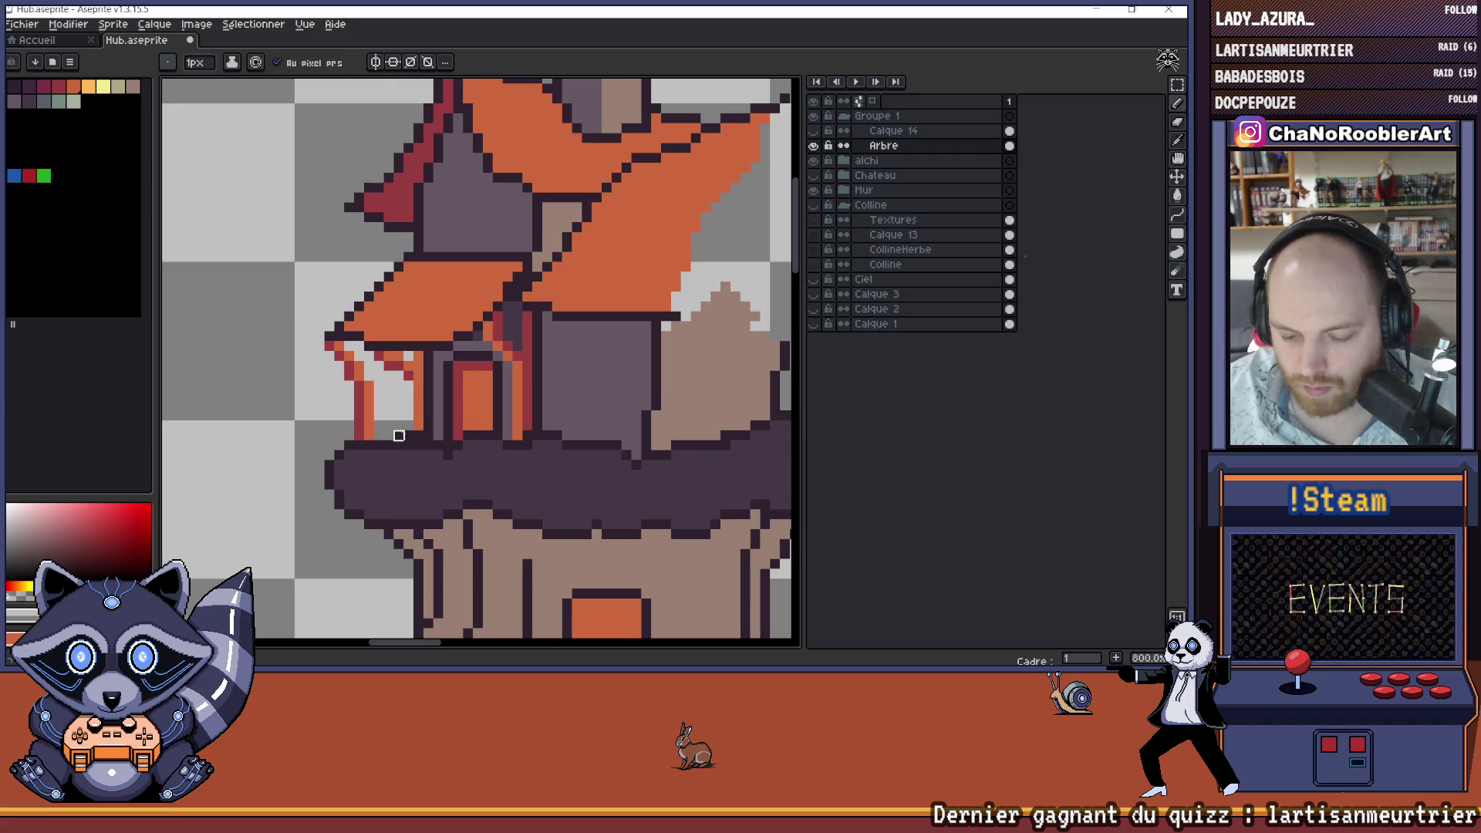
alt+click(419, 433)
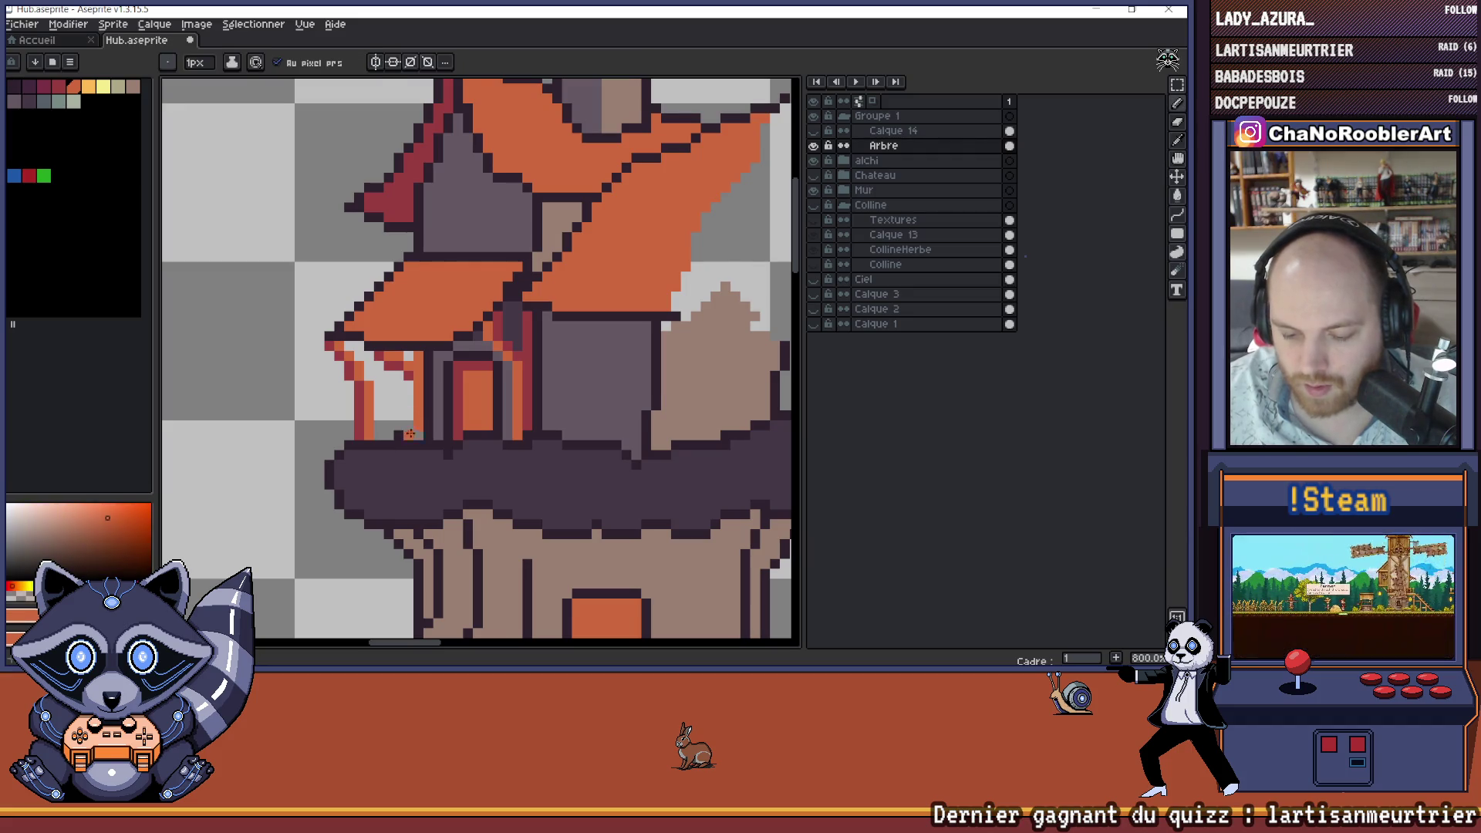
scroll(418, 433, down, 5)
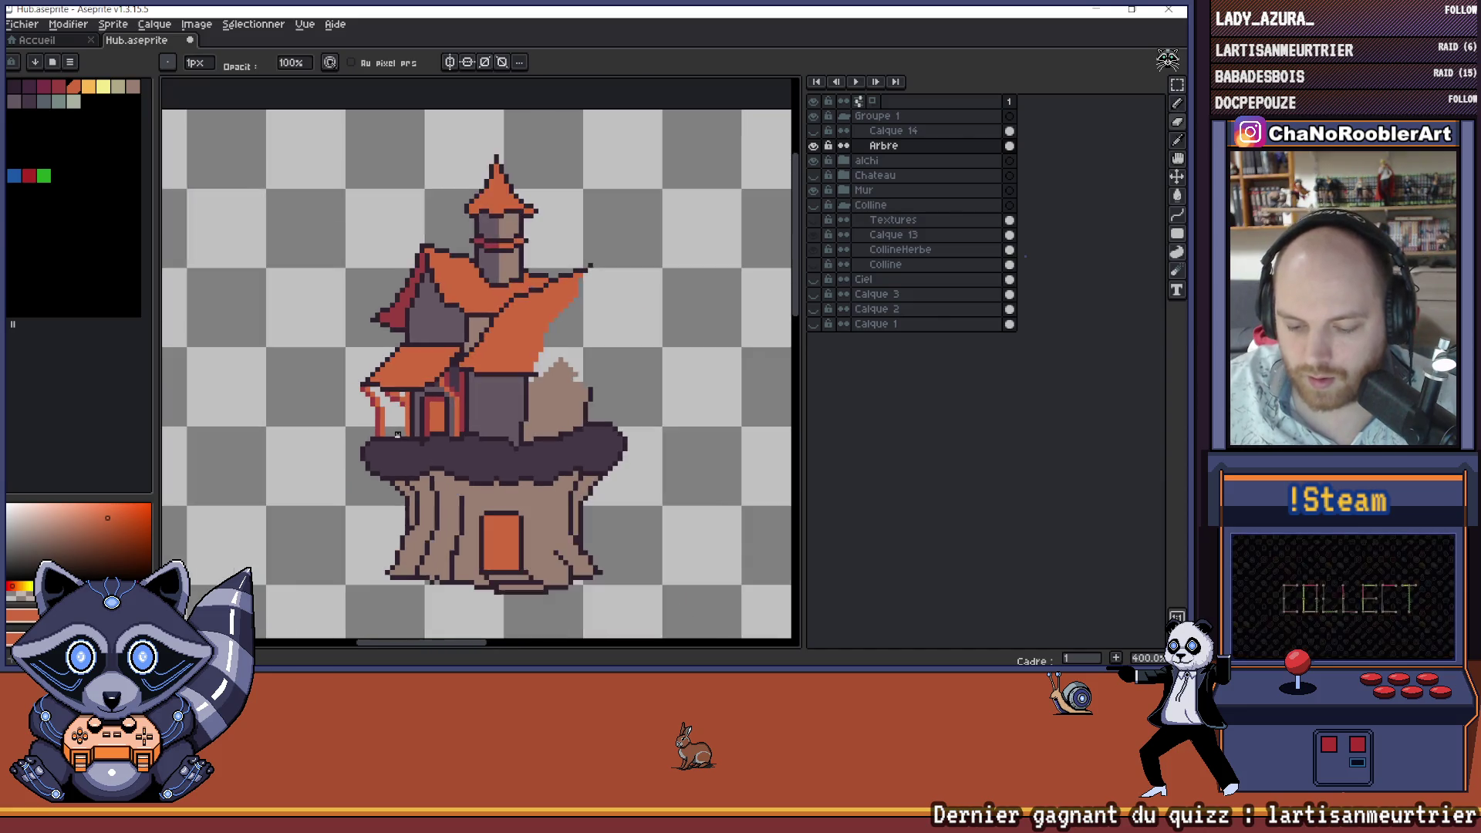
scroll(447, 455, up, 4)
scroll(417, 440, down, 3)
scroll(413, 449, up, 1)
scroll(413, 448, up, 2)
scroll(405, 439, down, 2)
scroll(403, 438, up, 2)
scroll(403, 438, up, 3)
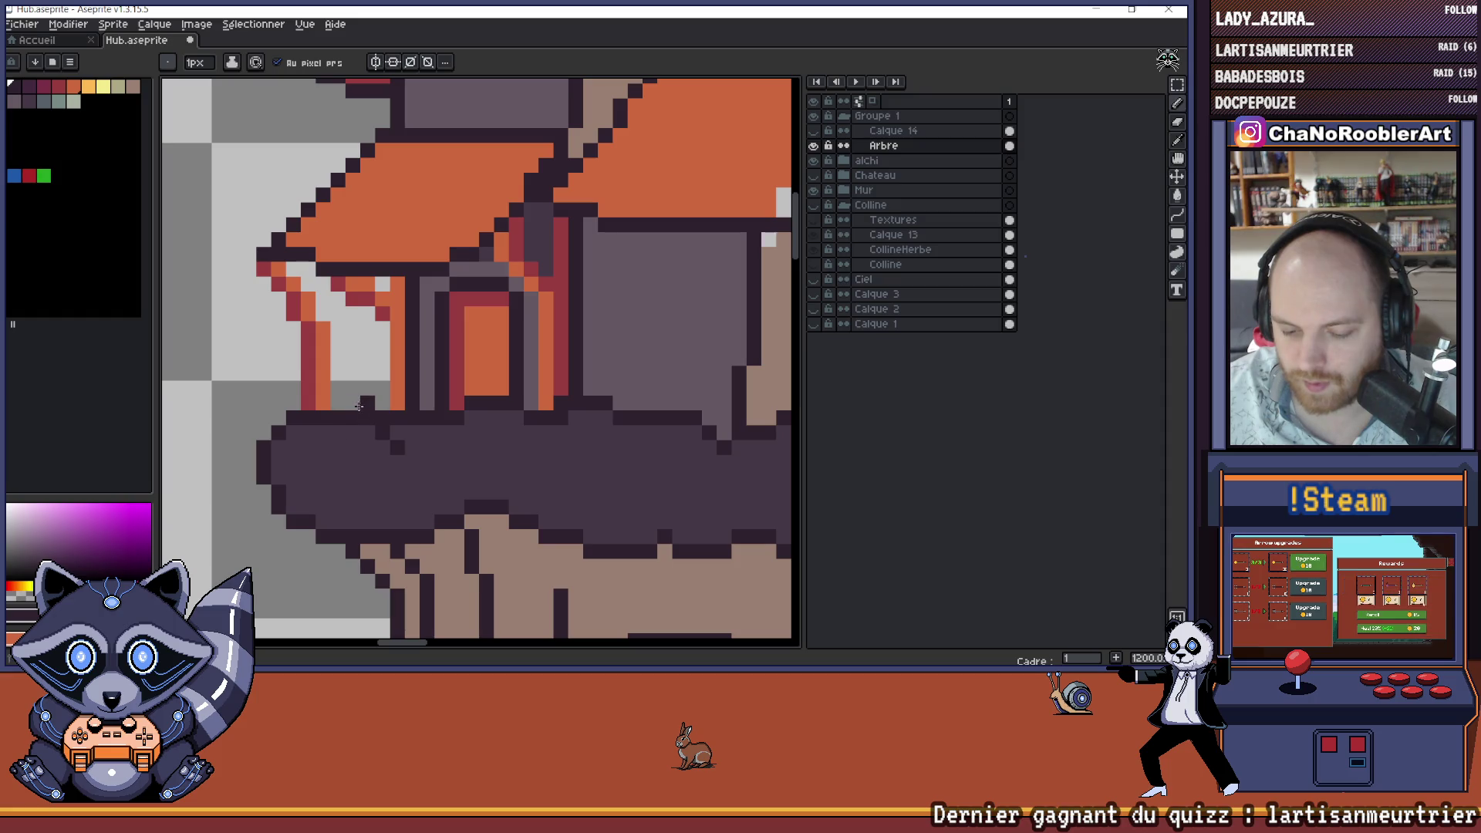
alt+click(349, 430)
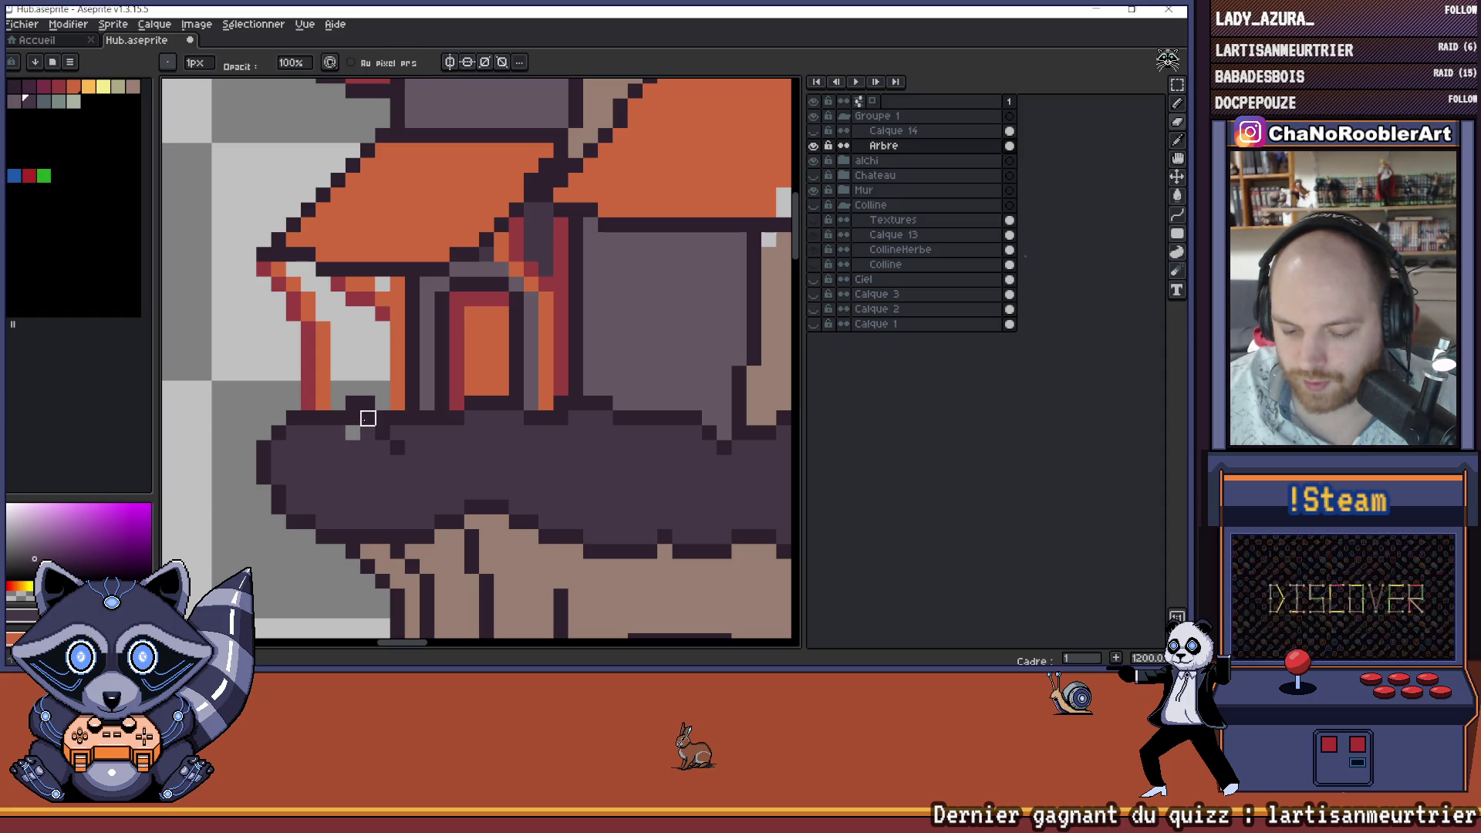
scroll(353, 422, down, 4)
scroll(431, 471, up, 6)
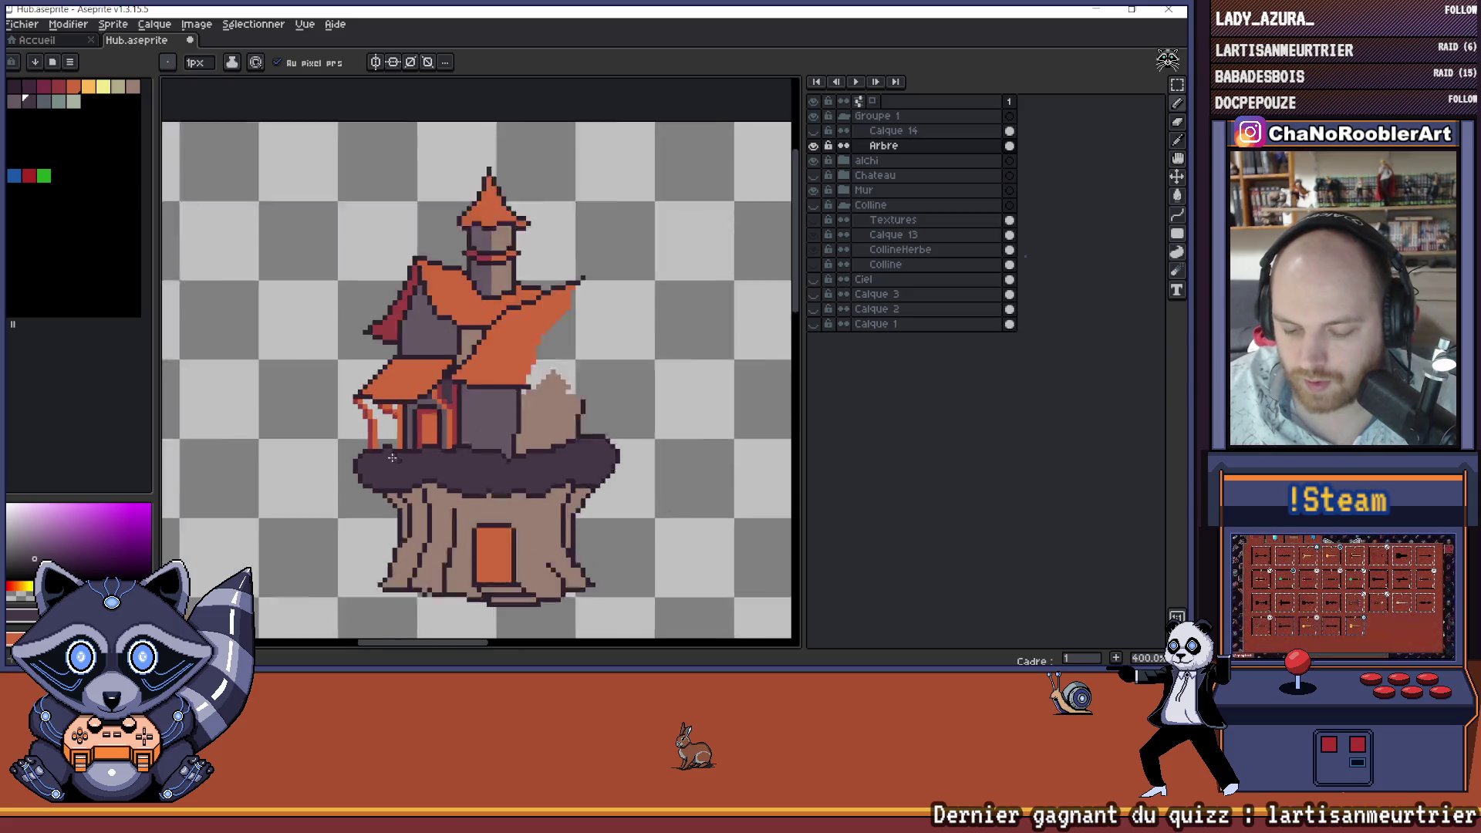
- Paint a dark purple pixel at the platform row's left end and save the file
alt+click(366, 441)
click(366, 425)
scroll(369, 440, down, 7)
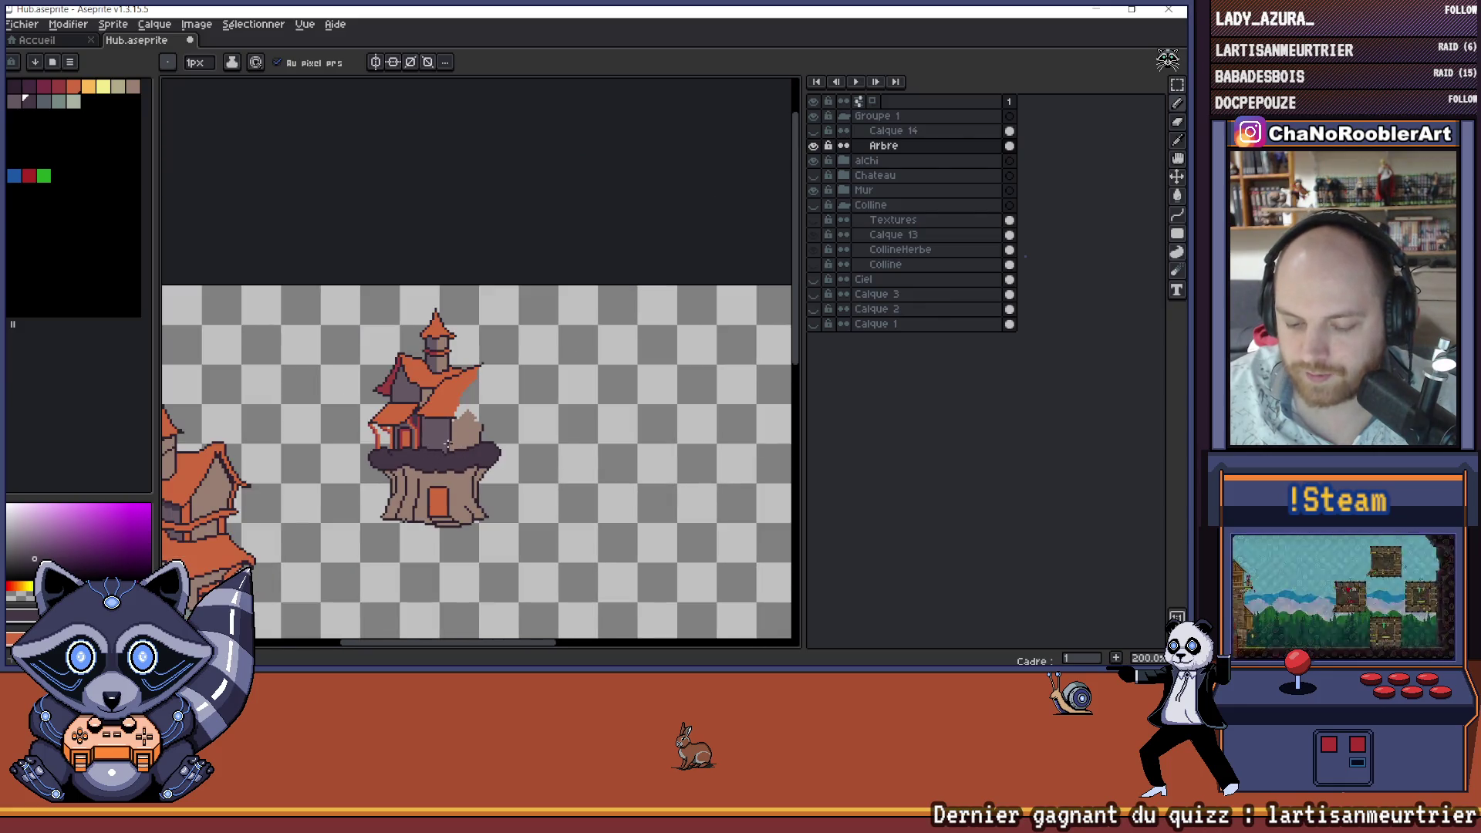
key(ctrl+s)
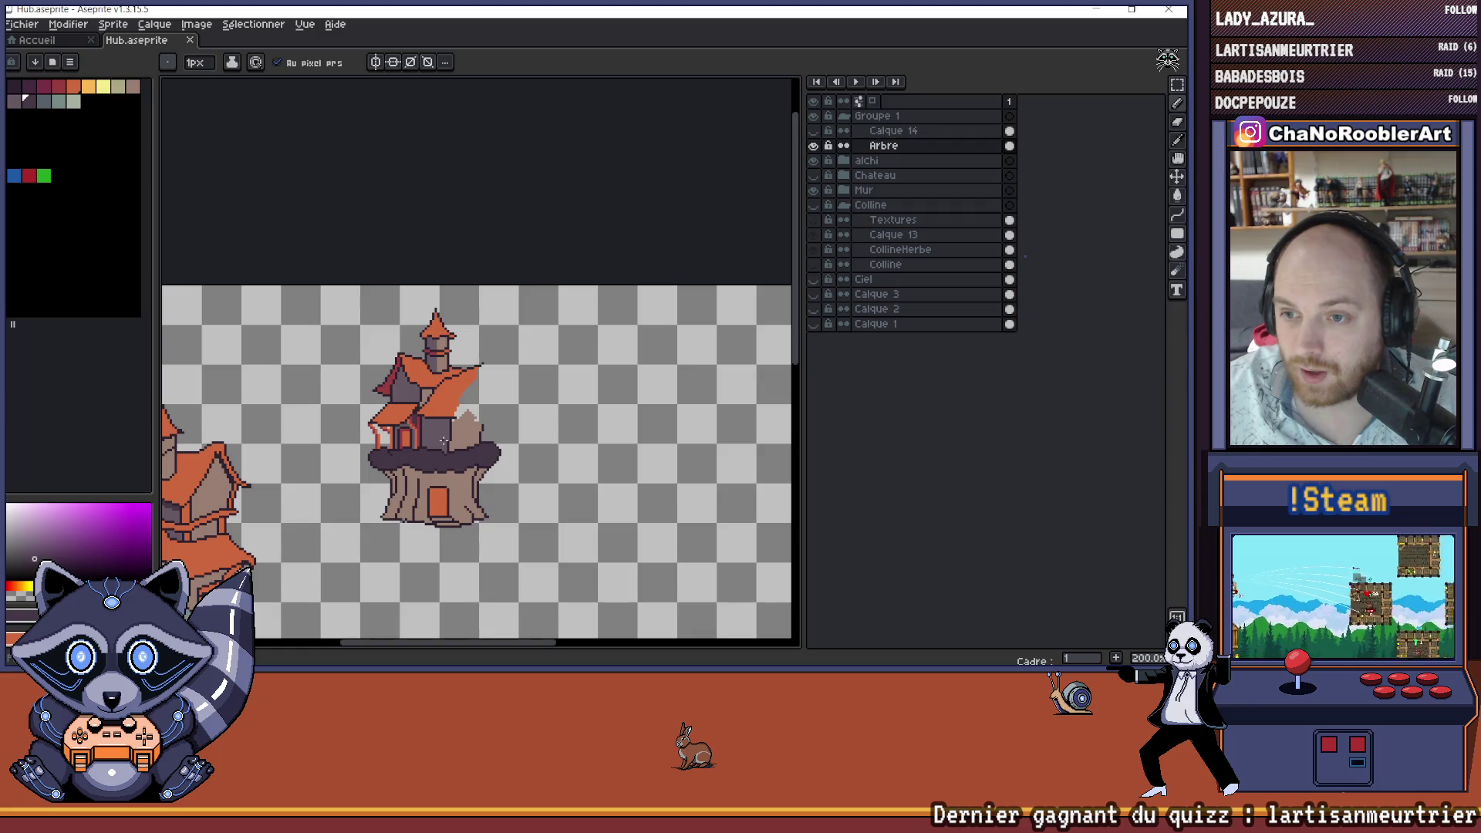
- Add another dark pixel on the platform edge and recentre the view on the house
scroll(435, 437, up, 2)
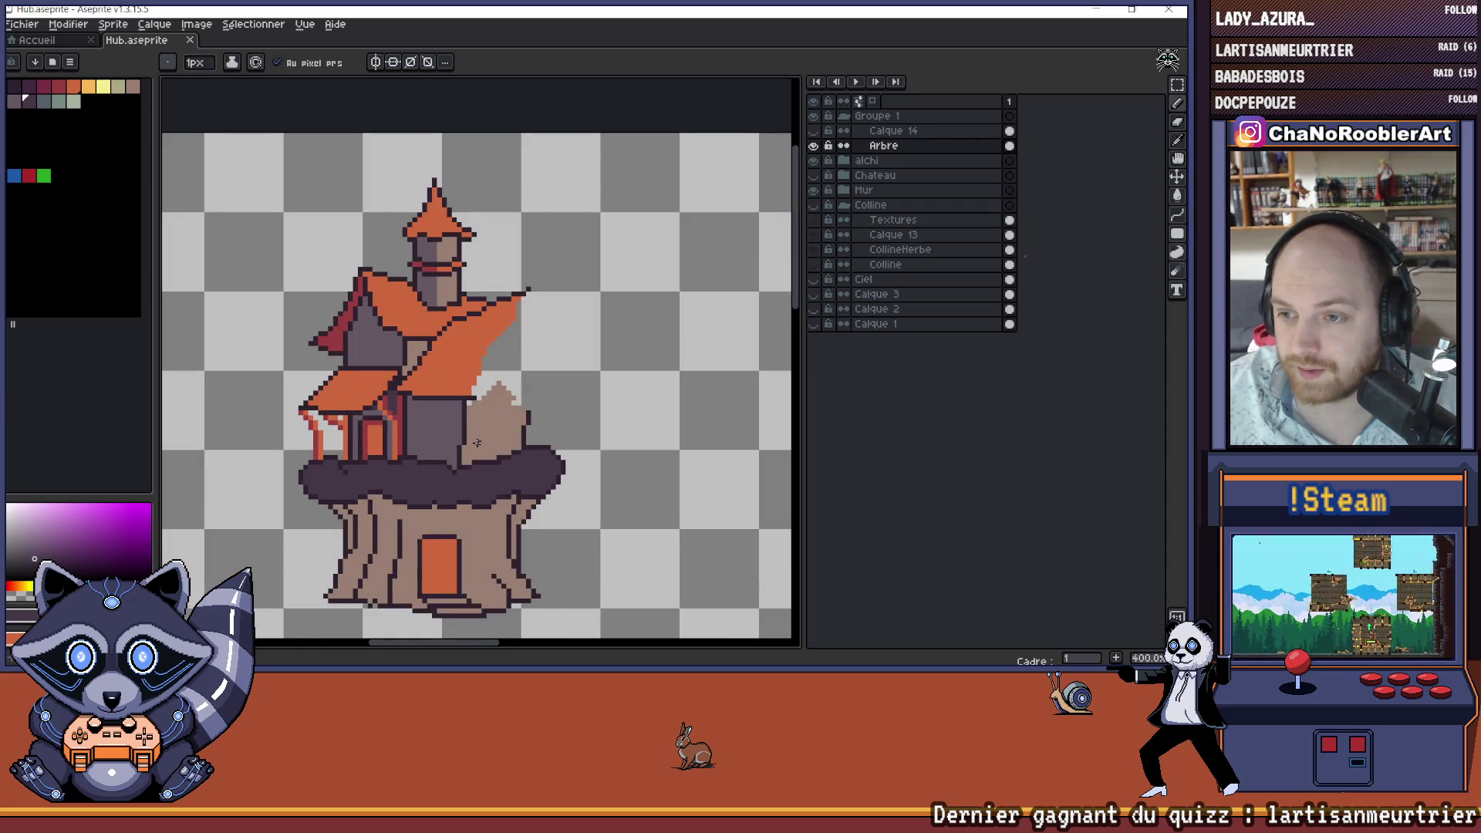
scroll(482, 440, up, 2)
click(399, 529)
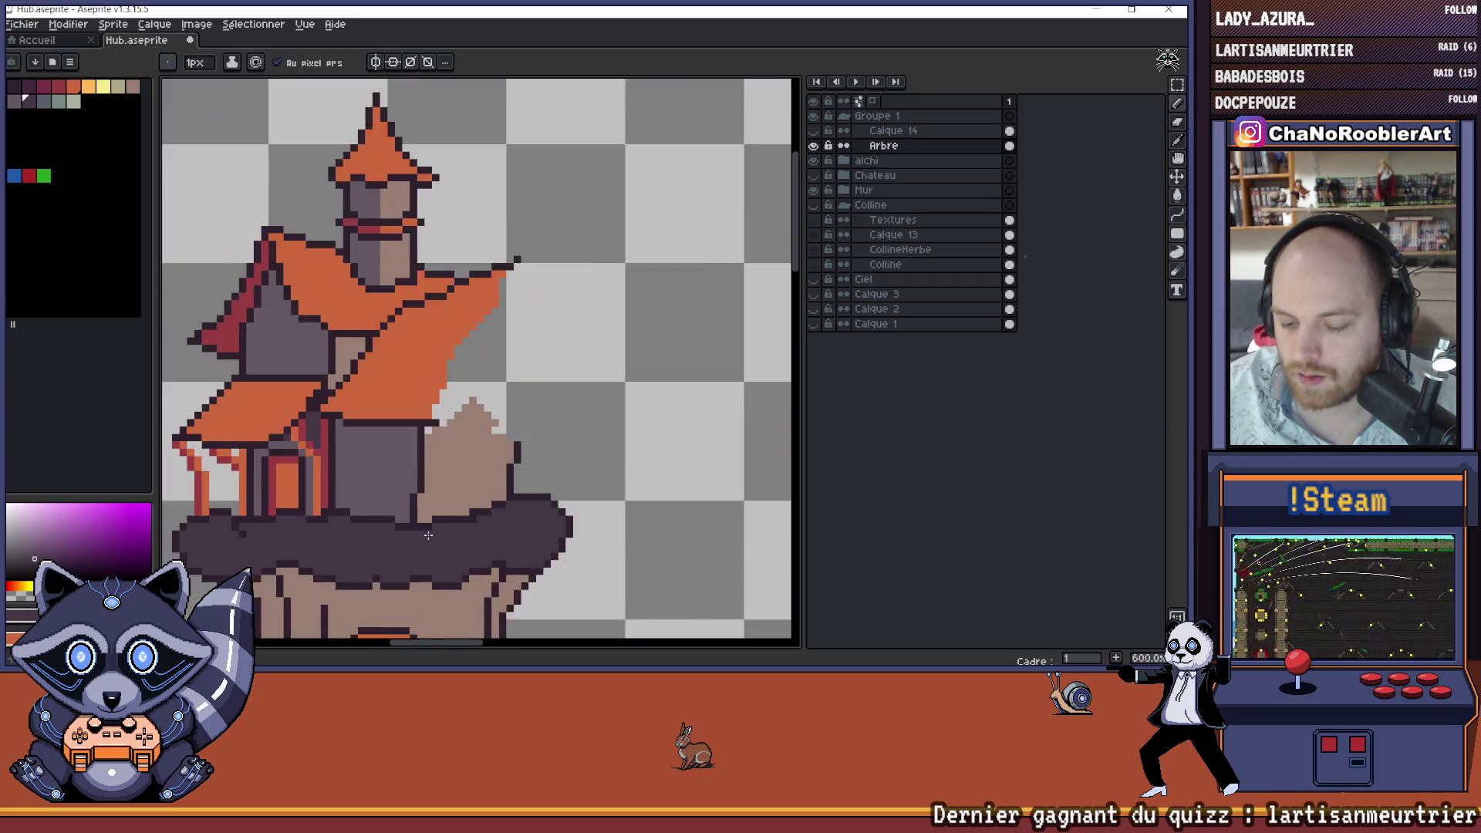
scroll(399, 528, down, 2)
drag(416, 363, 476, 478)
scroll(477, 478, down, 1)
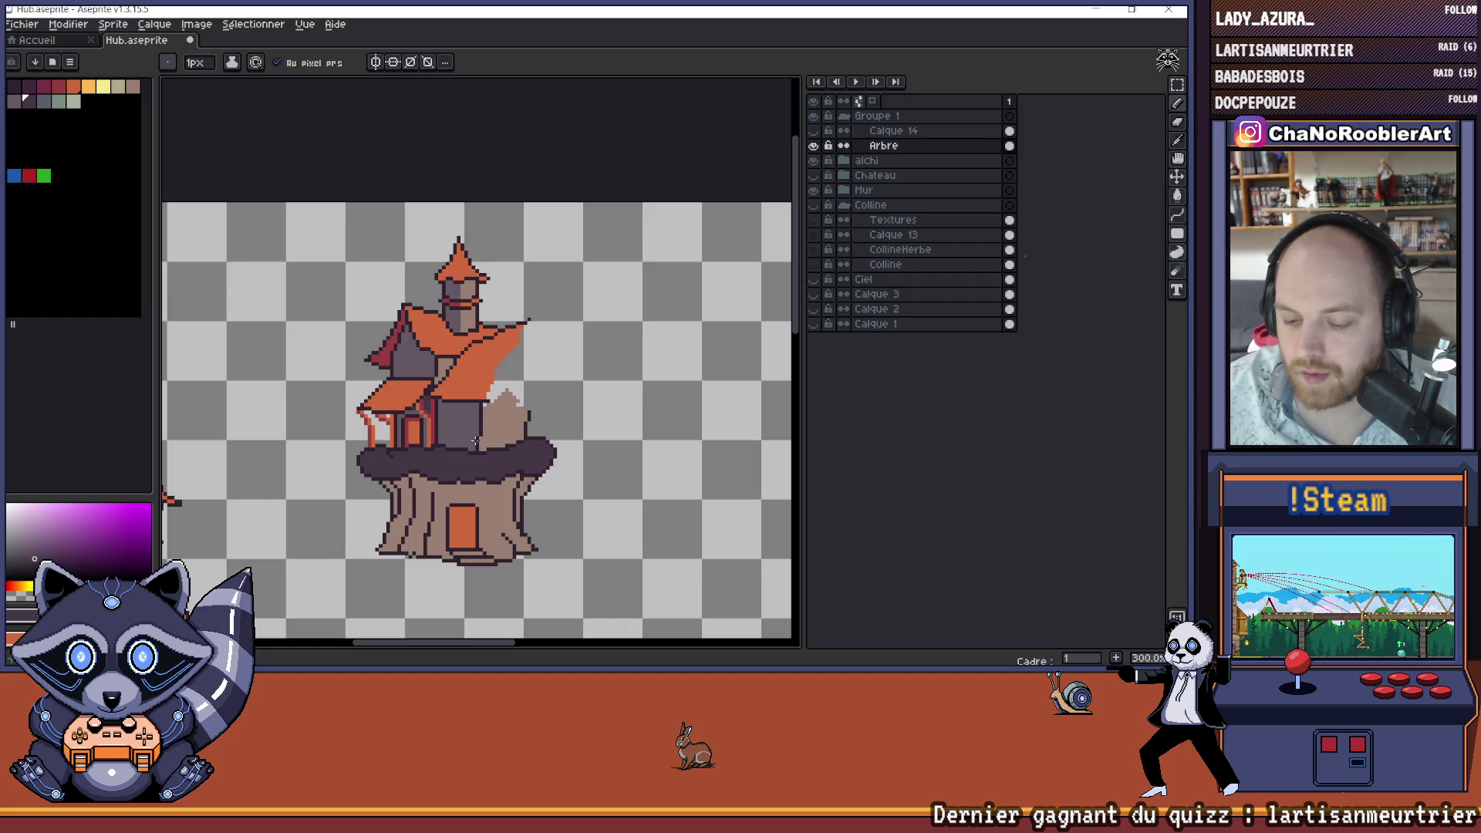
scroll(475, 440, down, 1)
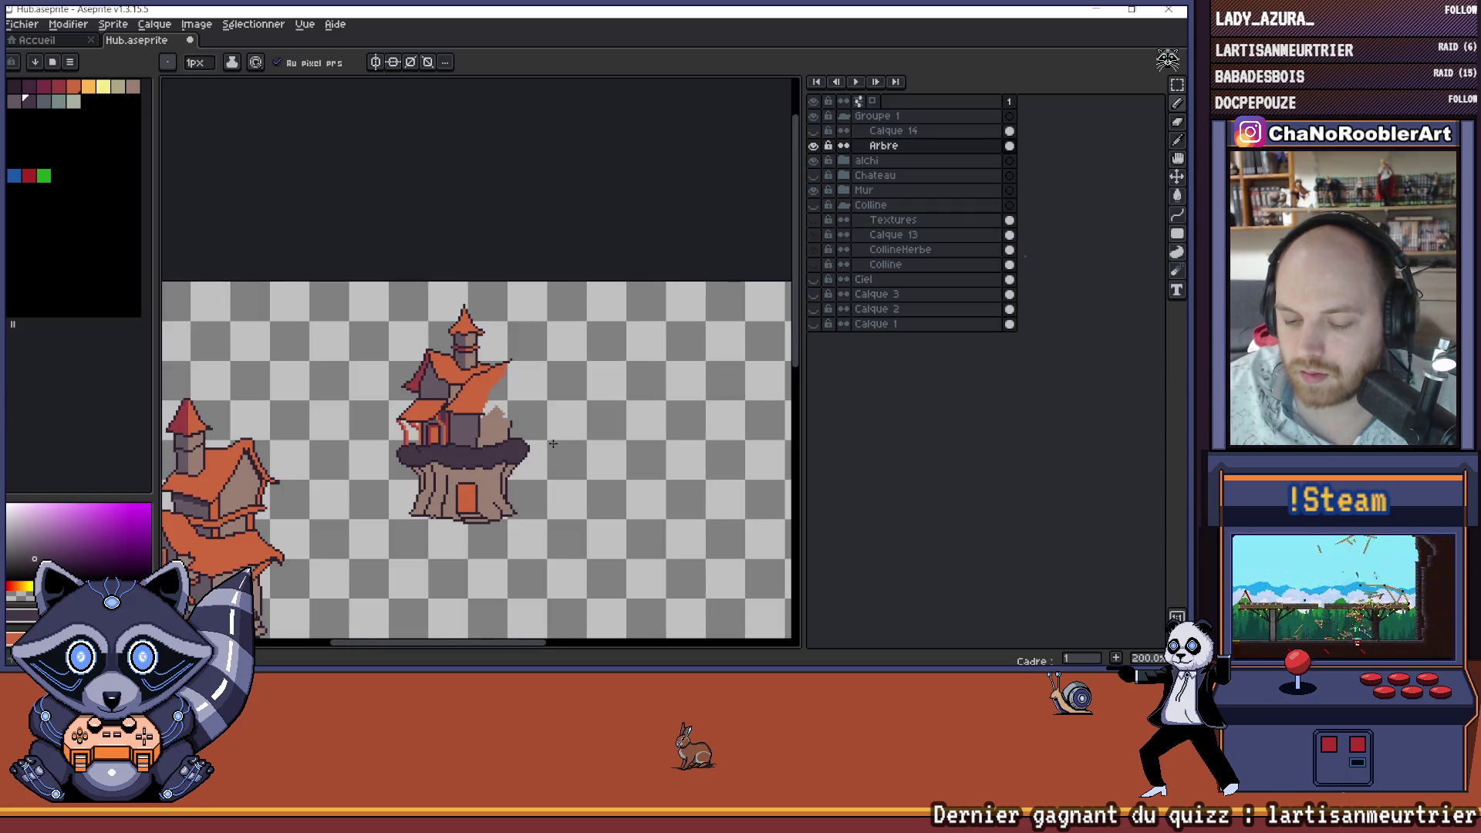
drag(553, 444, 524, 443)
scroll(471, 417, up, 3)
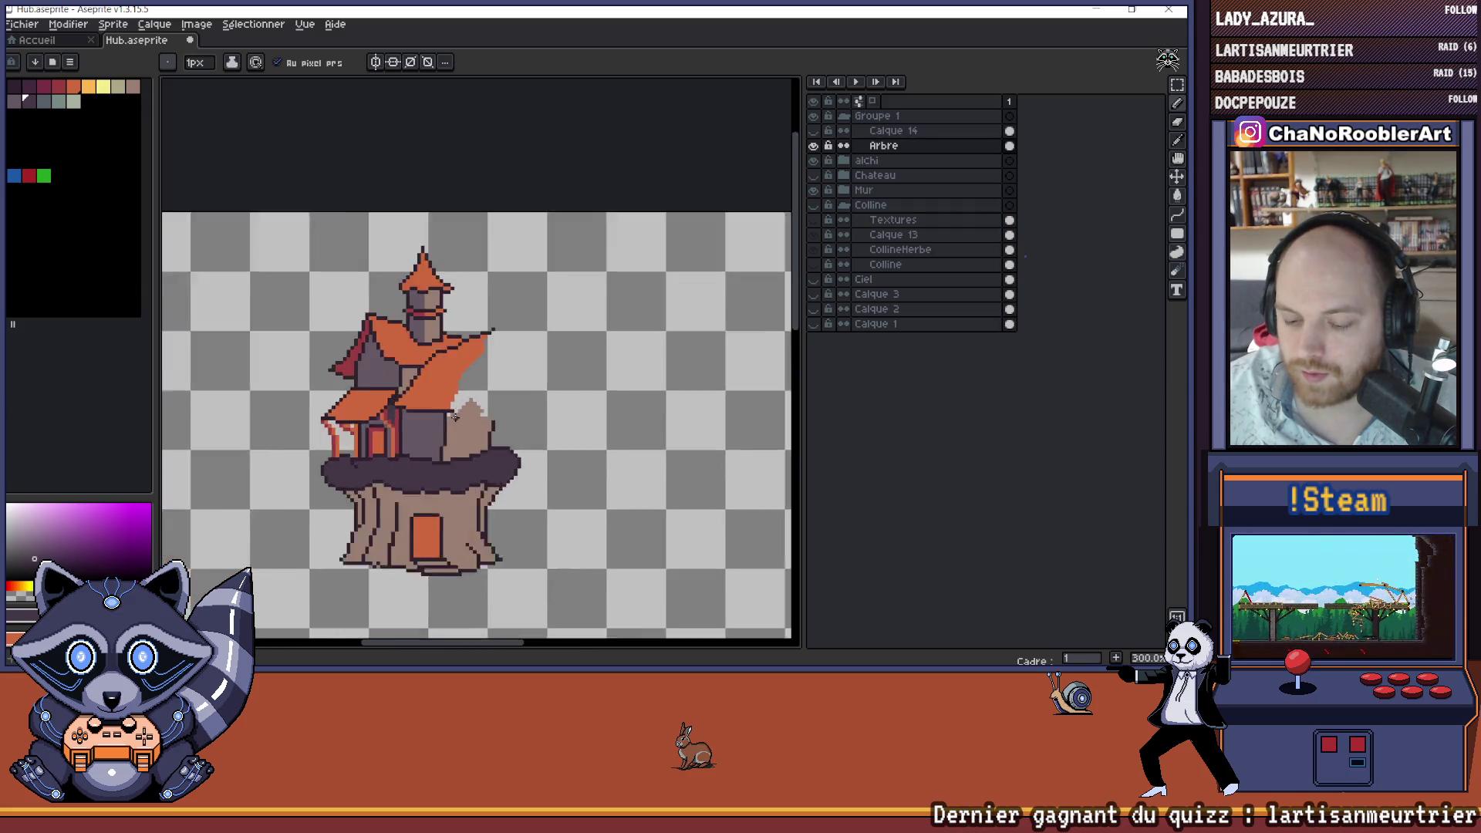
scroll(515, 429, up, 1)
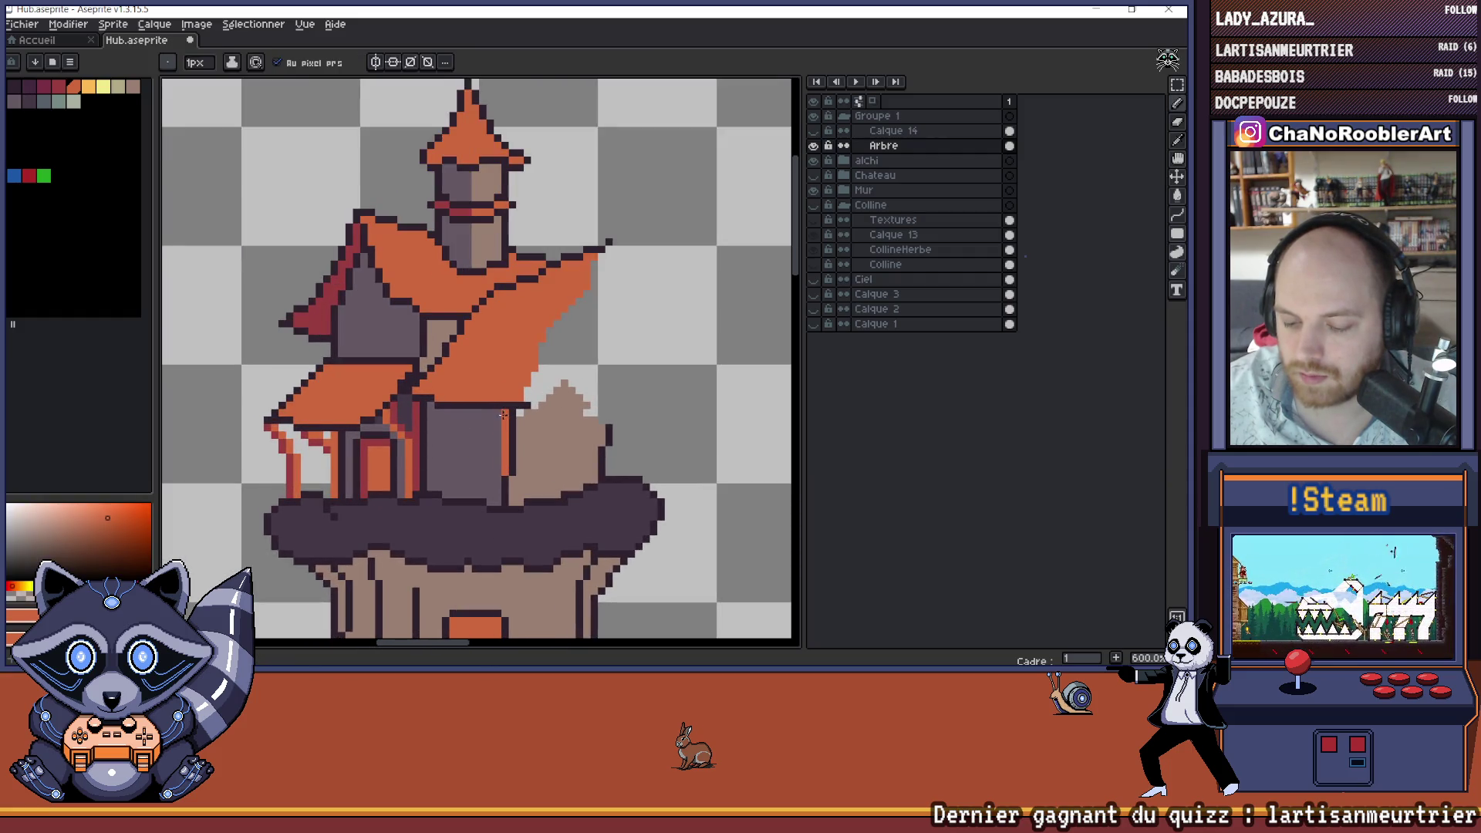
scroll(496, 501, down, 2)
- Sample the dark outline colour and draw a dark column beside the orange post
mouse_move(185, 532)
mouse_down()
mouse_move(274, 482)
mouse_move(407, 462)
mouse_move(451, 436)
mouse_move(308, 417)
mouse_up()
scroll(451, 435, up, 1)
scroll(475, 332, down, 1)
scroll(475, 325, up, 2)
scroll(475, 325, up, 4)
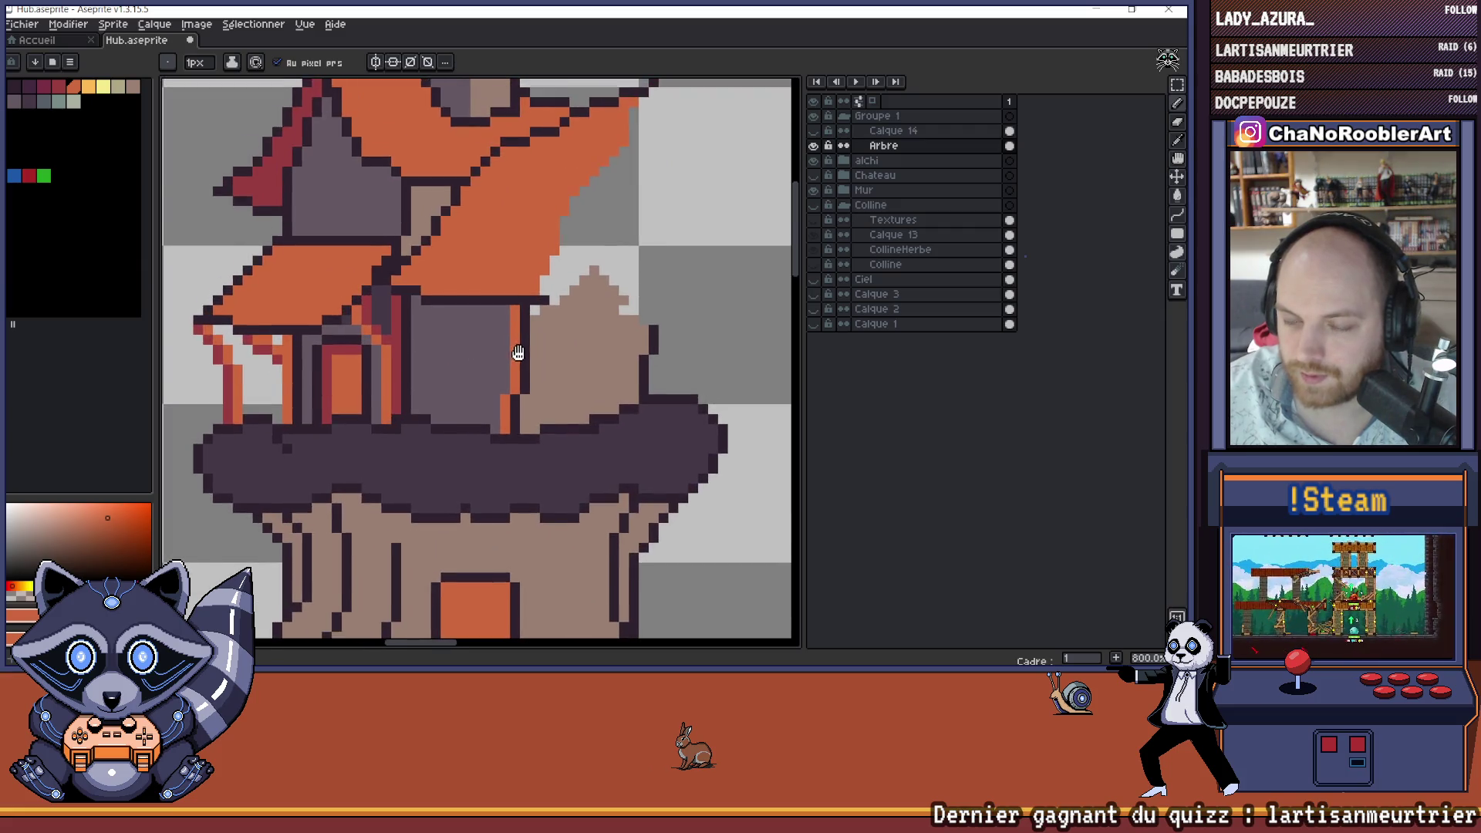
key(i)
click(546, 383)
key(b)
drag(480, 436, 479, 498)
drag(496, 254, 499, 420)
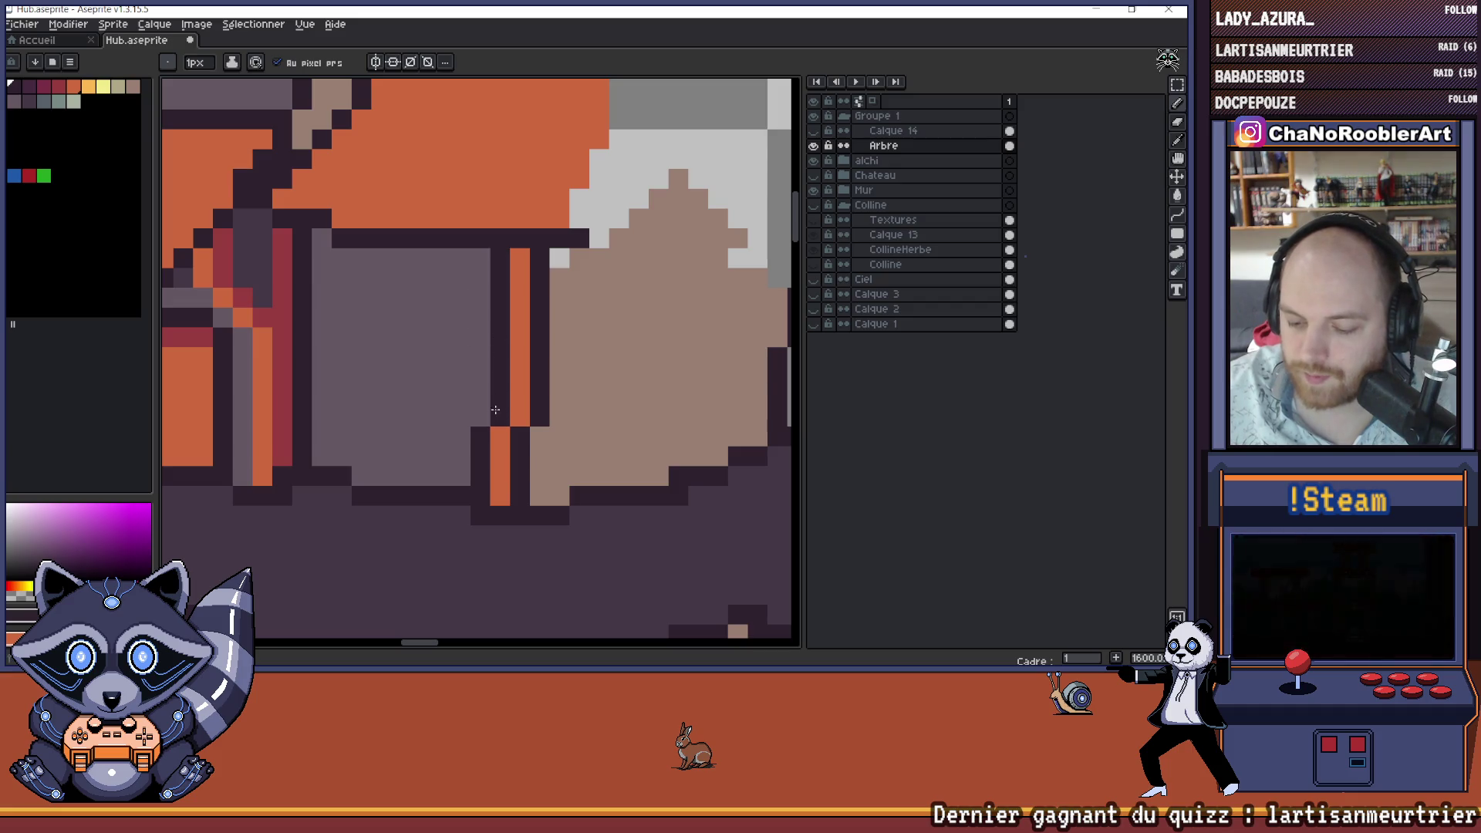
- Pick the orange back up from the drawing and save Hub.aseprite
scroll(578, 418, down, 7)
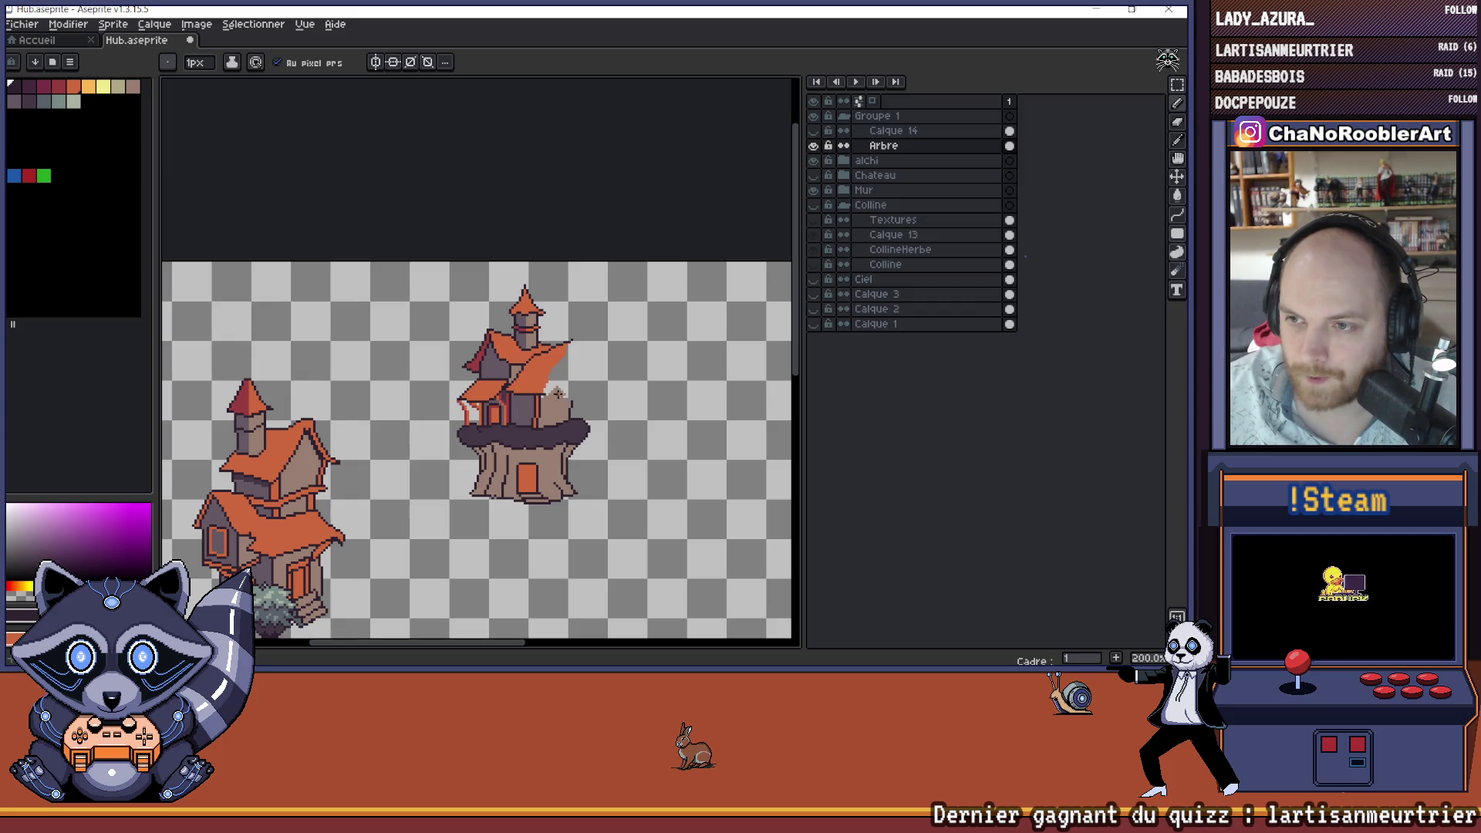
scroll(559, 401, up, 7)
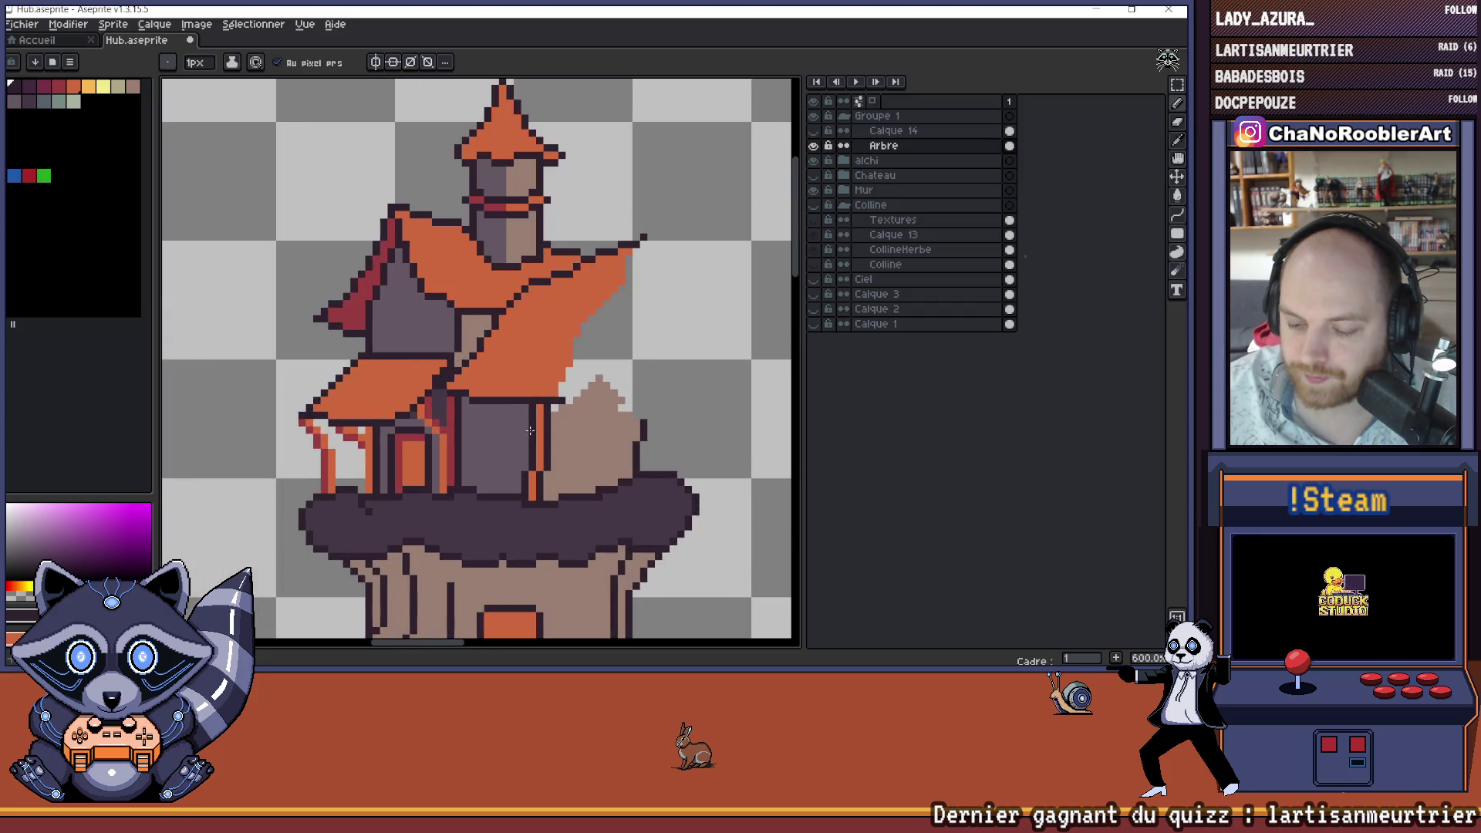
alt+click(552, 411)
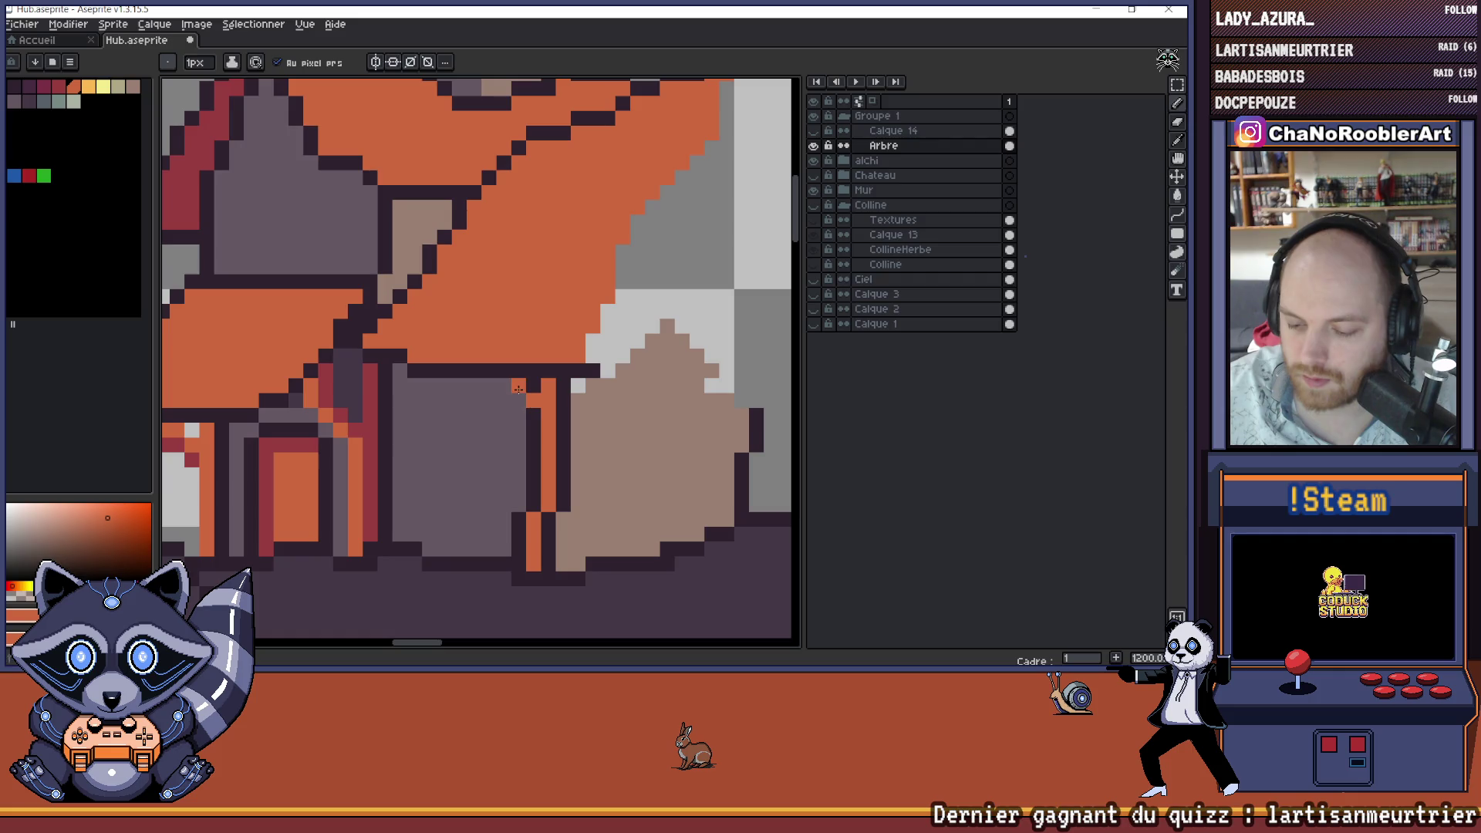
scroll(572, 417, down, 8)
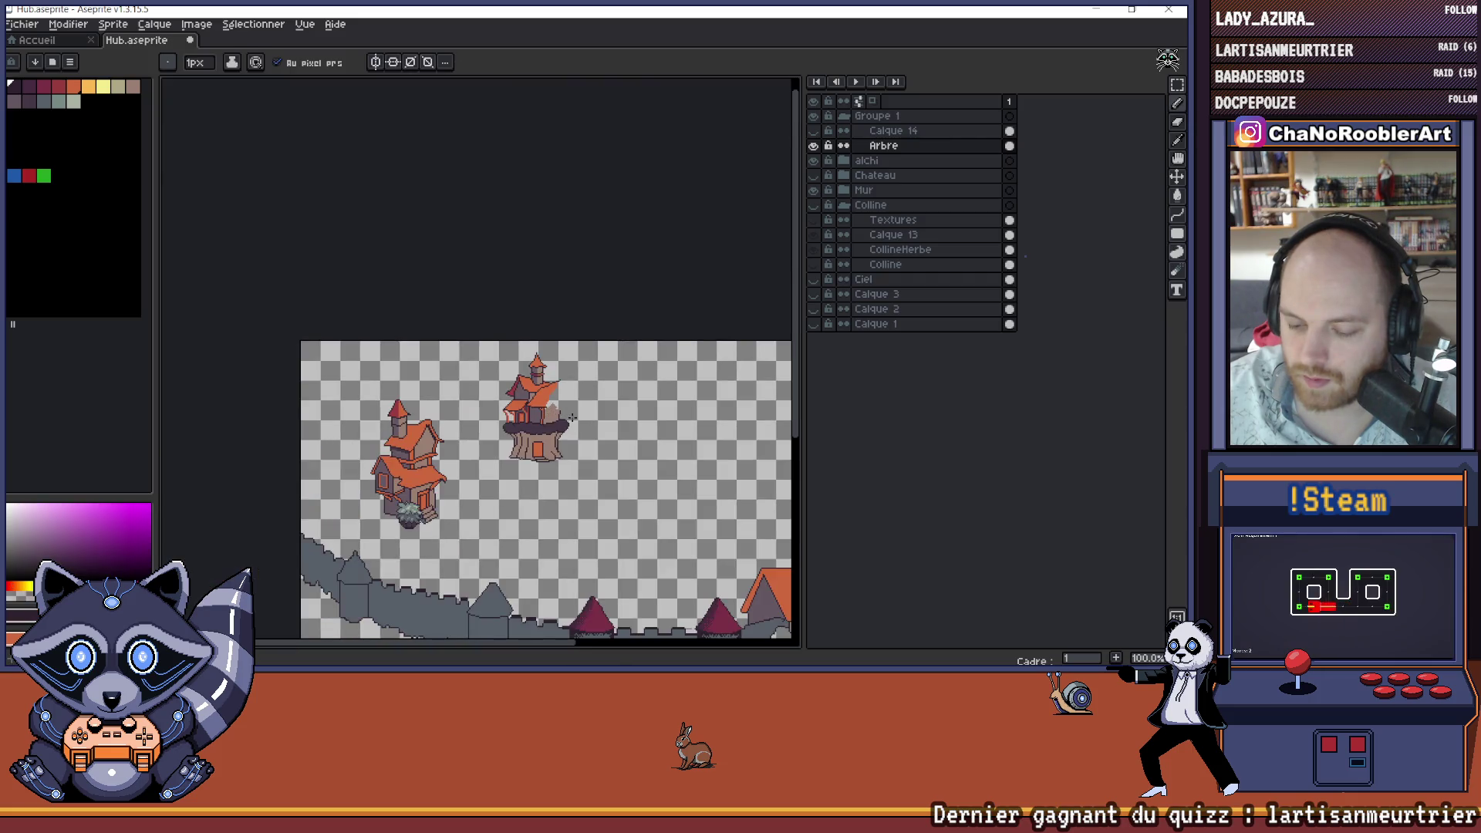
scroll(571, 417, up, 1)
key(ctrl+s)
scroll(486, 411, up, 4)
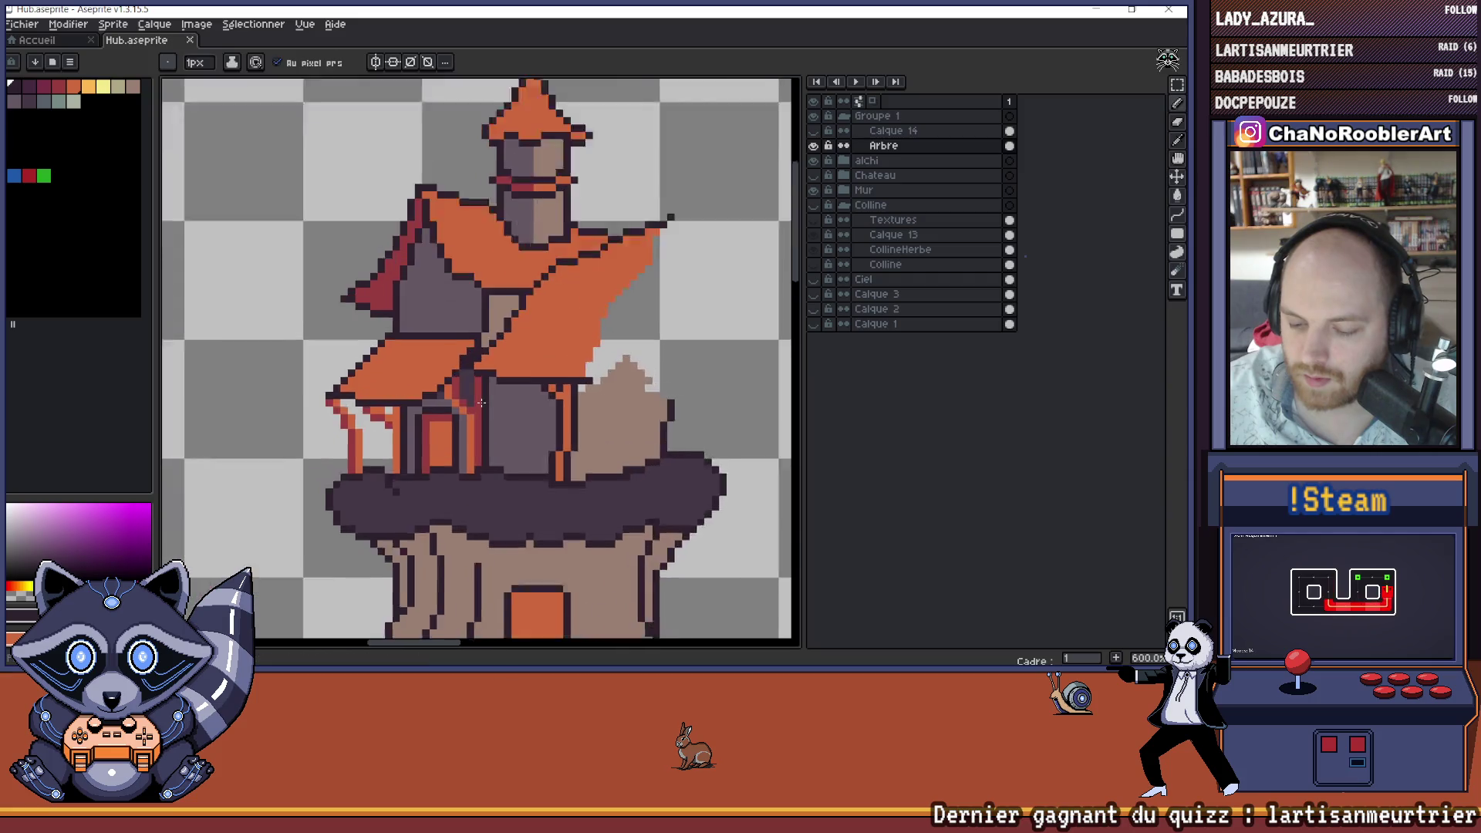
- Draw dark outlines down the porch pillars and darken three red pixels on the left pillar
scroll(485, 411, up, 1)
drag(486, 378, 486, 551)
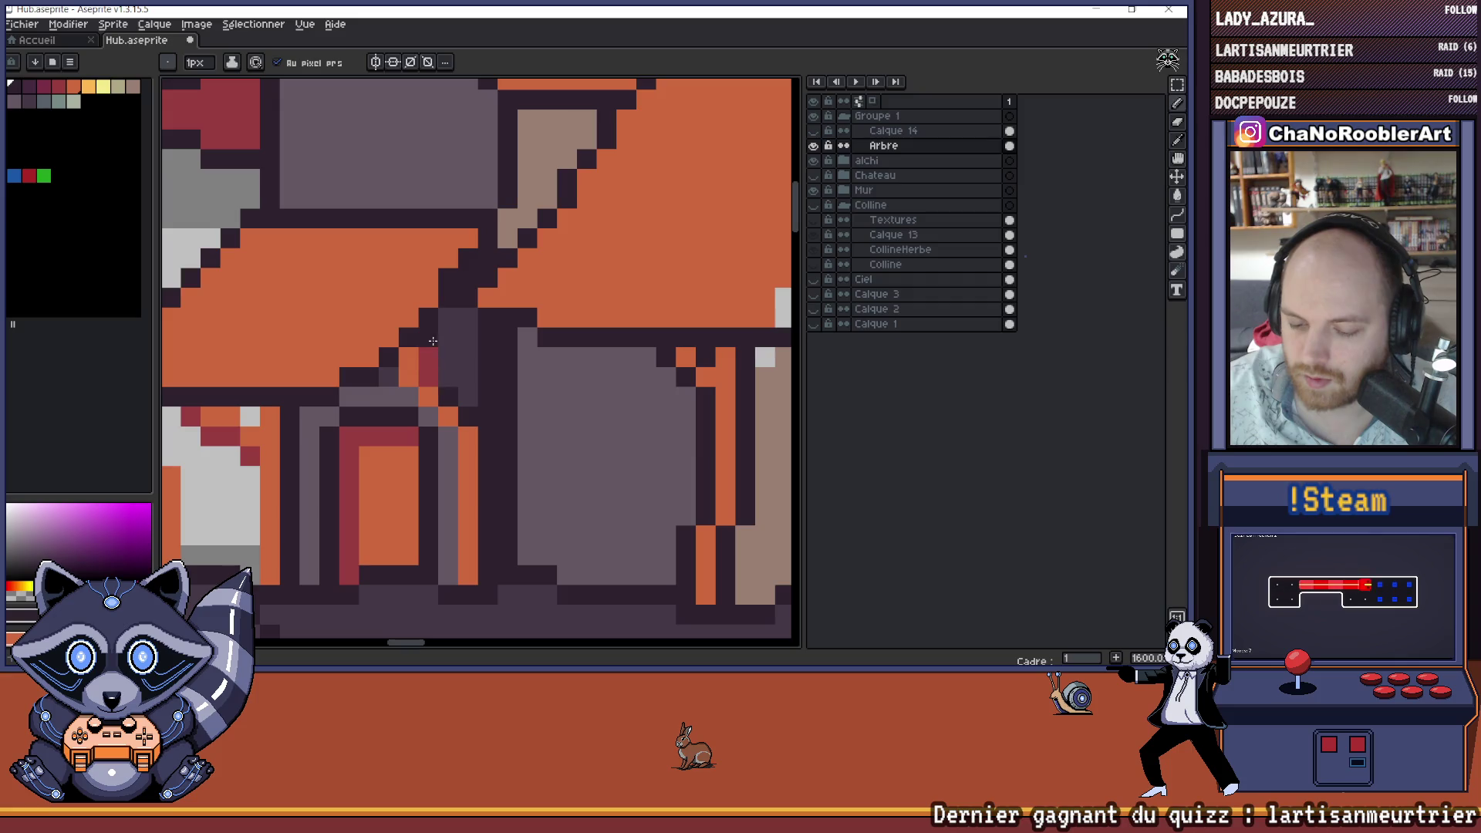
scroll(513, 405, down, 4)
scroll(427, 407, up, 4)
mouse_move(426, 407)
mouse_down()
mouse_move(425, 386)
mouse_move(426, 529)
mouse_up()
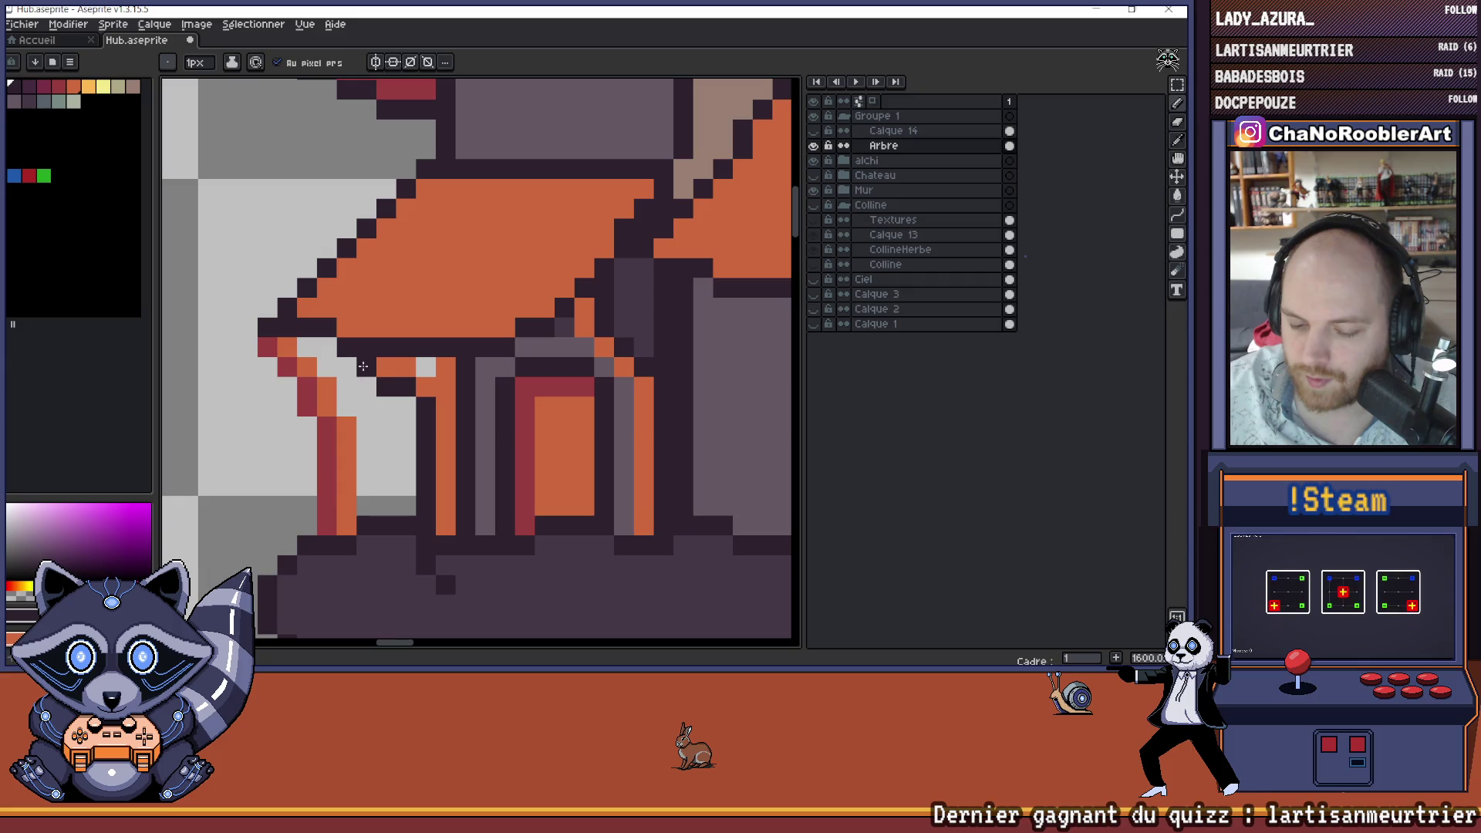
drag(420, 370, 490, 377)
mouse_move(395, 430)
mouse_down()
mouse_move(397, 483)
mouse_move(357, 373)
mouse_move(378, 359)
mouse_move(436, 436)
mouse_move(436, 513)
mouse_up()
- Paint dark pixels along the roof's lower edge and fill the pixels above with orange
scroll(454, 500, down, 4)
scroll(453, 499, down, 3)
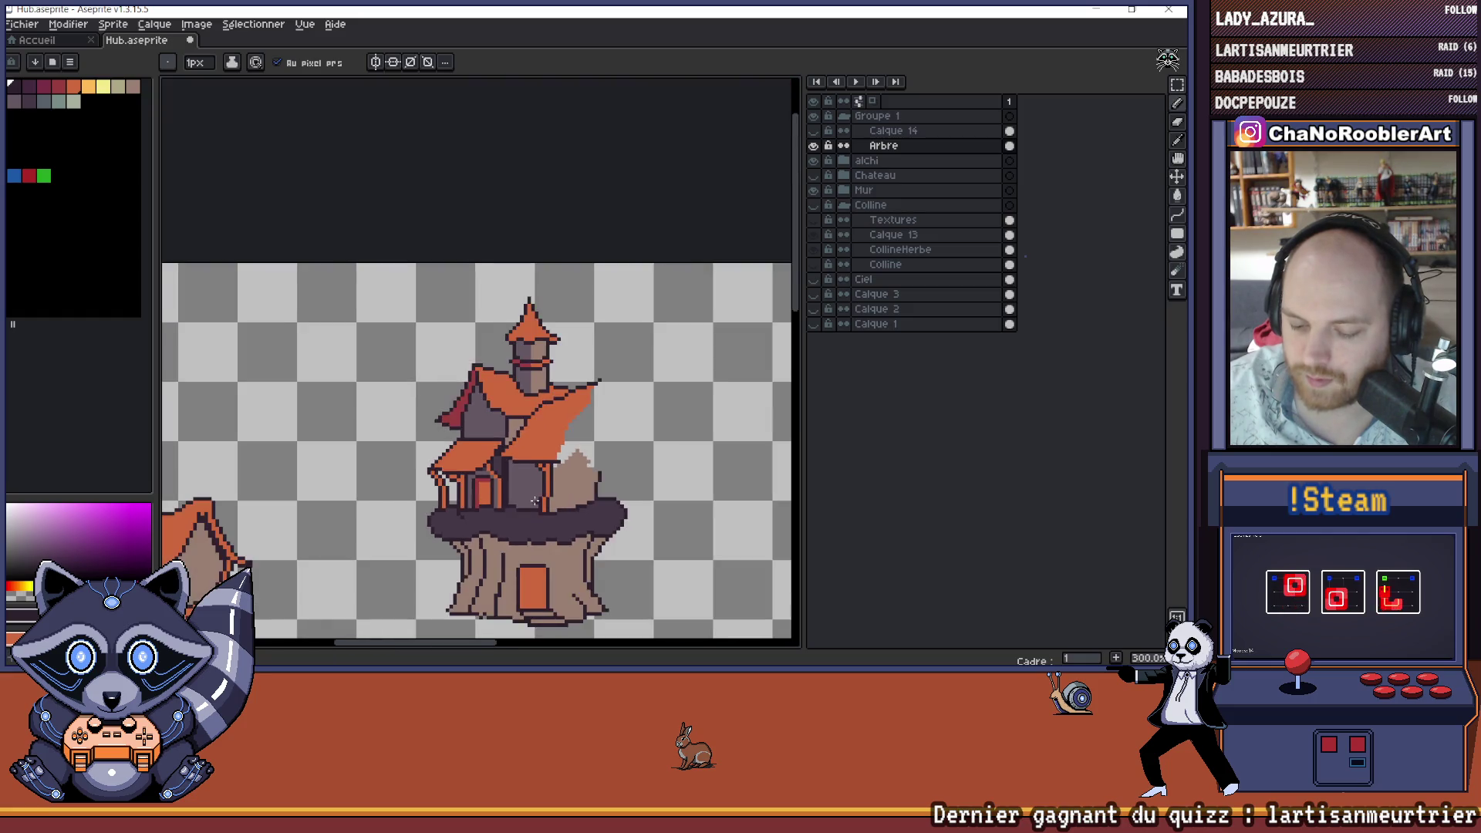
key(v)
key(b)
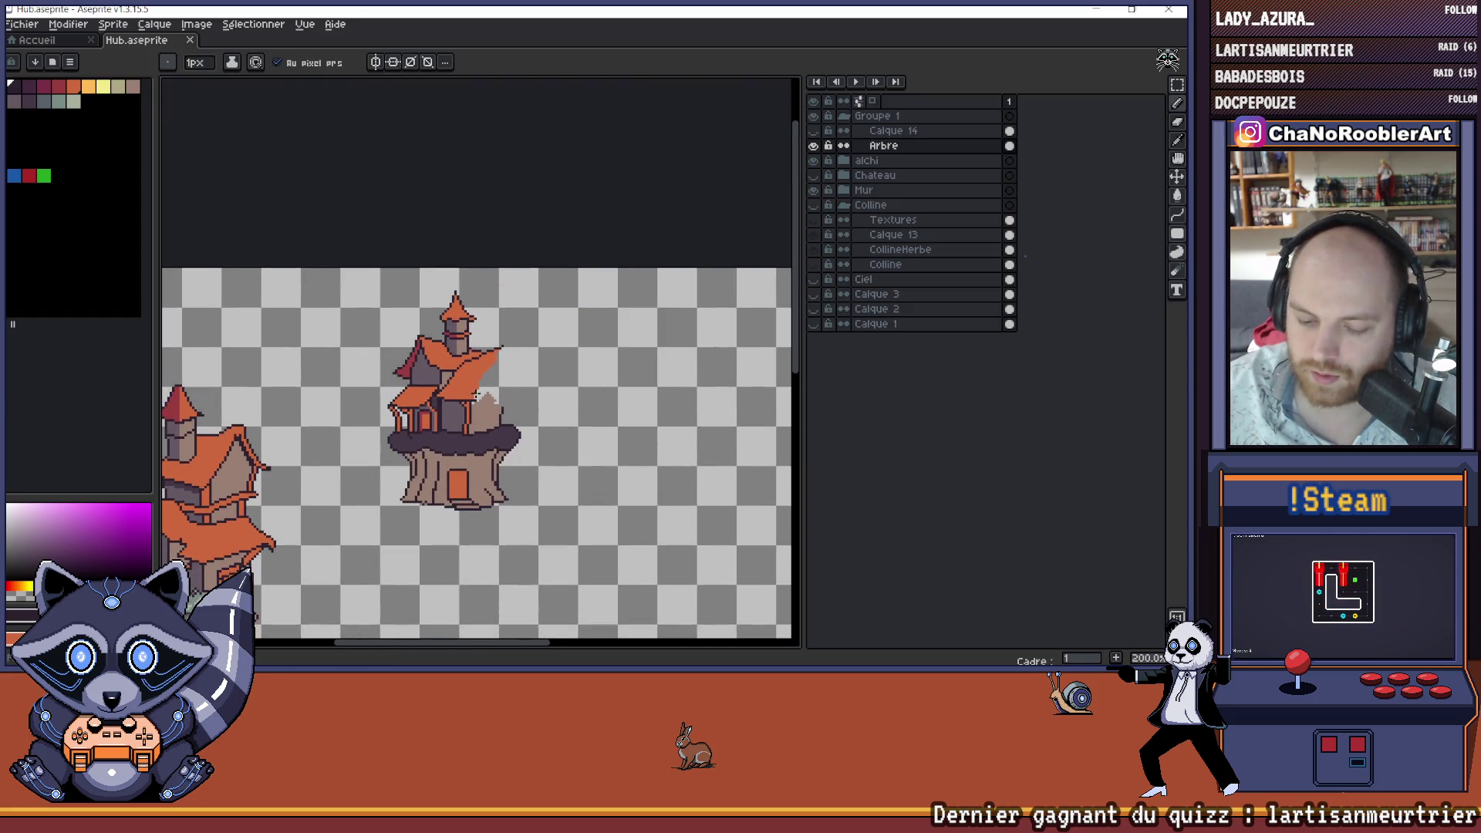
scroll(432, 434, up, 8)
mouse_move(432, 434)
mouse_down()
mouse_move(375, 456)
mouse_move(385, 439)
mouse_up()
alt+click(459, 419)
click(395, 438)
scroll(385, 439, down, 5)
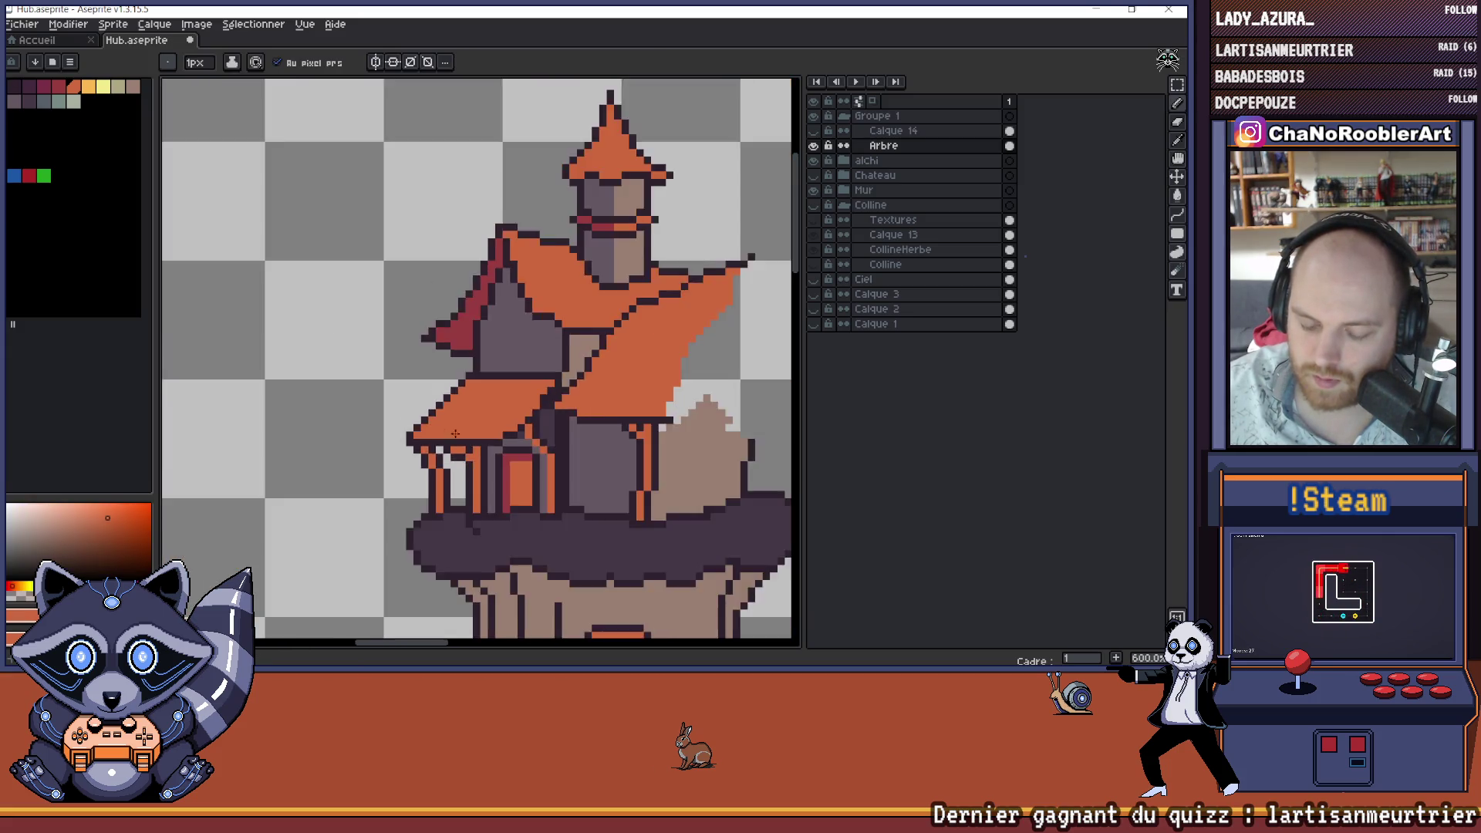
scroll(475, 435, down, 4)
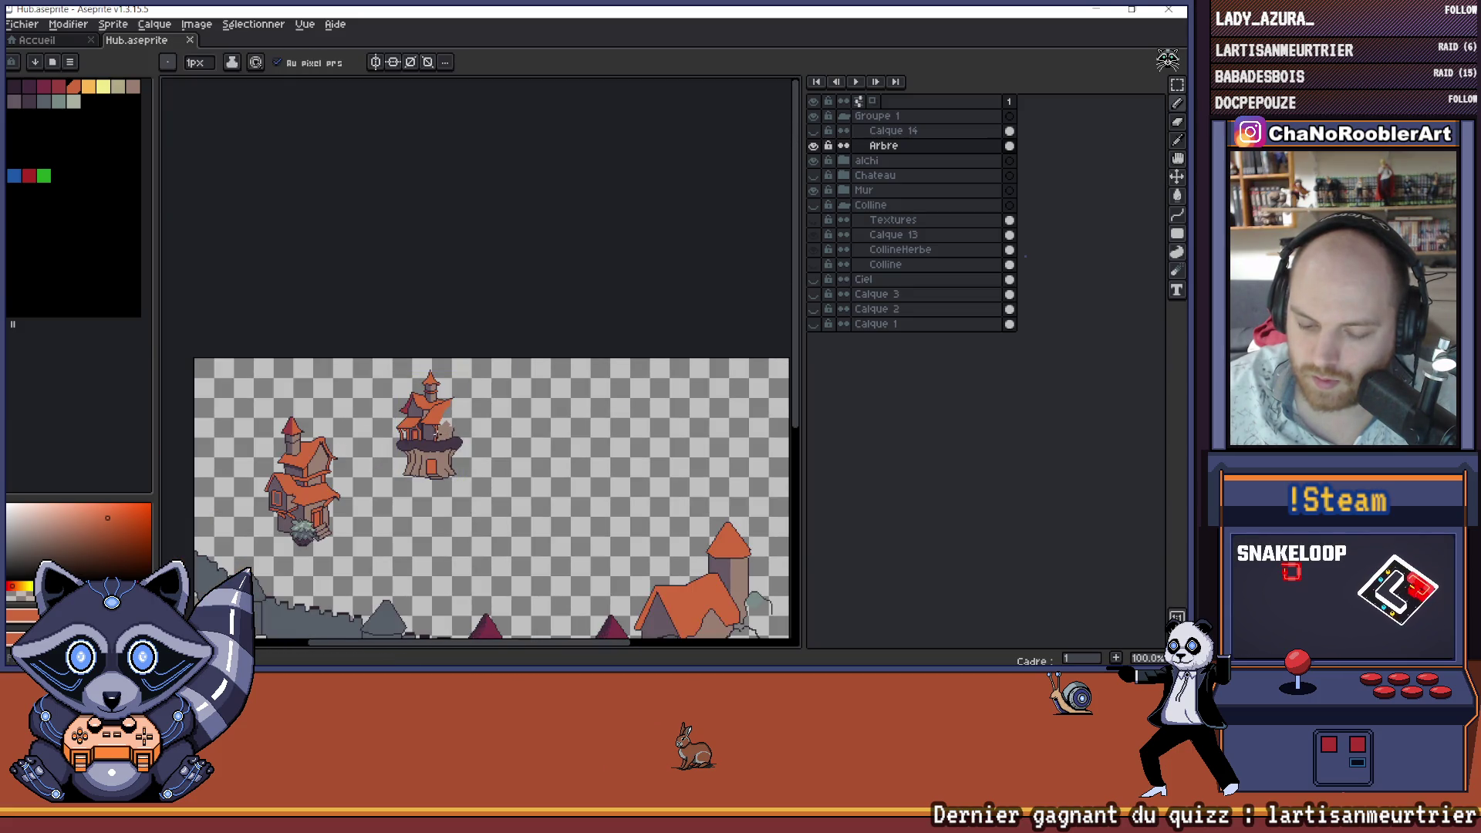
scroll(451, 431, up, 1)
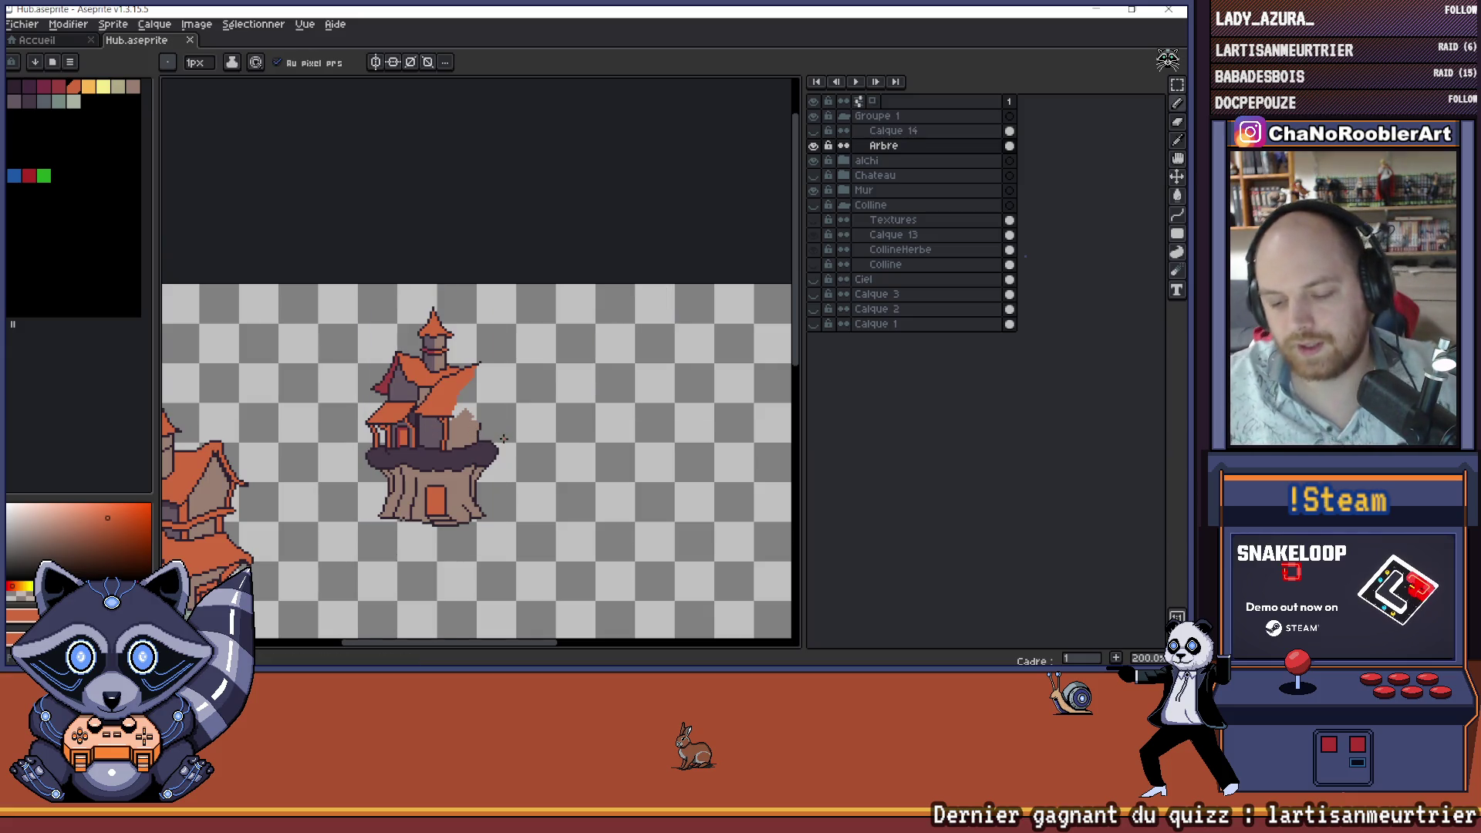
scroll(491, 444, down, 1)
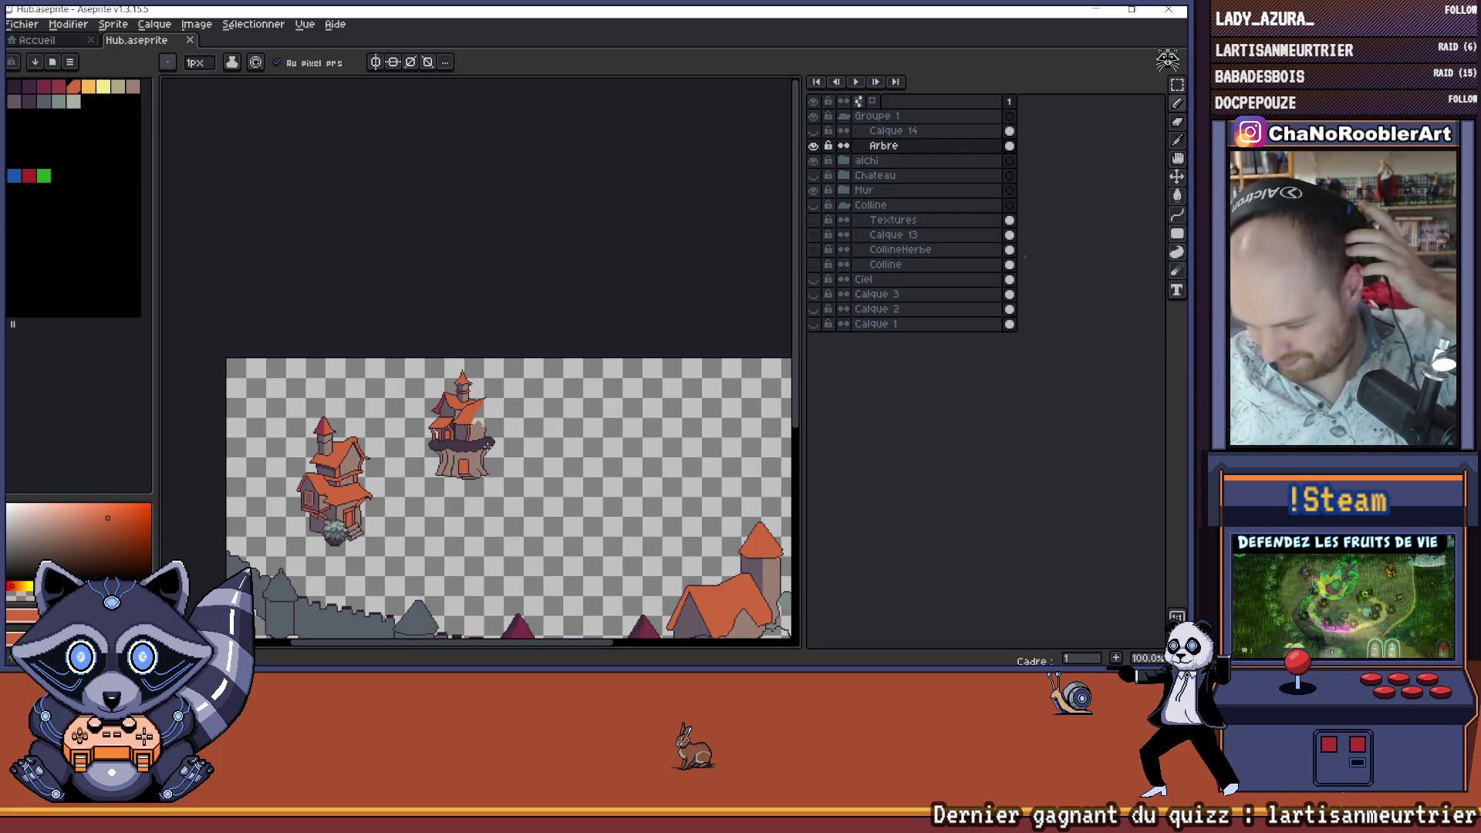
scroll(485, 385, up, 4)
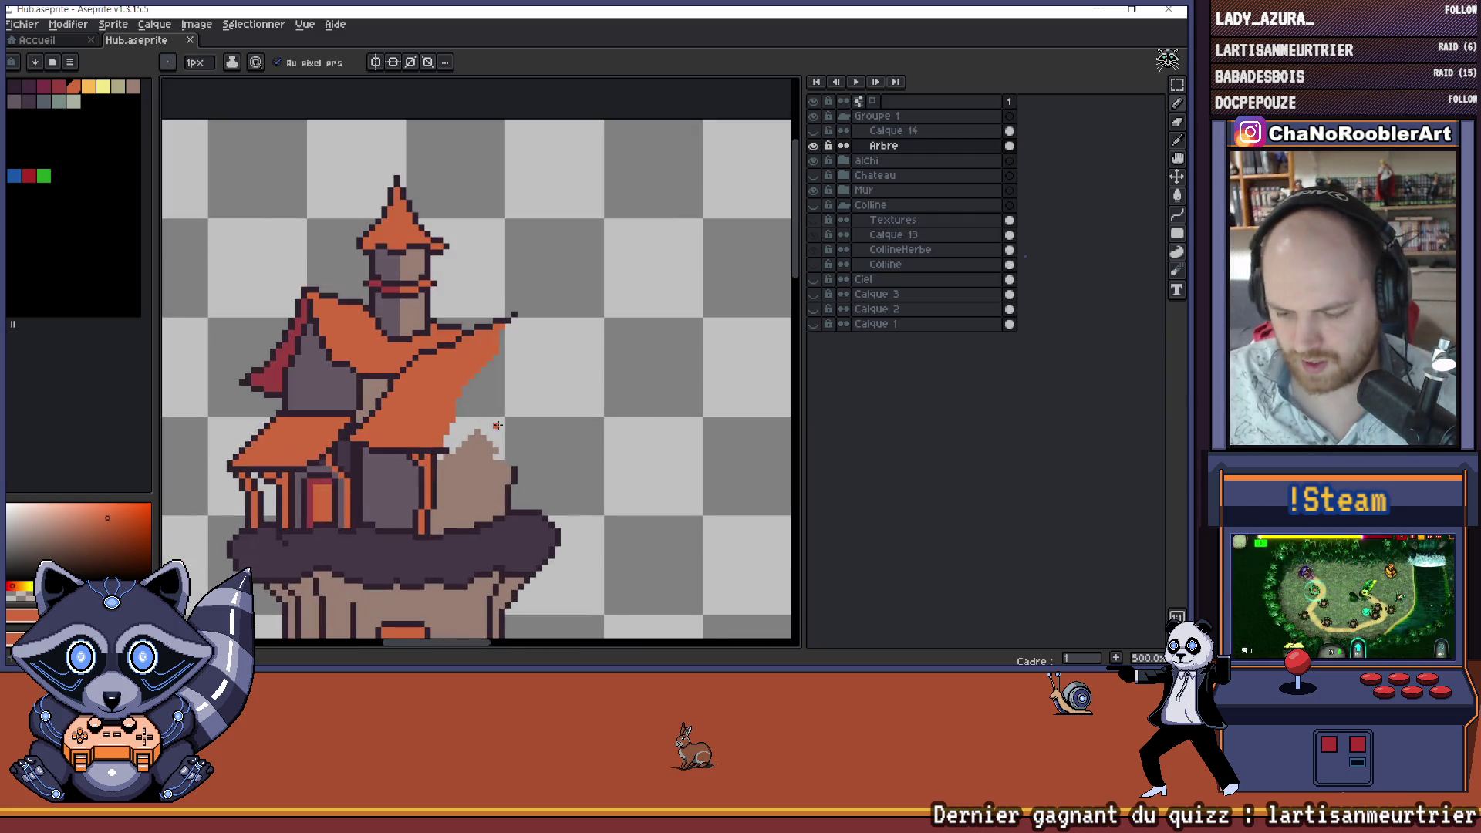
- Recentre on the tree house, resample the dark outline colour and save Hub.aseprite
mouse_move(485, 396)
mouse_down()
mouse_move(469, 410)
mouse_move(481, 432)
mouse_move(522, 409)
mouse_up()
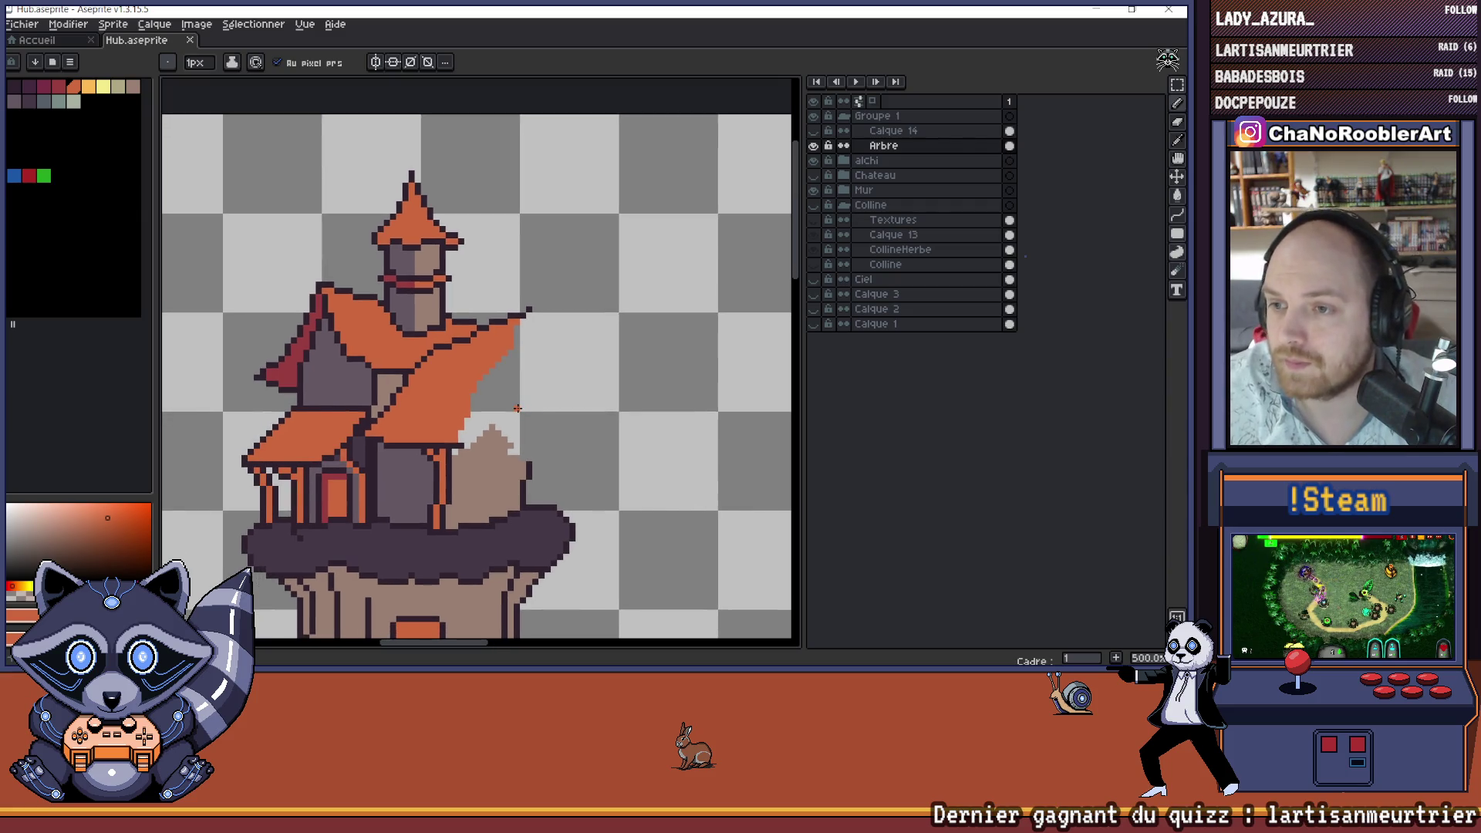
scroll(518, 408, down, 1)
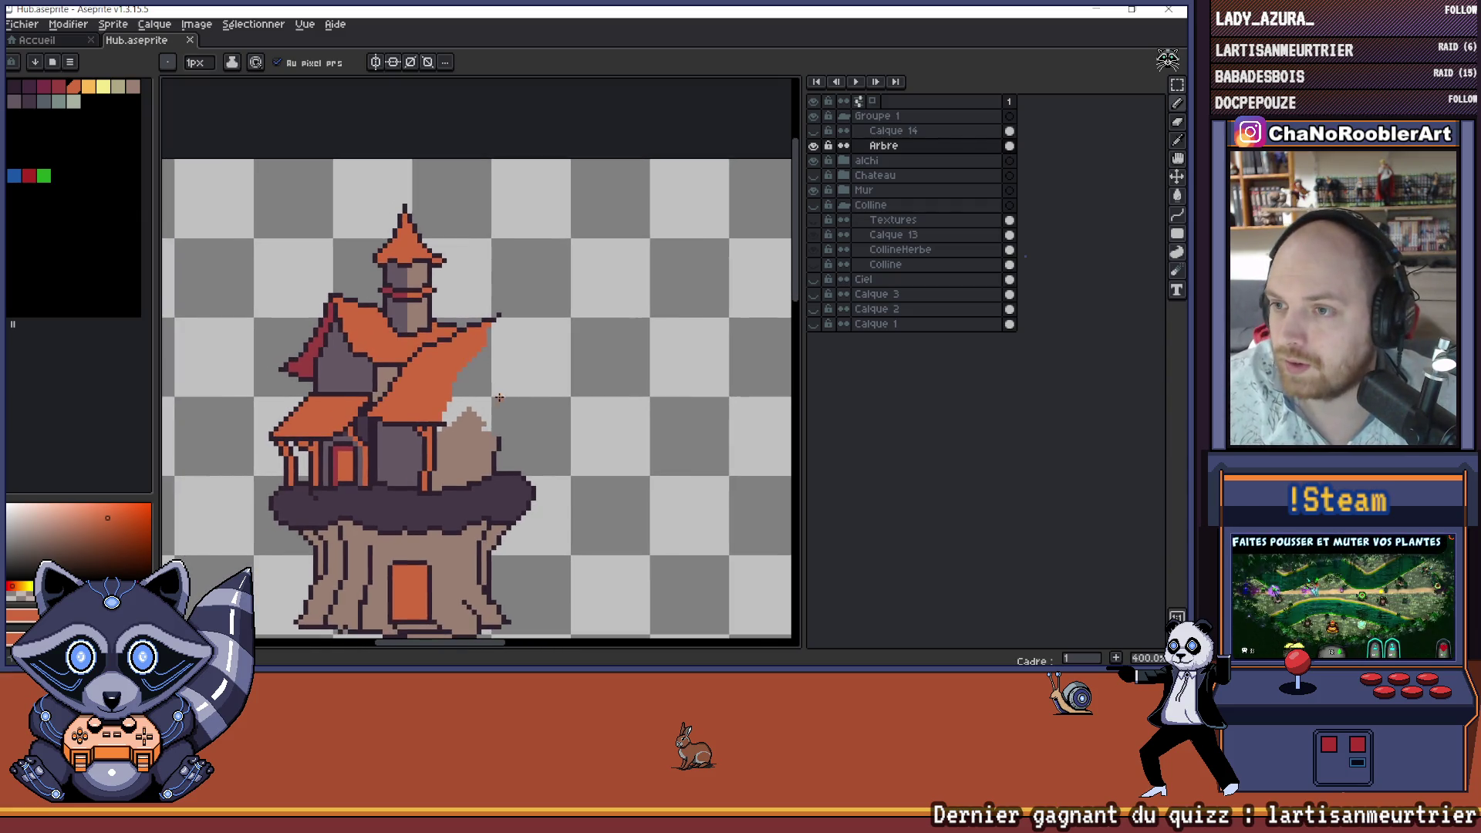
scroll(499, 397, up, 1)
scroll(473, 420, up, 1)
key(i)
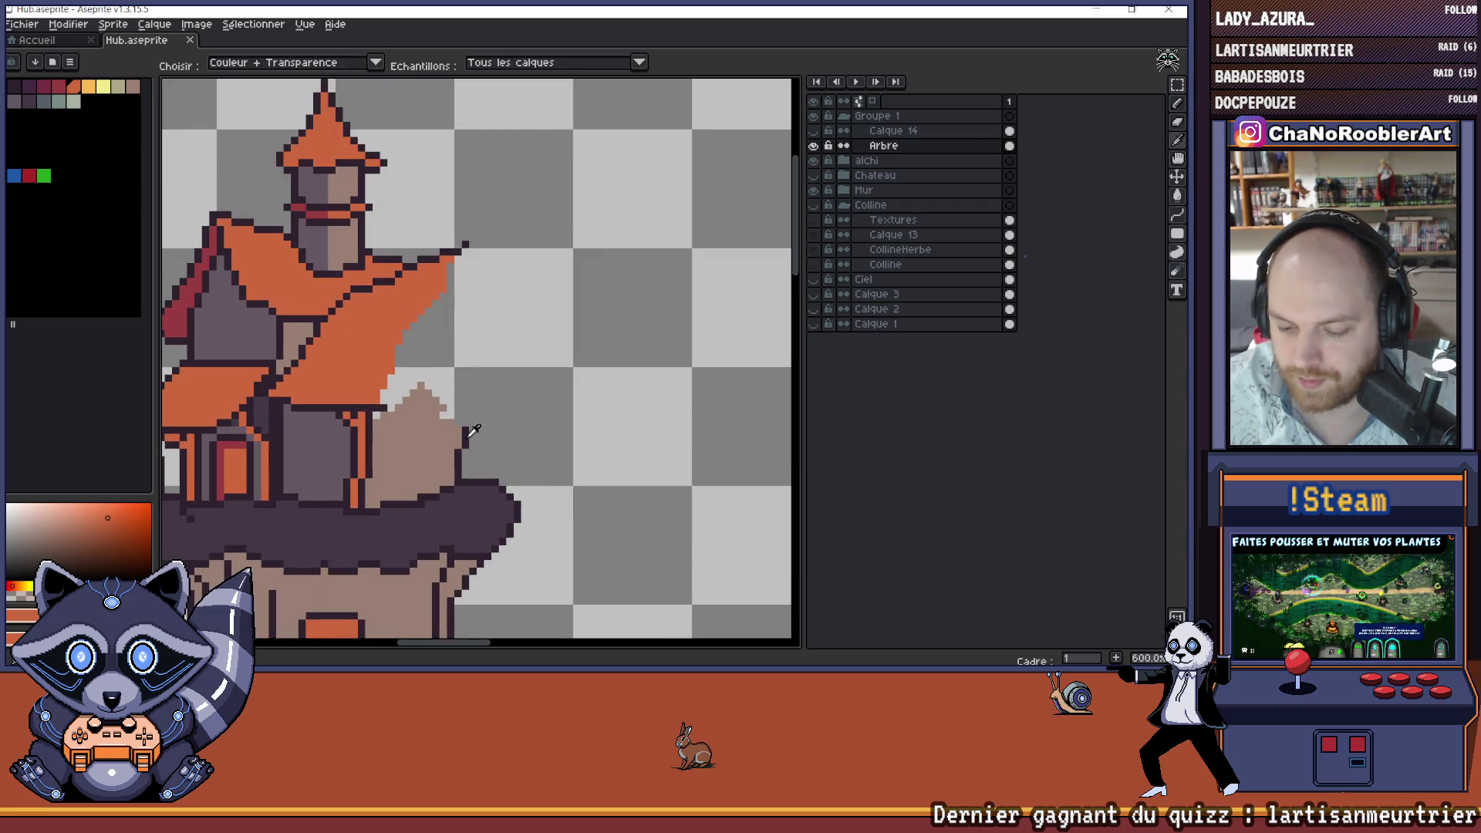
click(468, 435)
key(b)
scroll(488, 407, down, 1)
scroll(501, 393, up, 1)
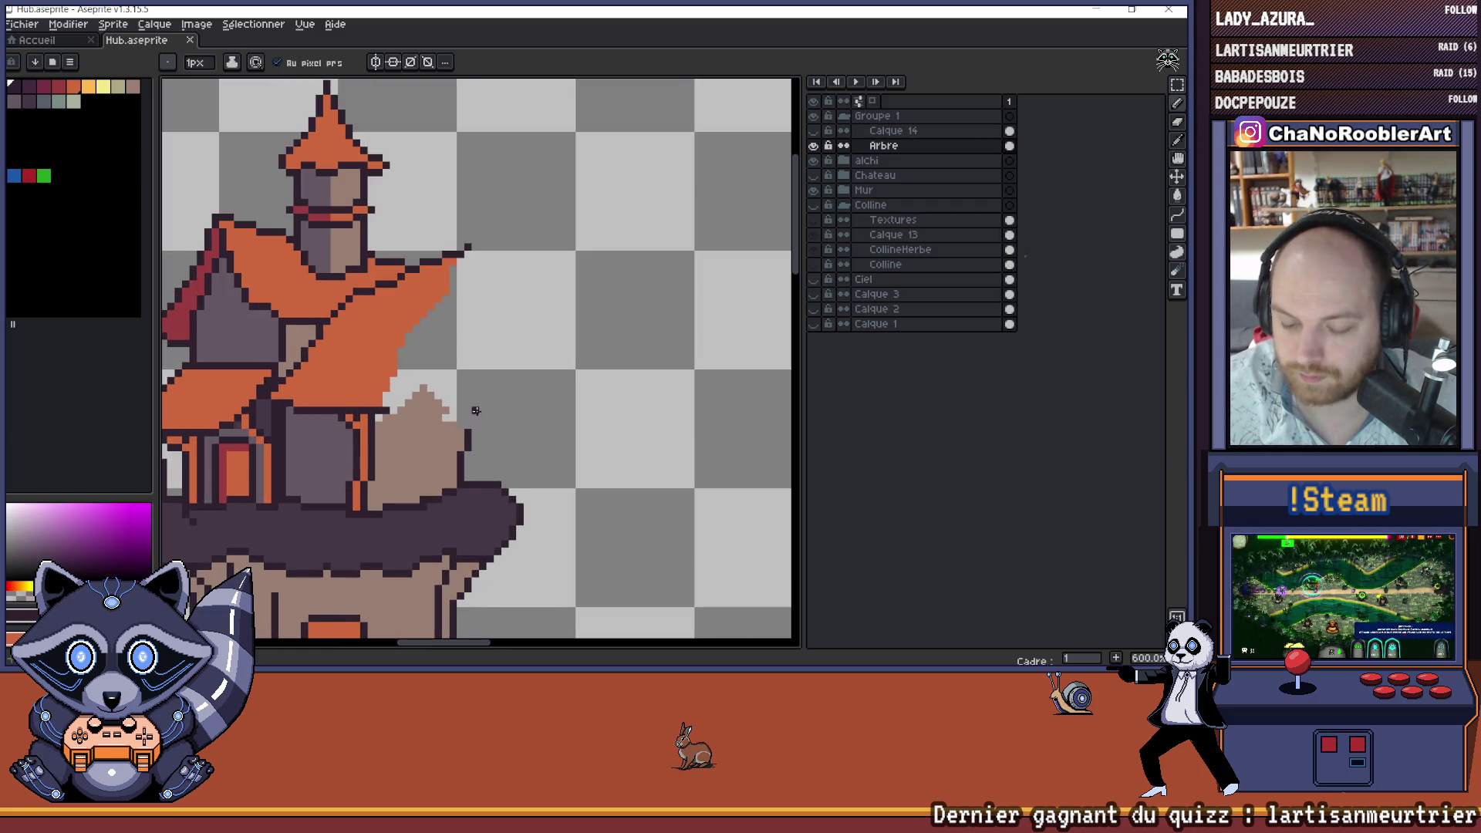
scroll(501, 408, down, 6)
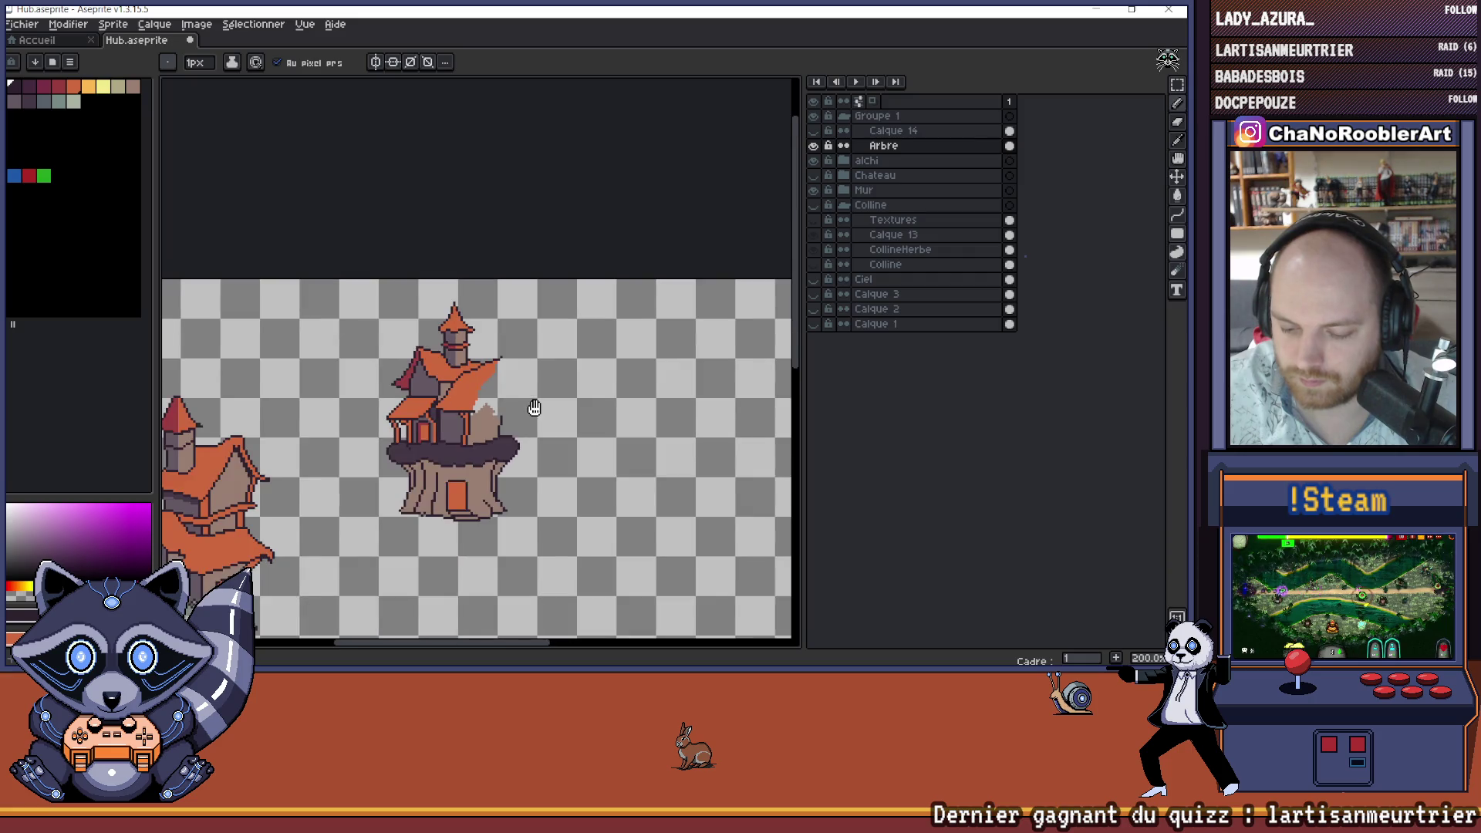
key(ctrl+s)
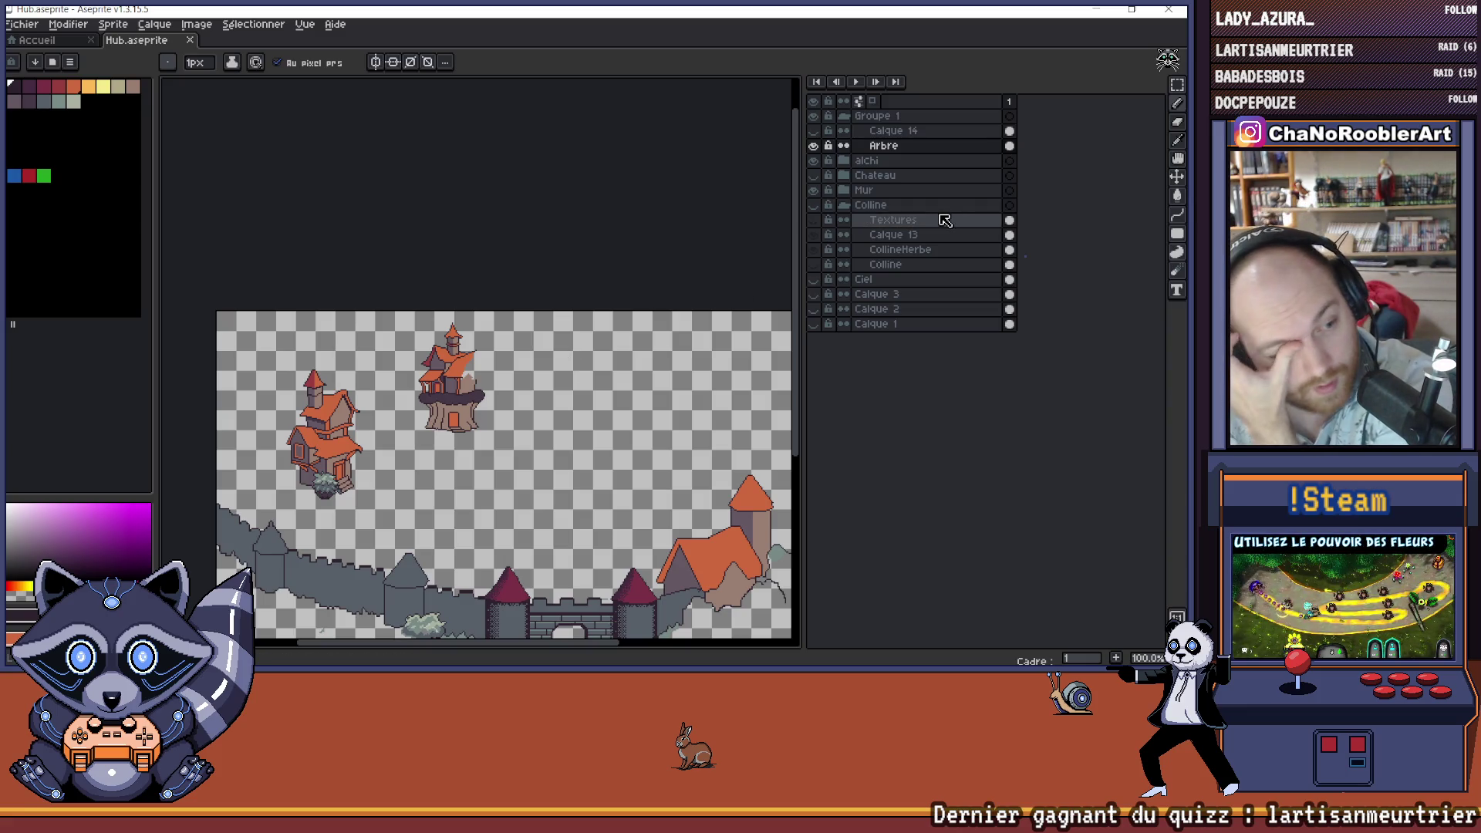
- Turn on the Colline group's visibility to reveal the textured grassy hill under the tree house
click(814, 206)
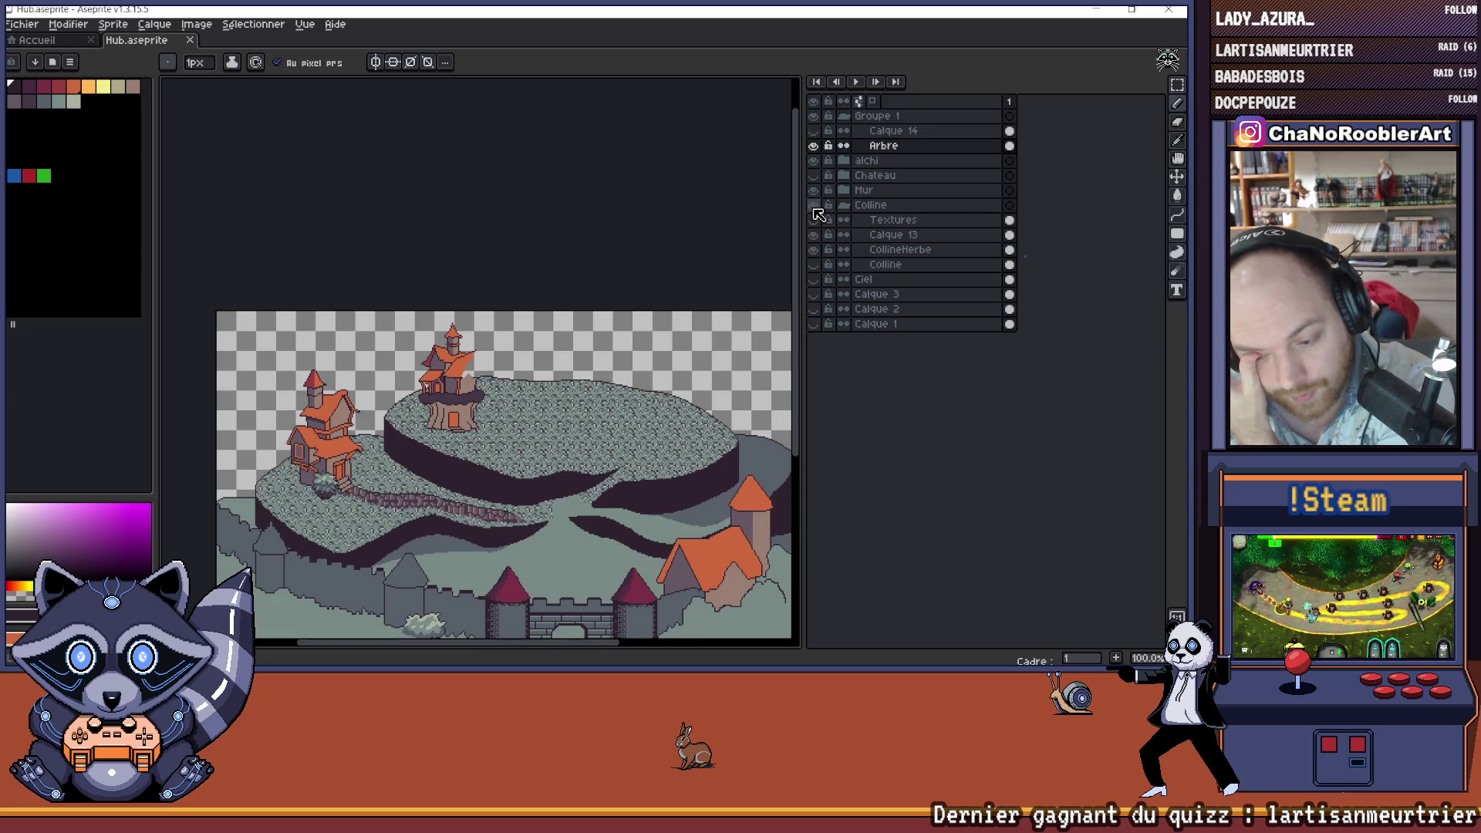
scroll(540, 293, right, 3)
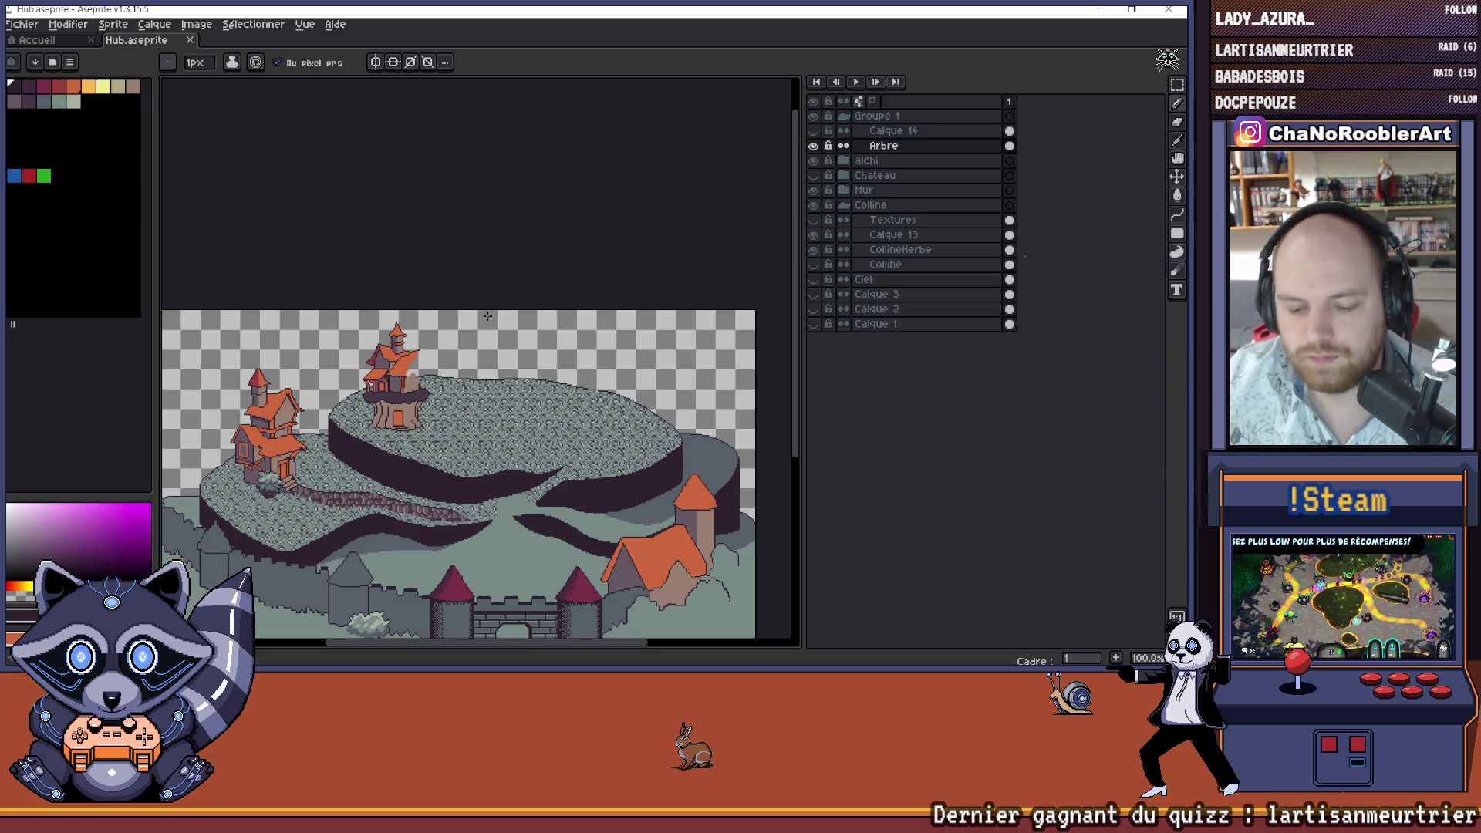
scroll(416, 363, up, 4)
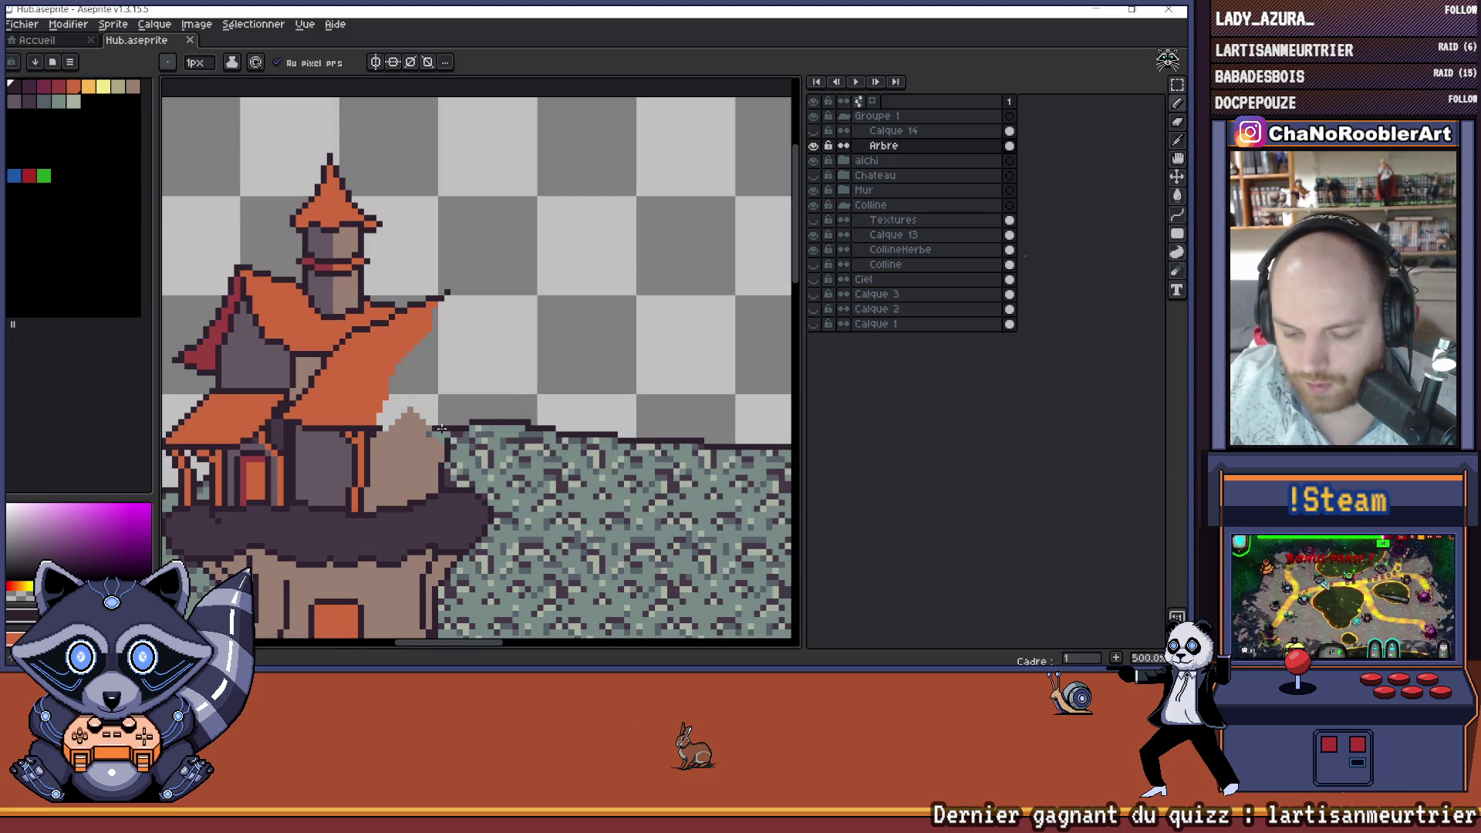
- Hide the Colline hill layers again and save the drawing
click(812, 204)
scroll(539, 339, down, 2)
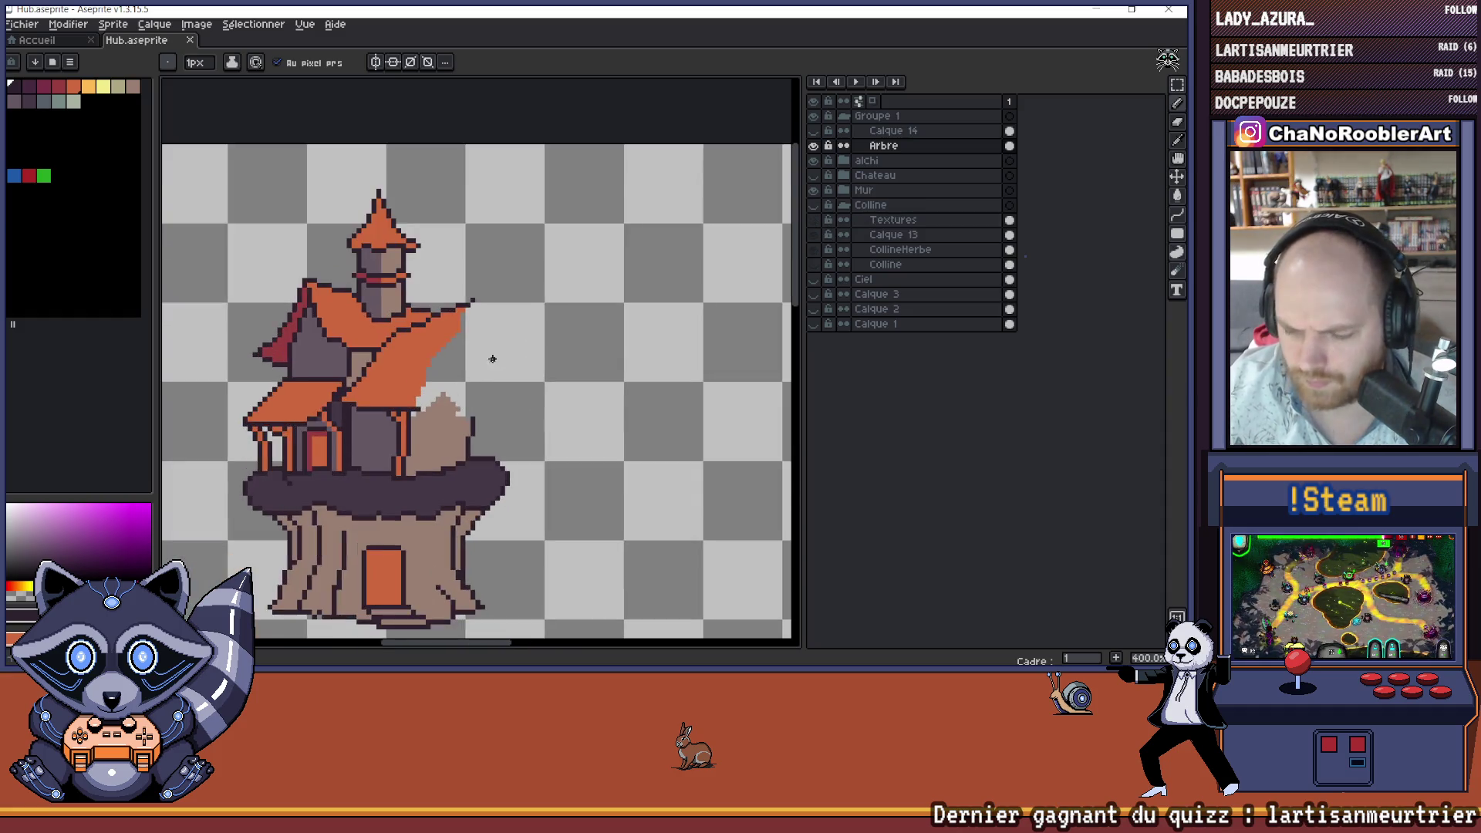
scroll(466, 374, up, 2)
scroll(493, 363, down, 2)
scroll(542, 401, up, 2)
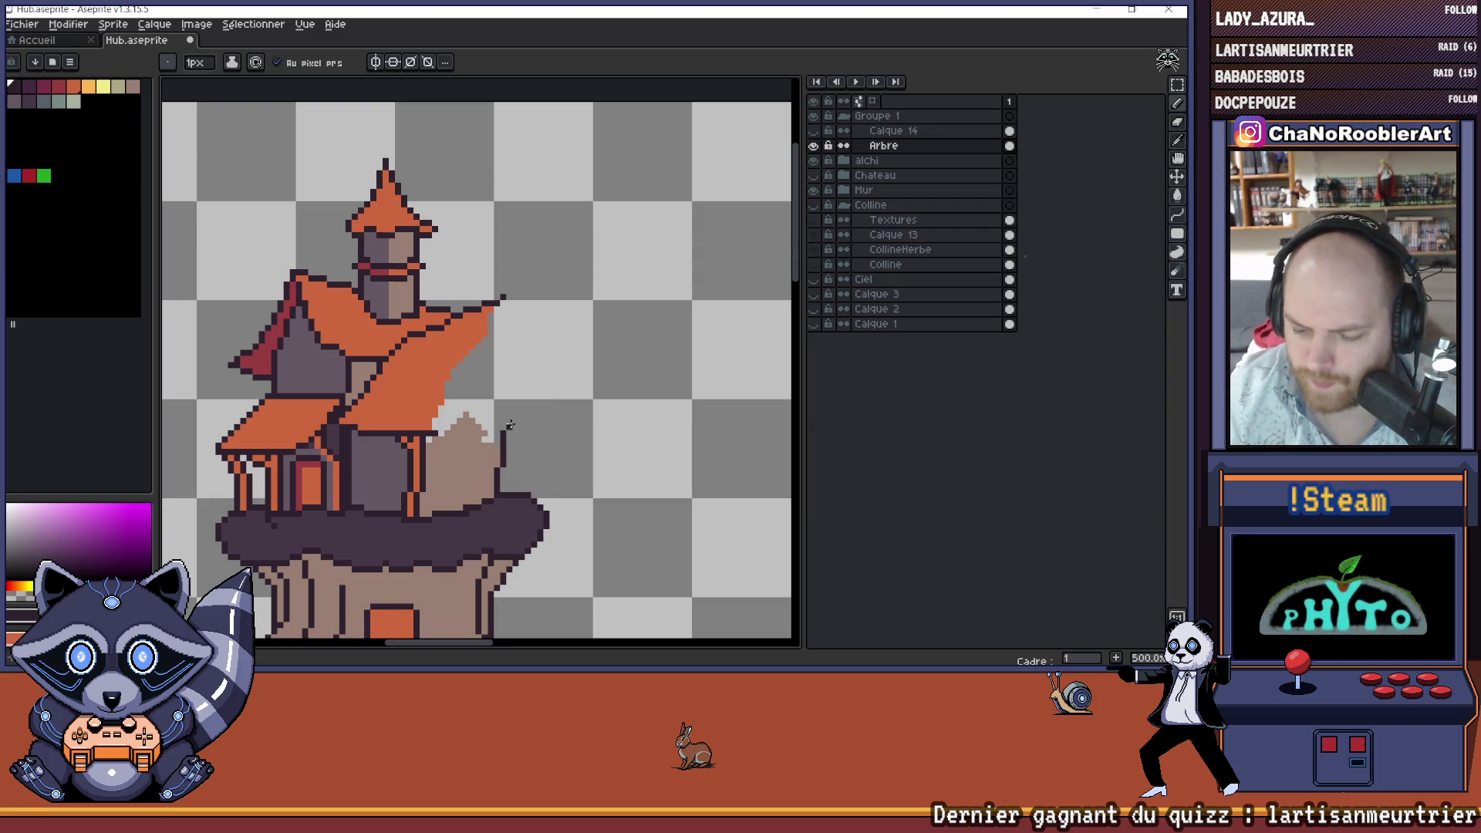
key(ctrl+s)
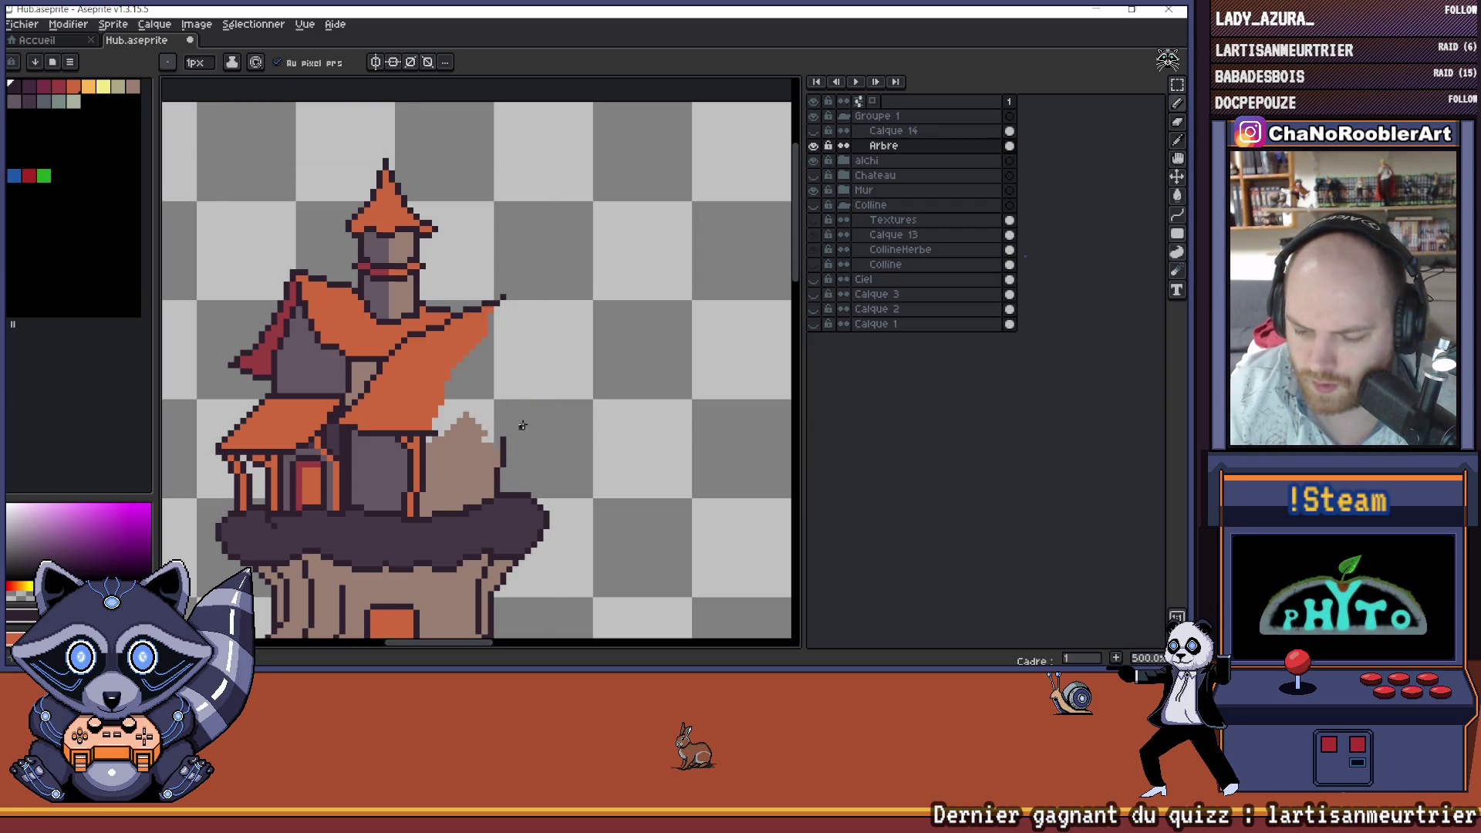
- Draw a thin dark diagonal stroke right of the roof, redoing it once
drag(513, 391, 524, 417)
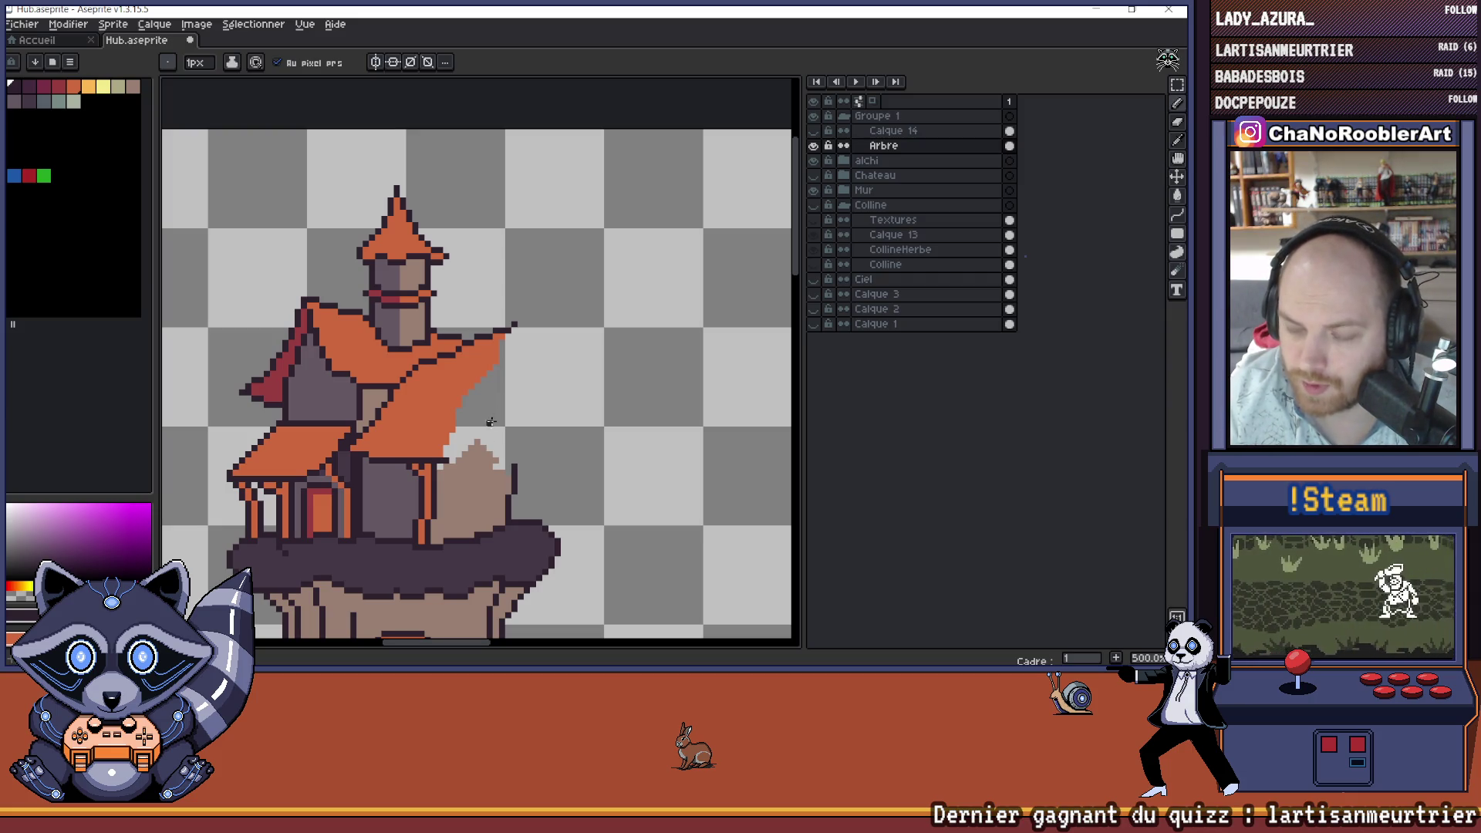
drag(481, 408, 512, 456)
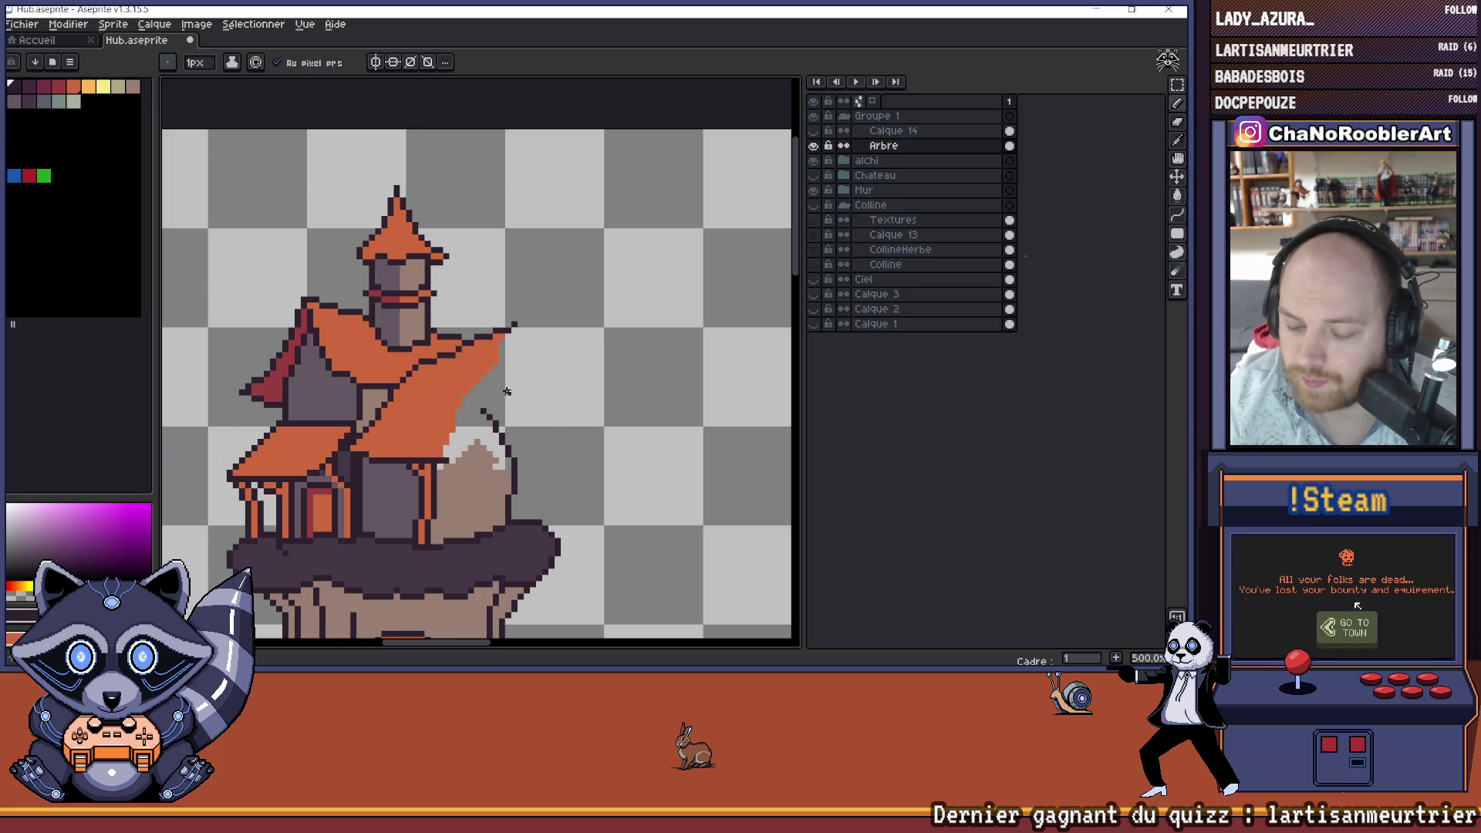
key(ctrl+z)
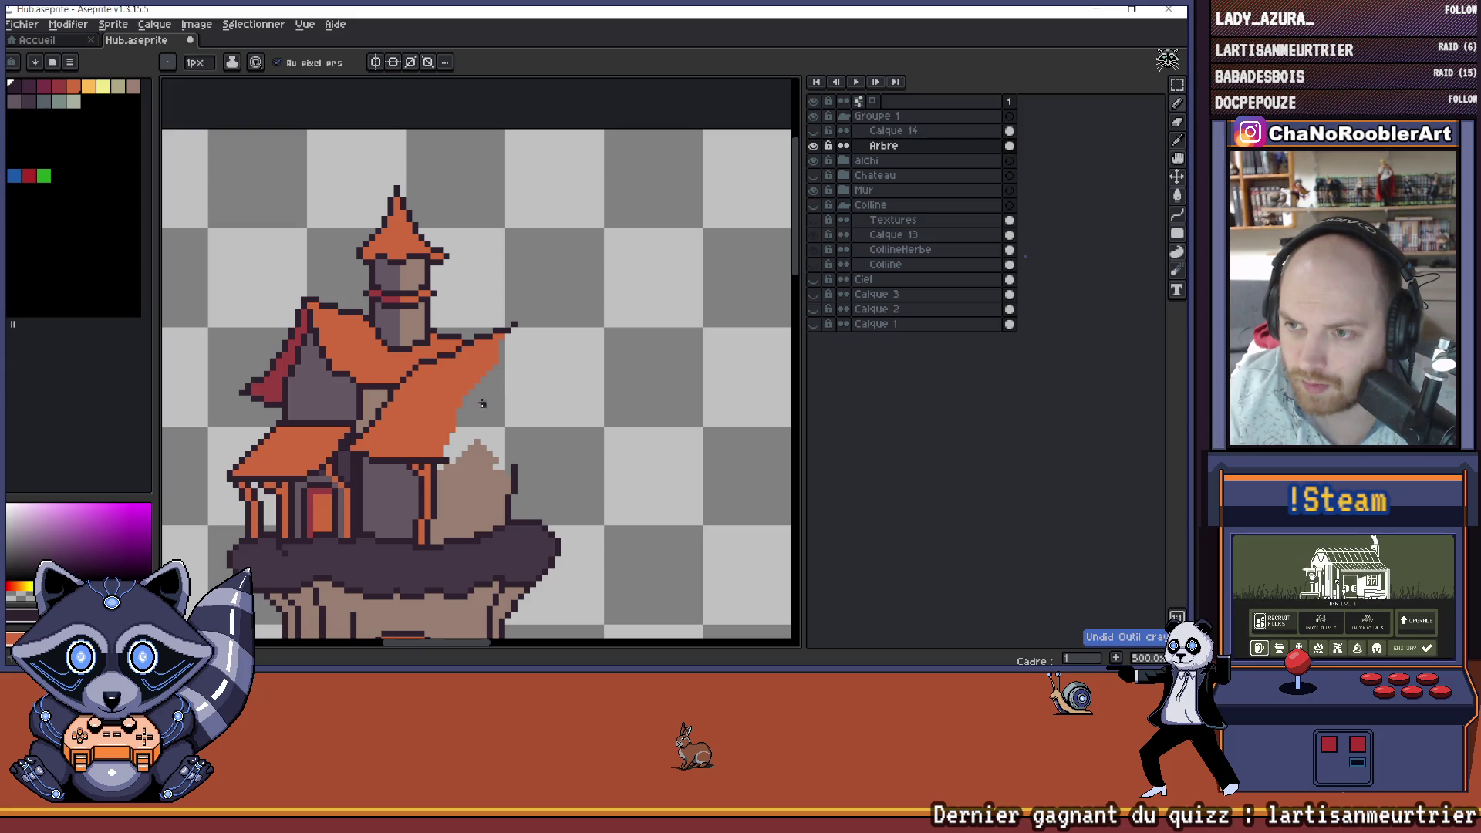
drag(481, 403, 513, 461)
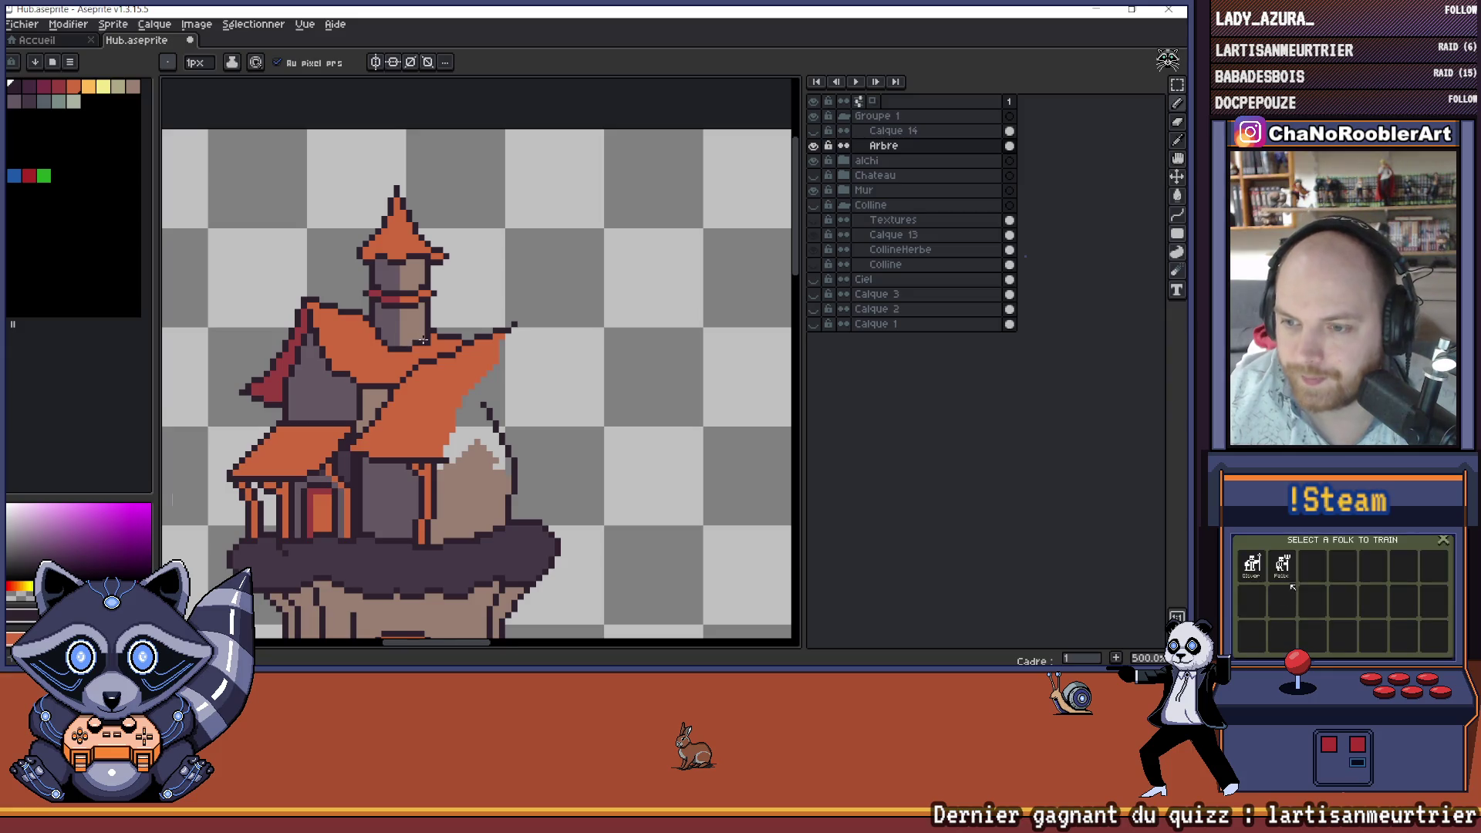
scroll(423, 340, down, 3)
scroll(465, 388, down, 1)
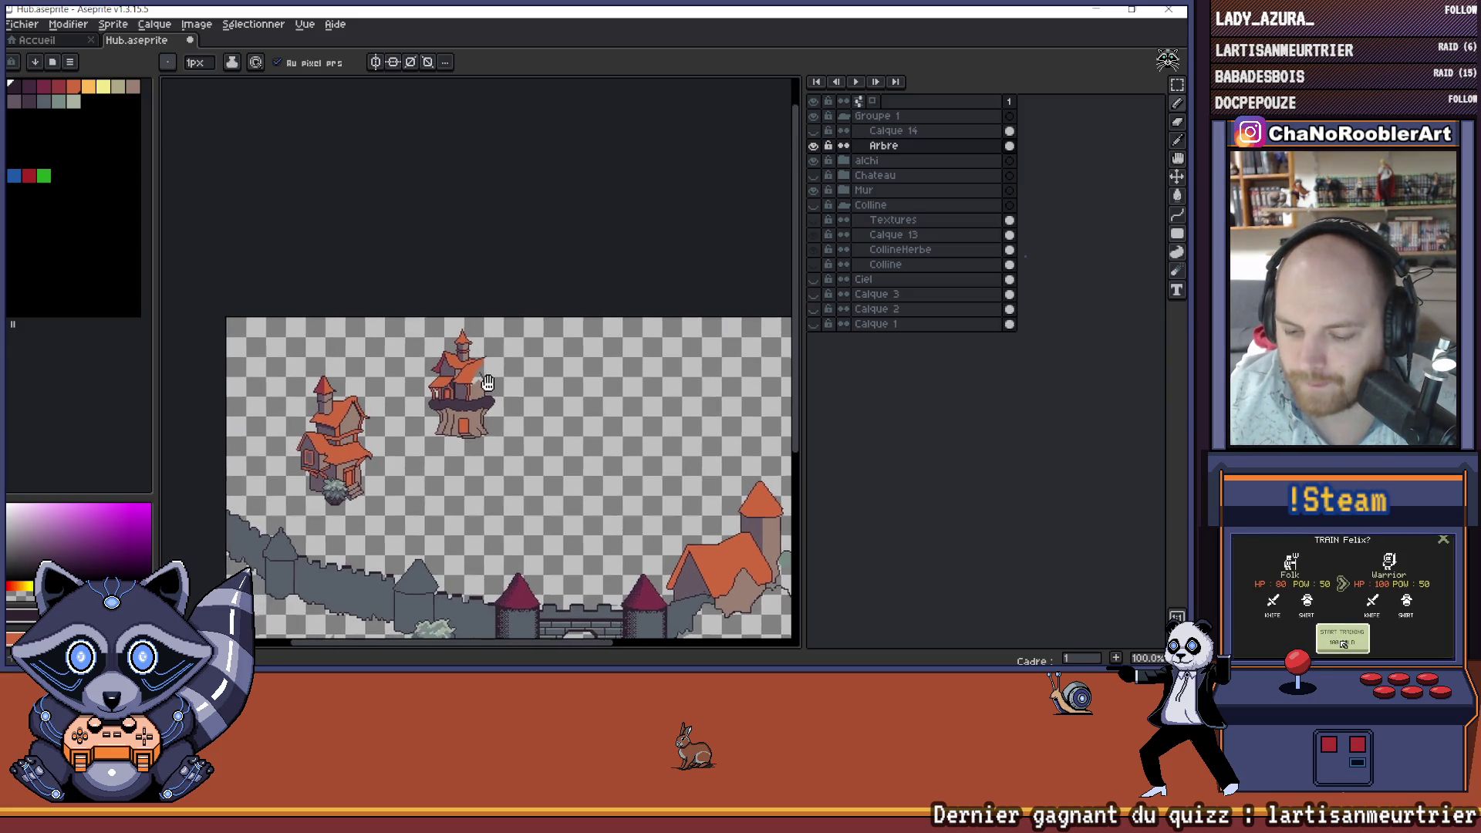
scroll(518, 346, up, 8)
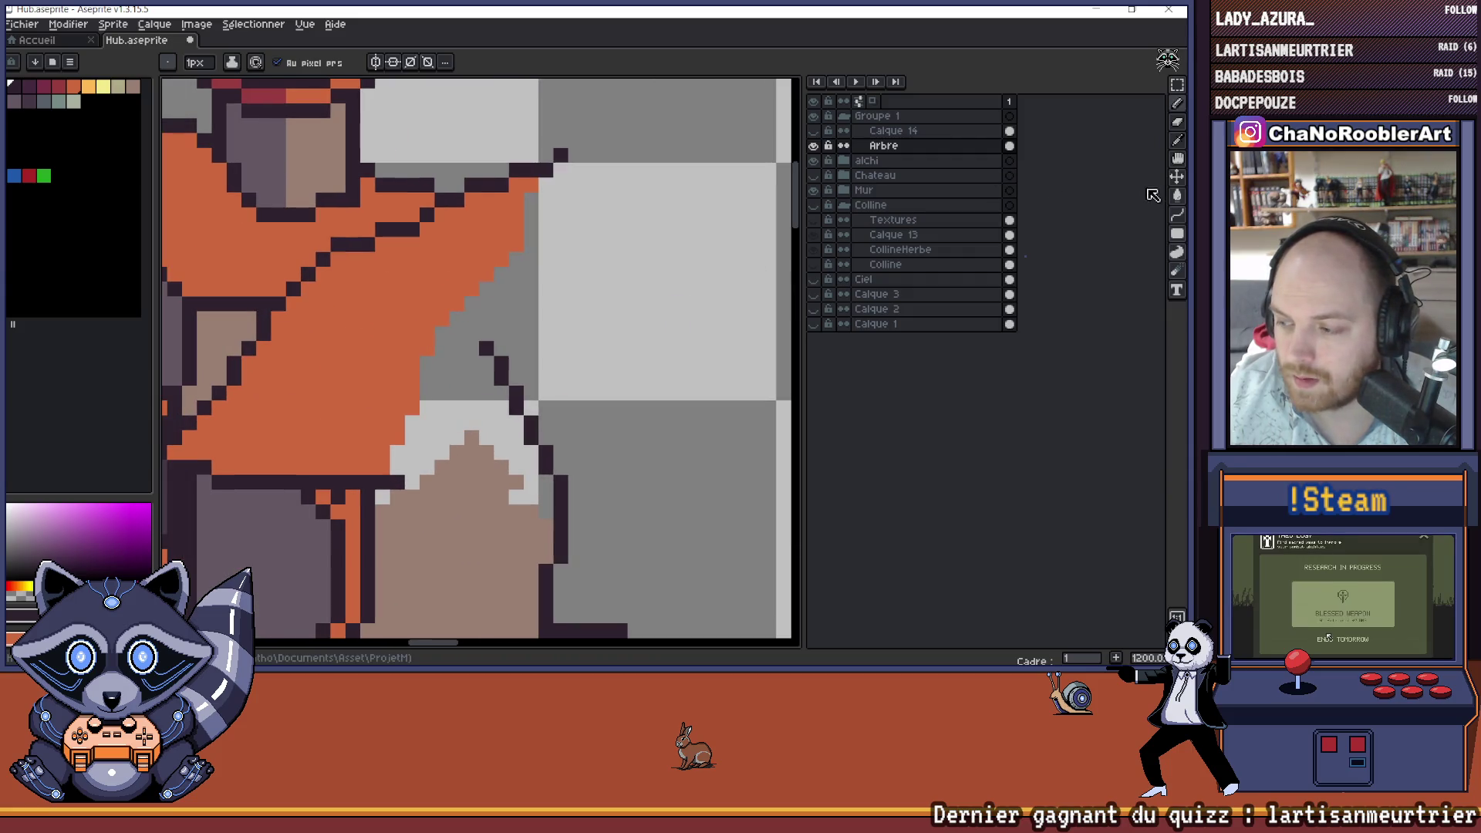
- Draw a curved dark outline along the roof's right edge with the Line tool
click(1176, 215)
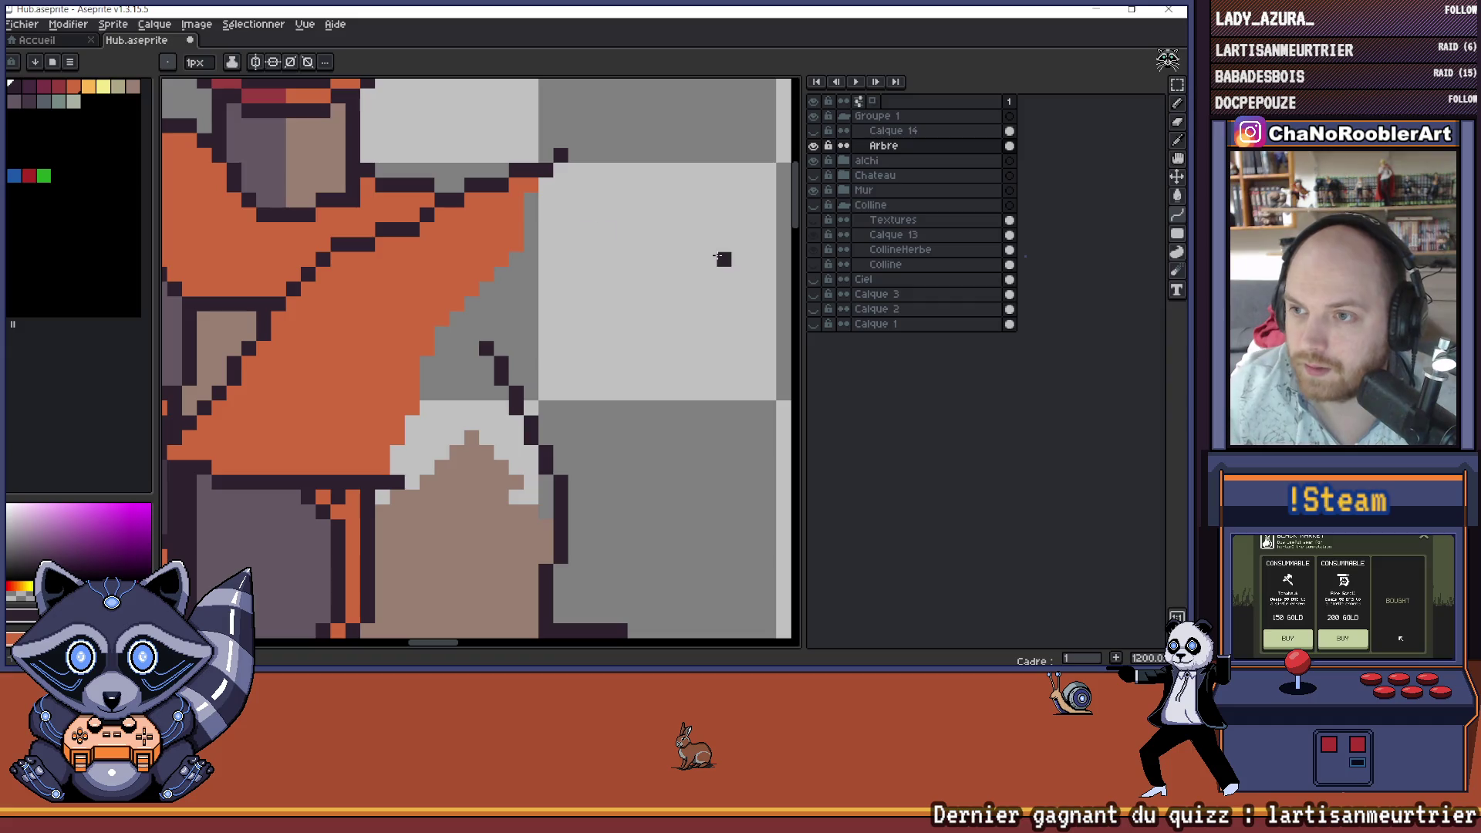
drag(554, 282, 615, 275)
mouse_move(608, 167)
mouse_down()
mouse_move(570, 305)
mouse_move(463, 461)
mouse_up()
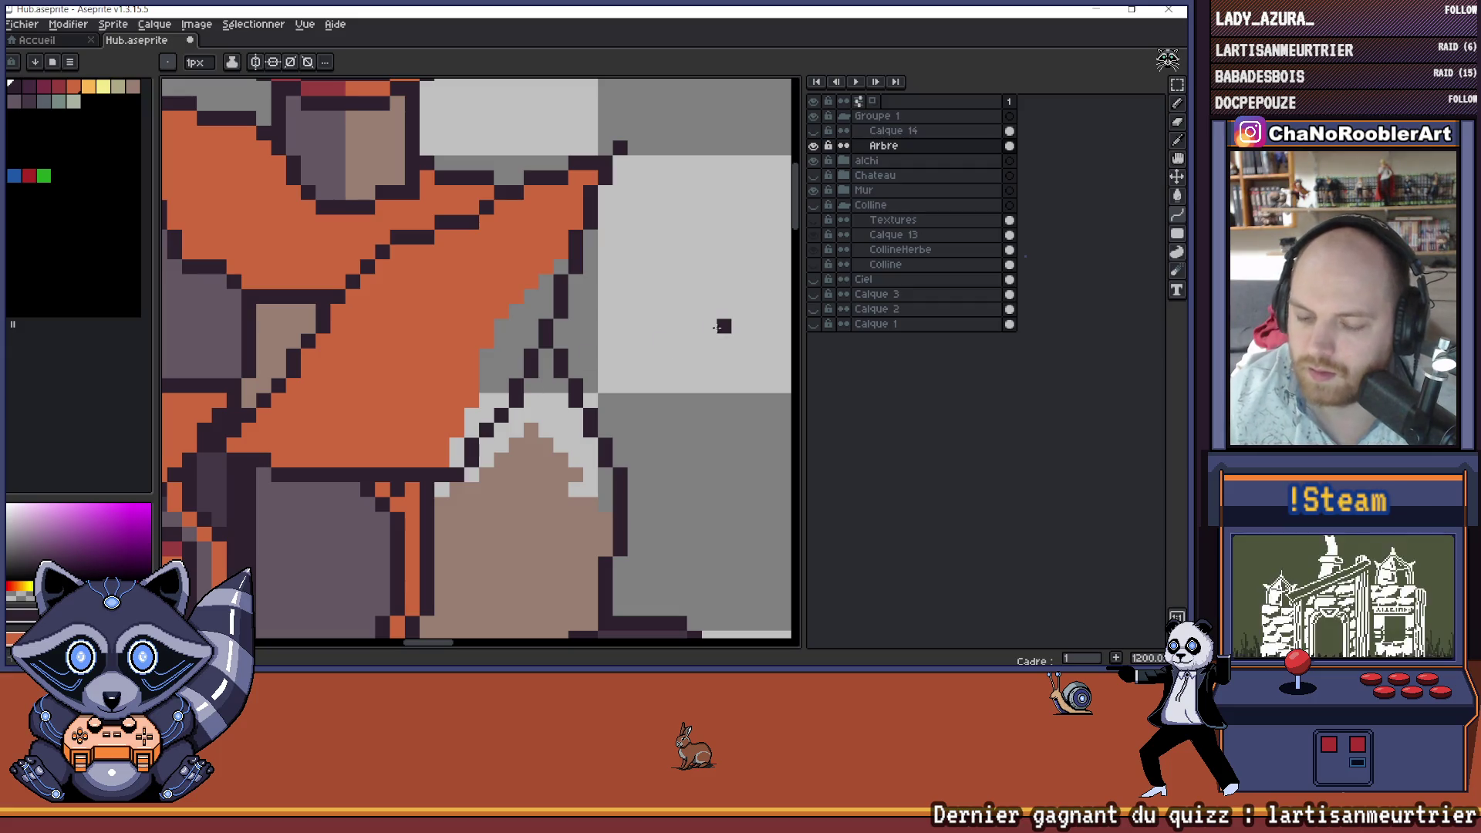
scroll(613, 310, down, 3)
- Pick the orange roof colour with the Paint Bucket and reposition the view over the roof
alt+click(613, 310)
key(g)
scroll(609, 304, down, 2)
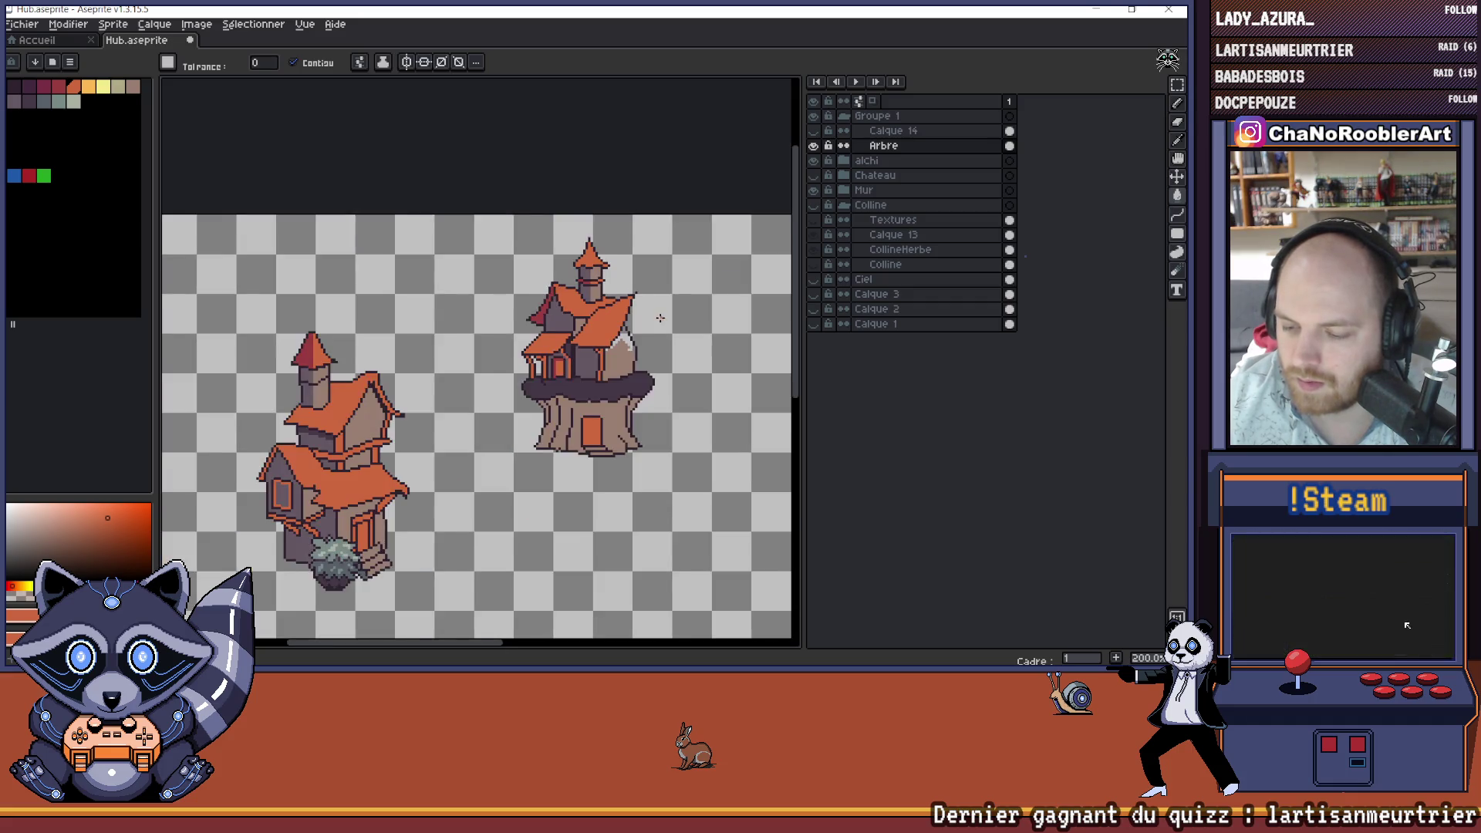
scroll(648, 324, down, 2)
drag(651, 322, 583, 332)
scroll(578, 334, up, 4)
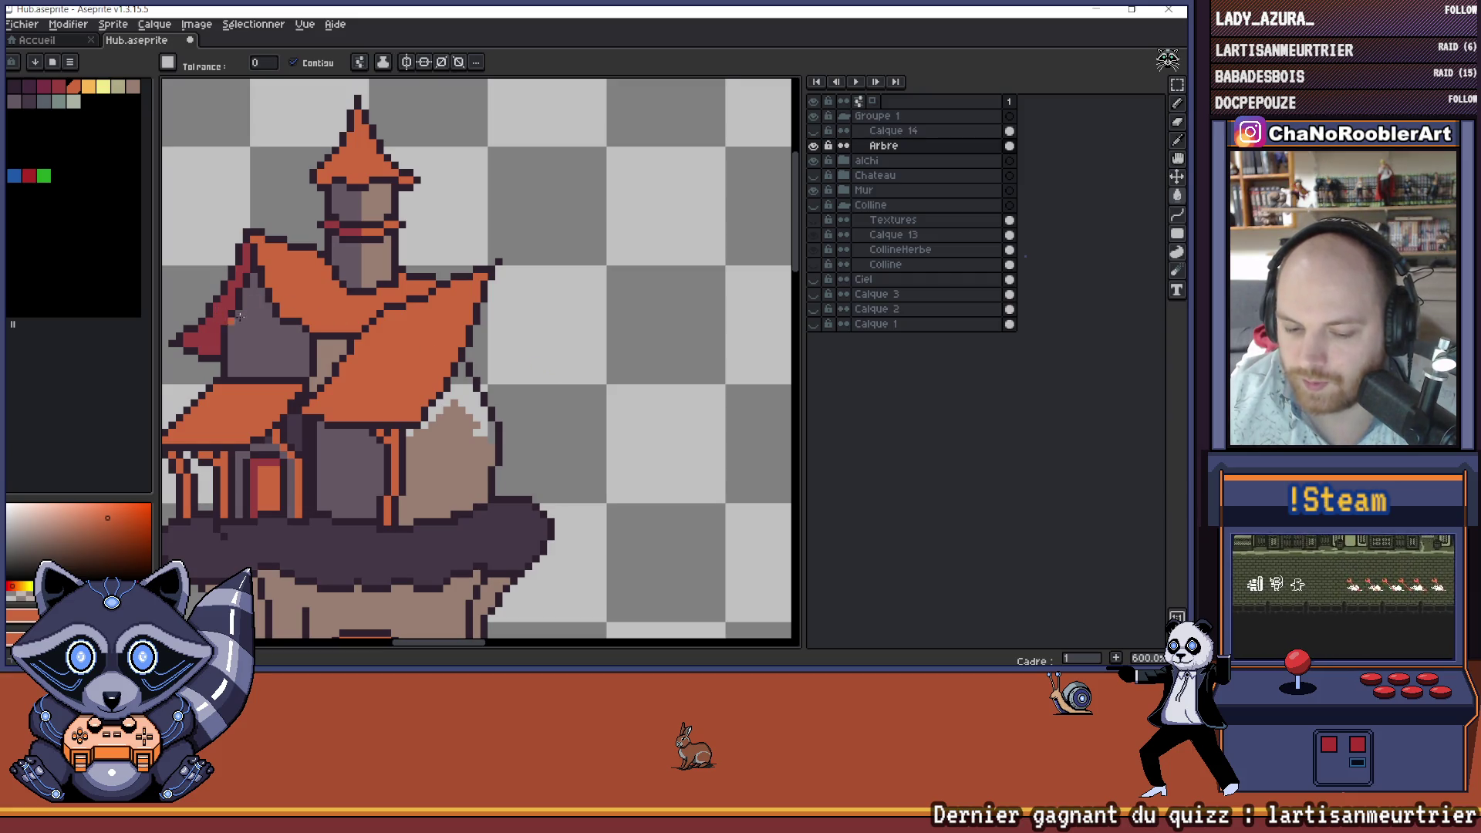
drag(443, 331, 453, 347)
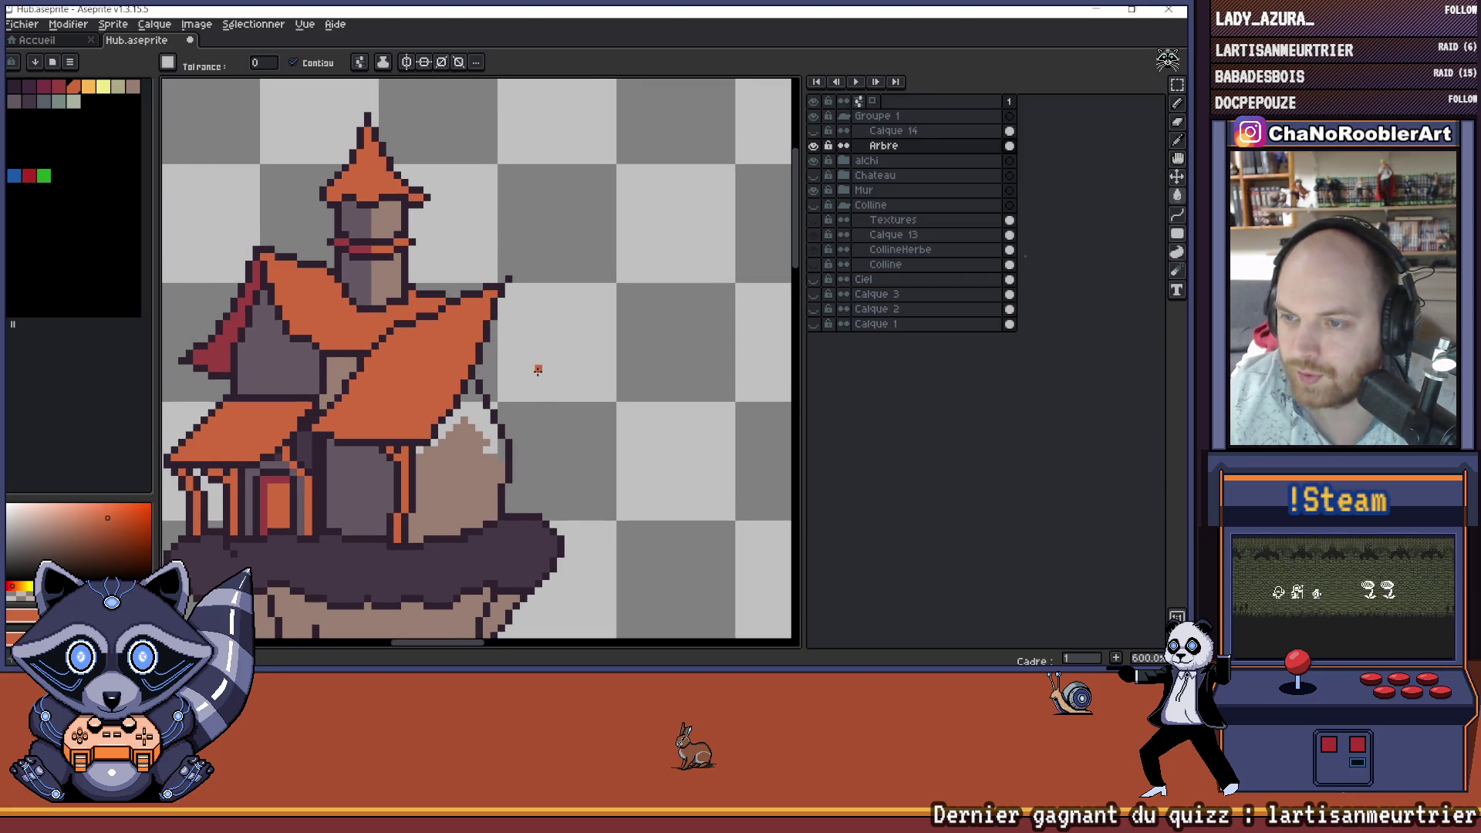
scroll(538, 397, up, 1)
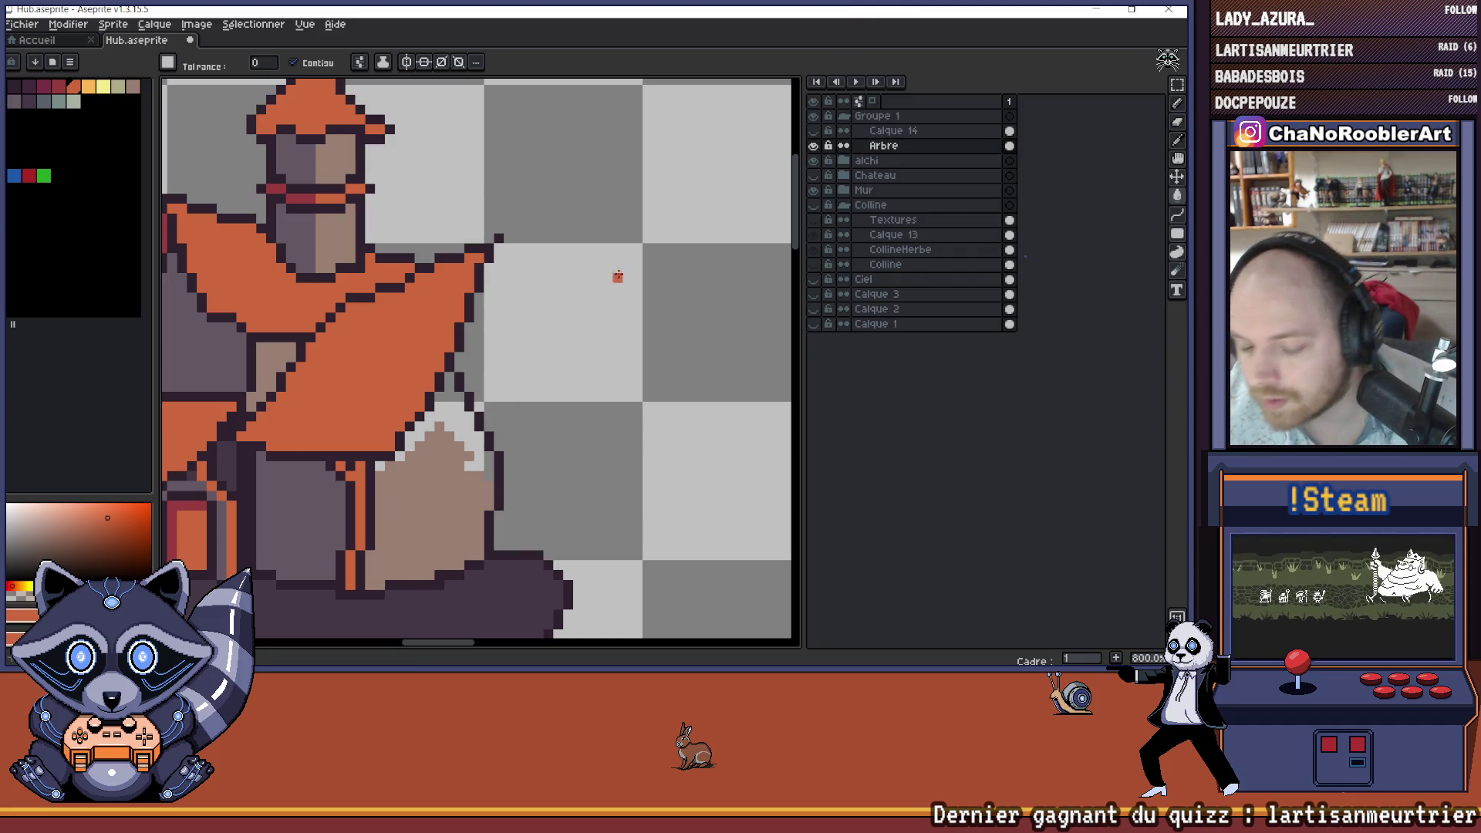
- Undo an accidental purple fill of the empty background area
alt+click(385, 456)
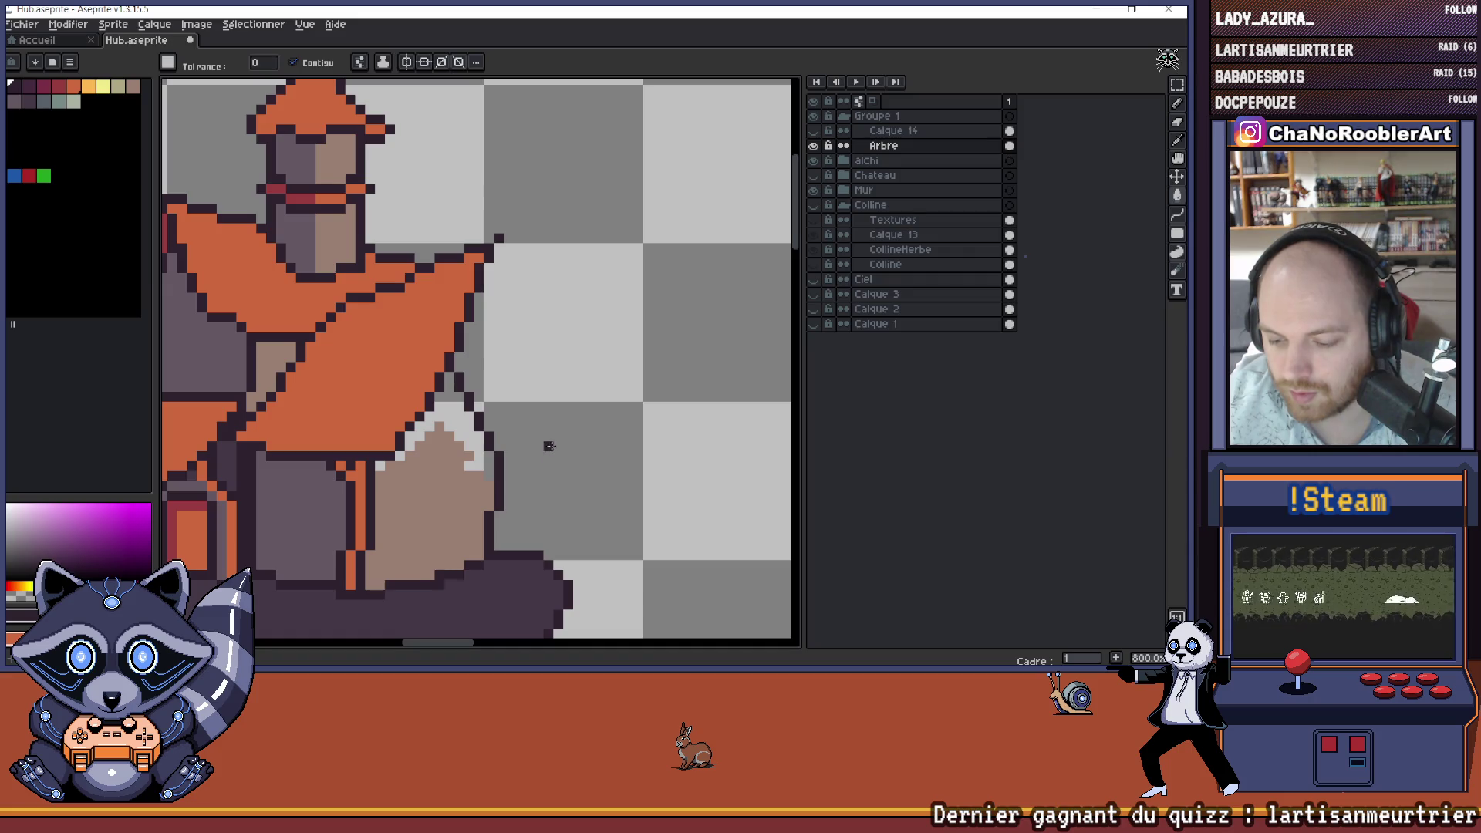
click(560, 447)
key(ctrl+z)
key(b)
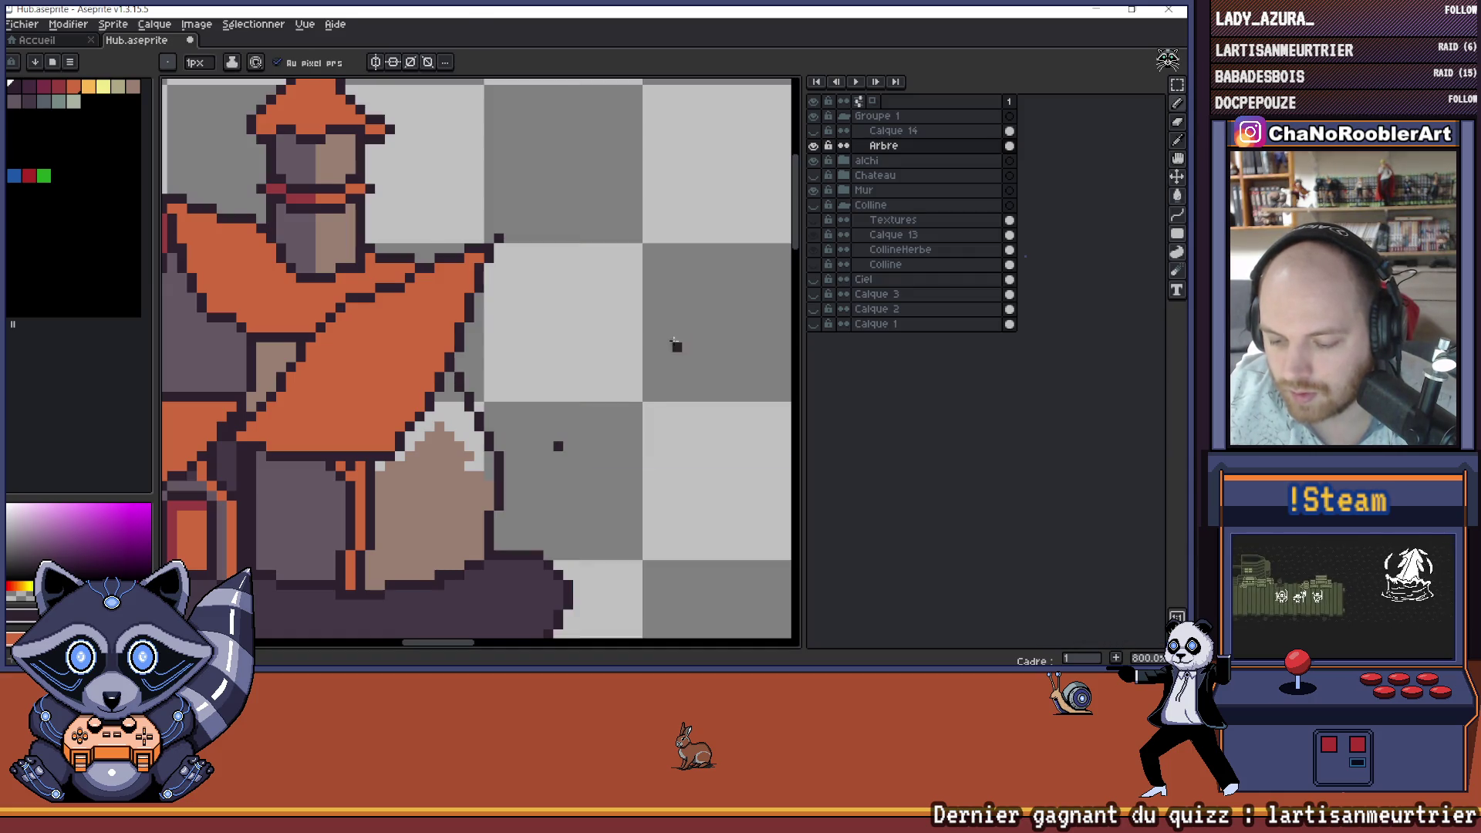
drag(599, 330, 603, 333)
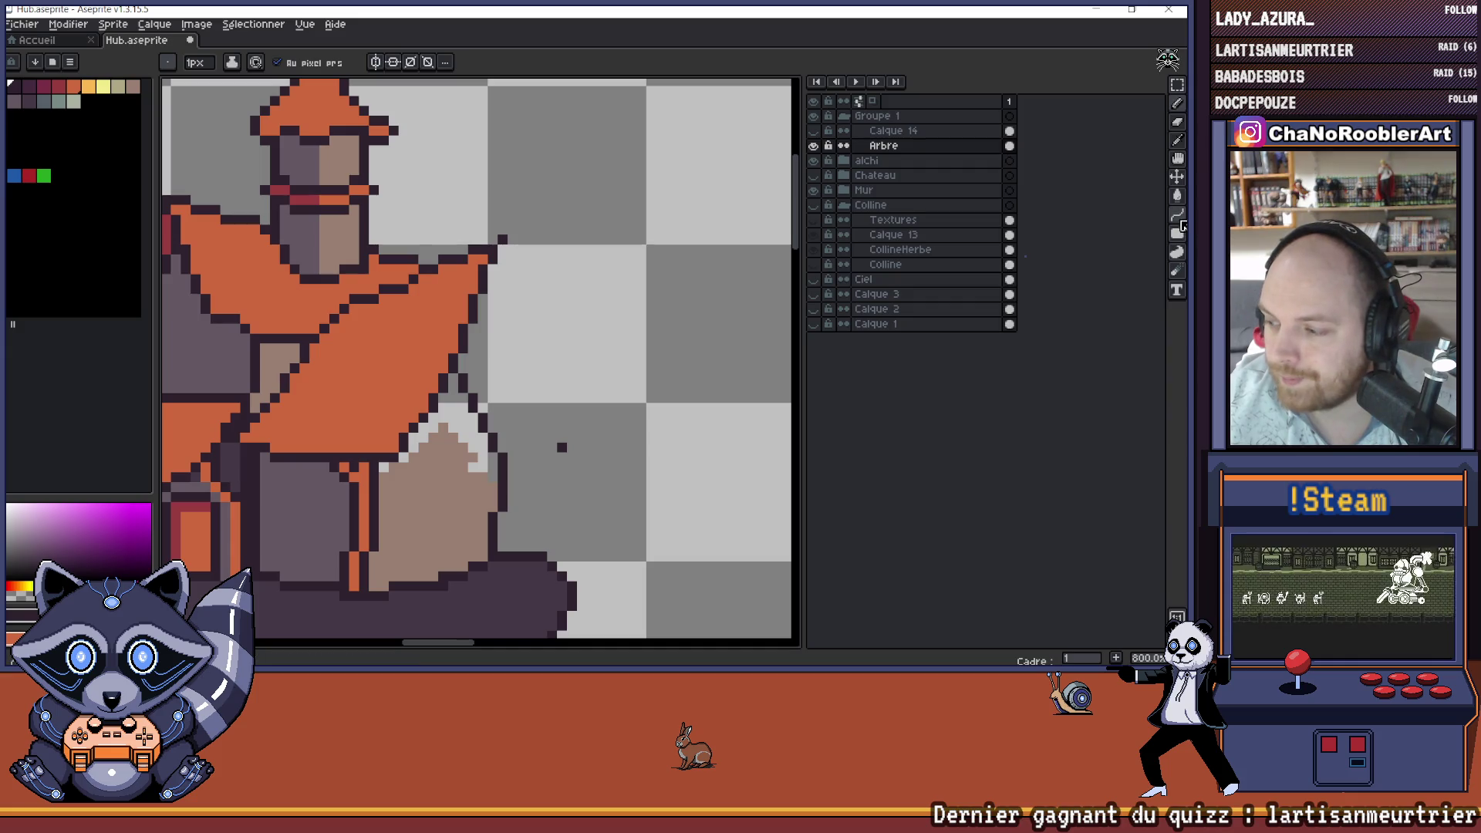
- Draw one steep dark diagonal gable edge down from the roof corner, erasing stray pixels beside it
click(1177, 215)
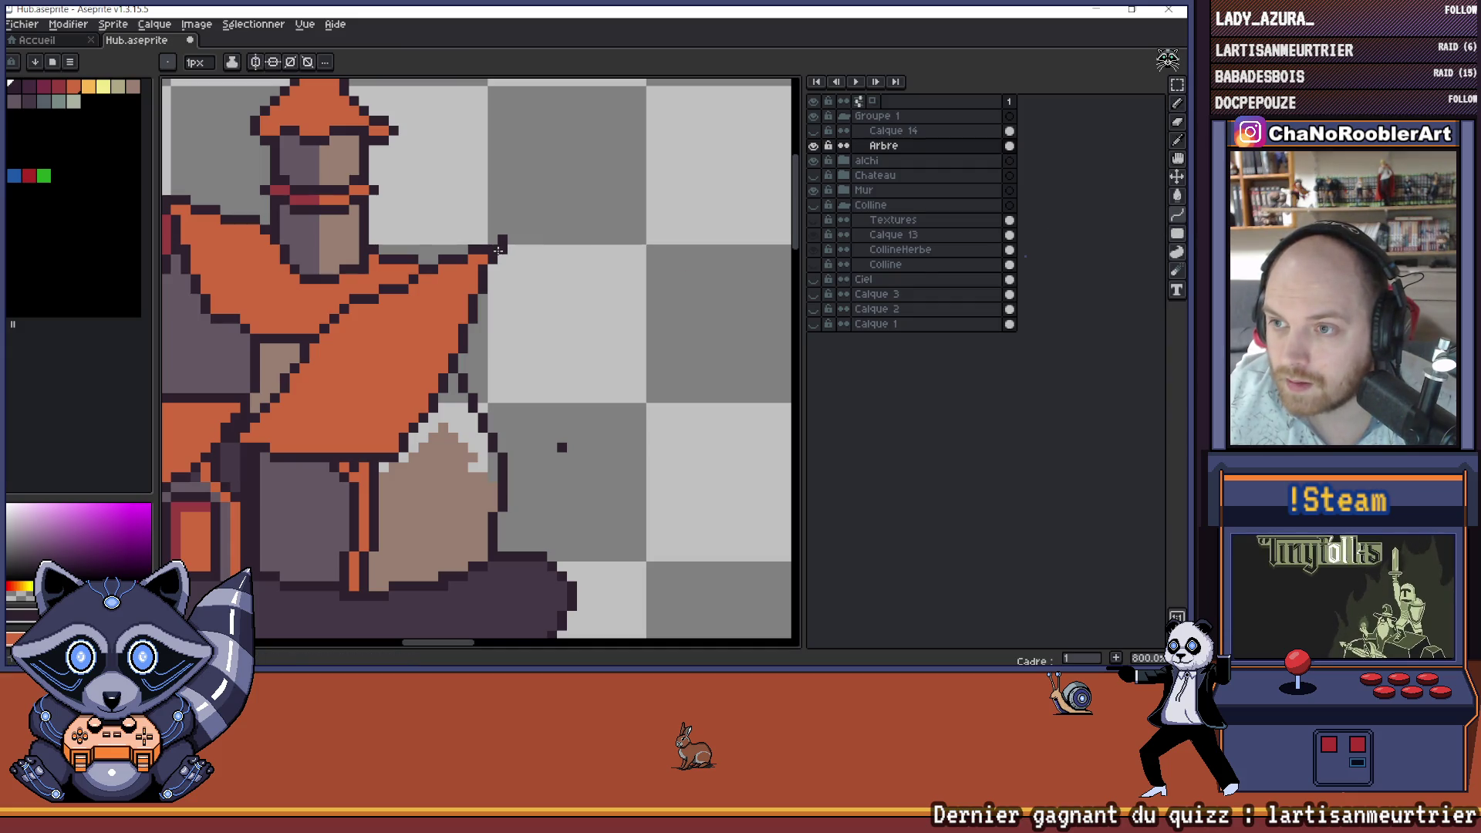
drag(561, 447, 509, 401)
key(ctrl+z)
drag(502, 293, 561, 446)
key(ctrl+z)
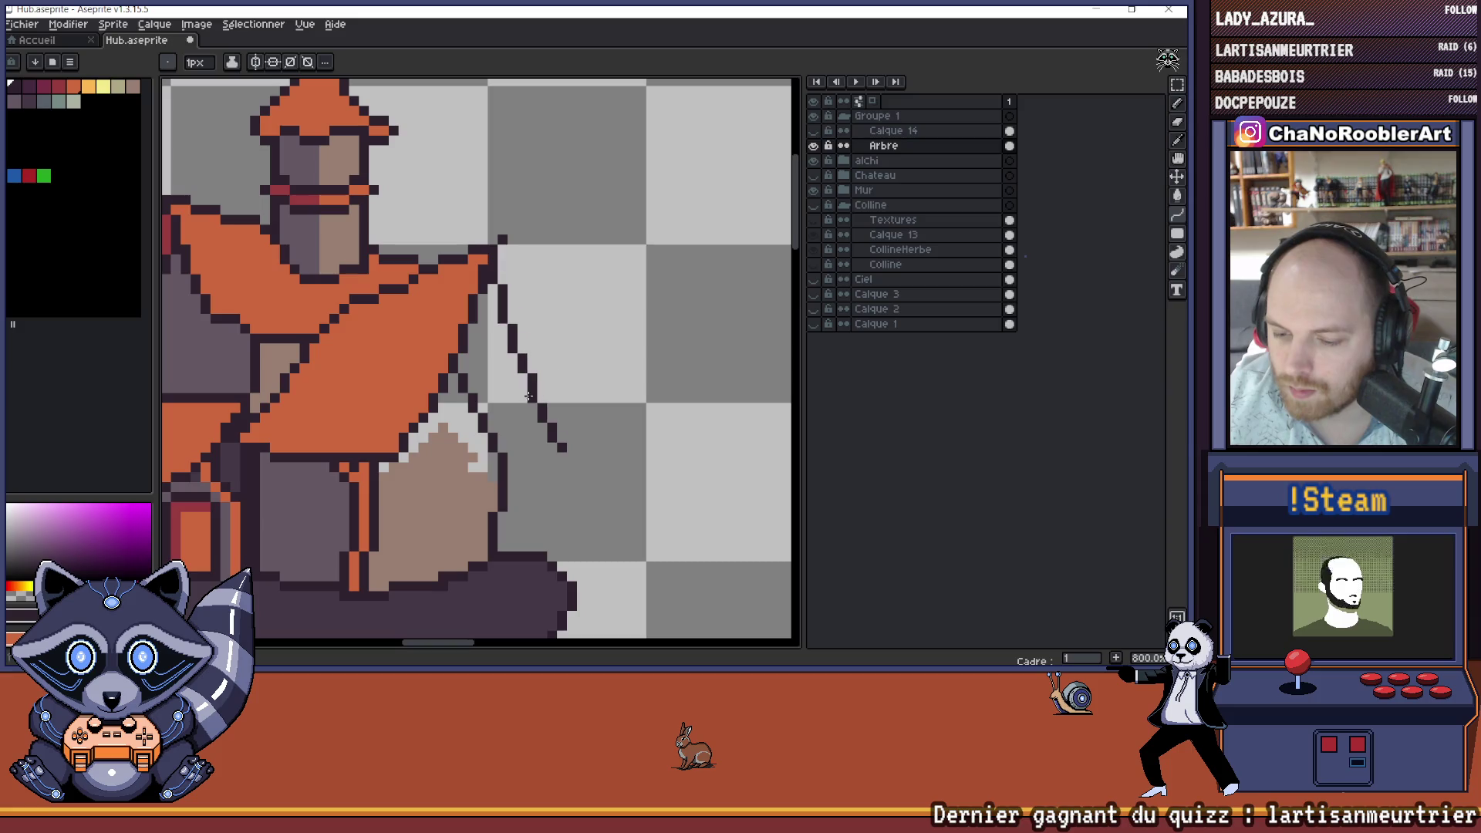
drag(500, 276, 561, 447)
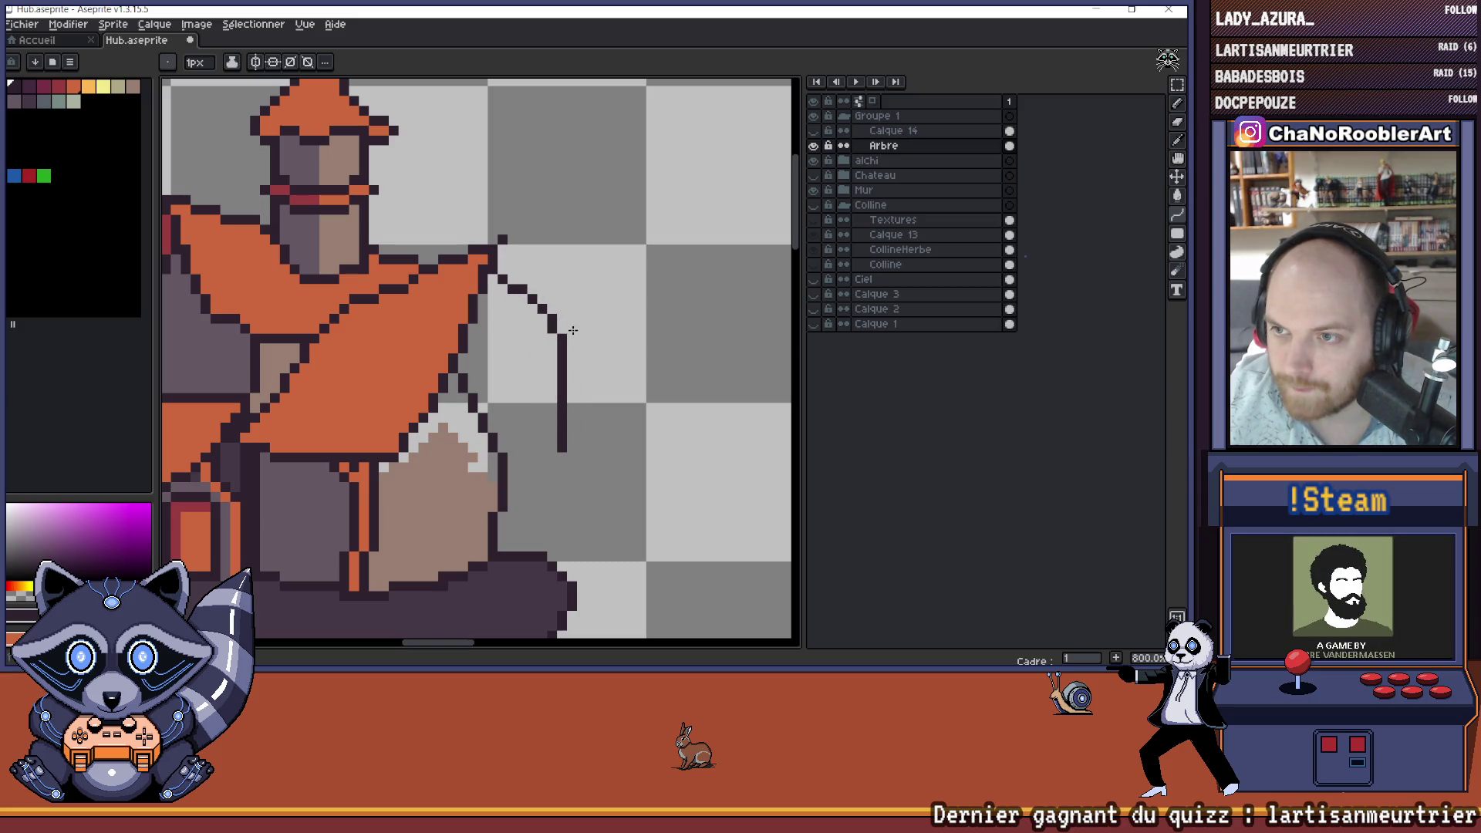
key(ctrl+z)
drag(502, 285, 561, 448)
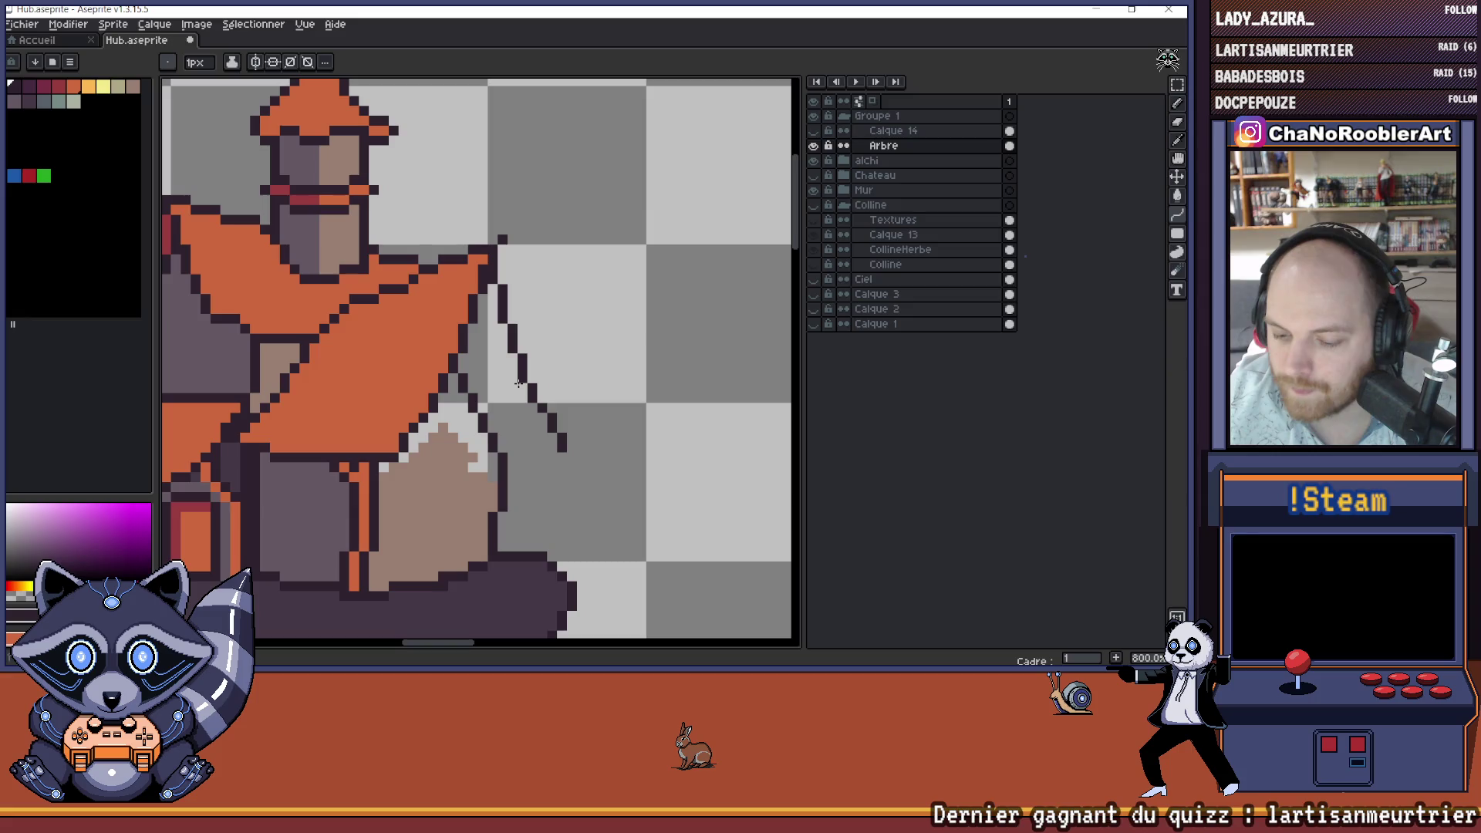
scroll(519, 383, down, 2)
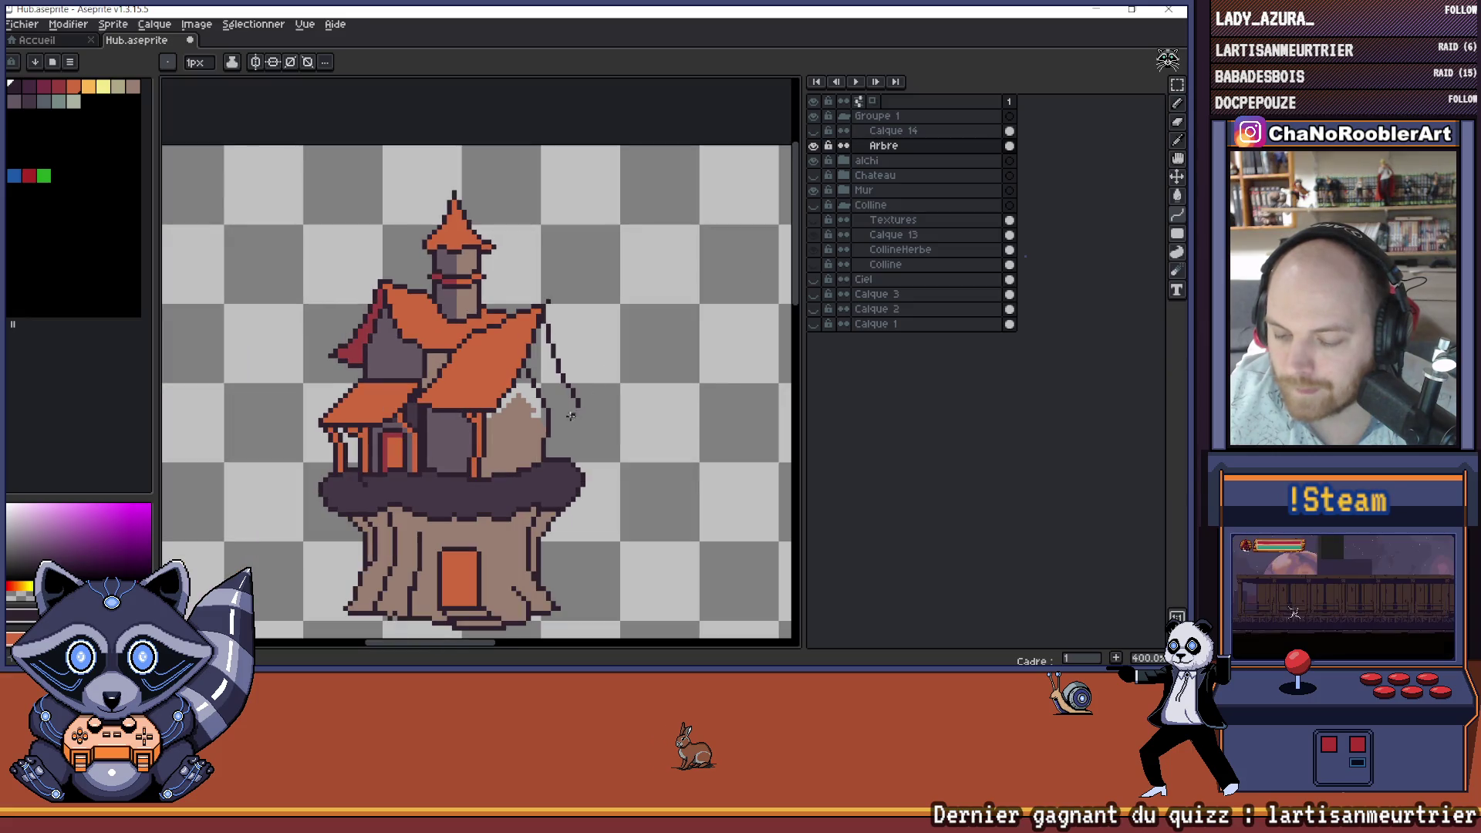
scroll(553, 416, up, 2)
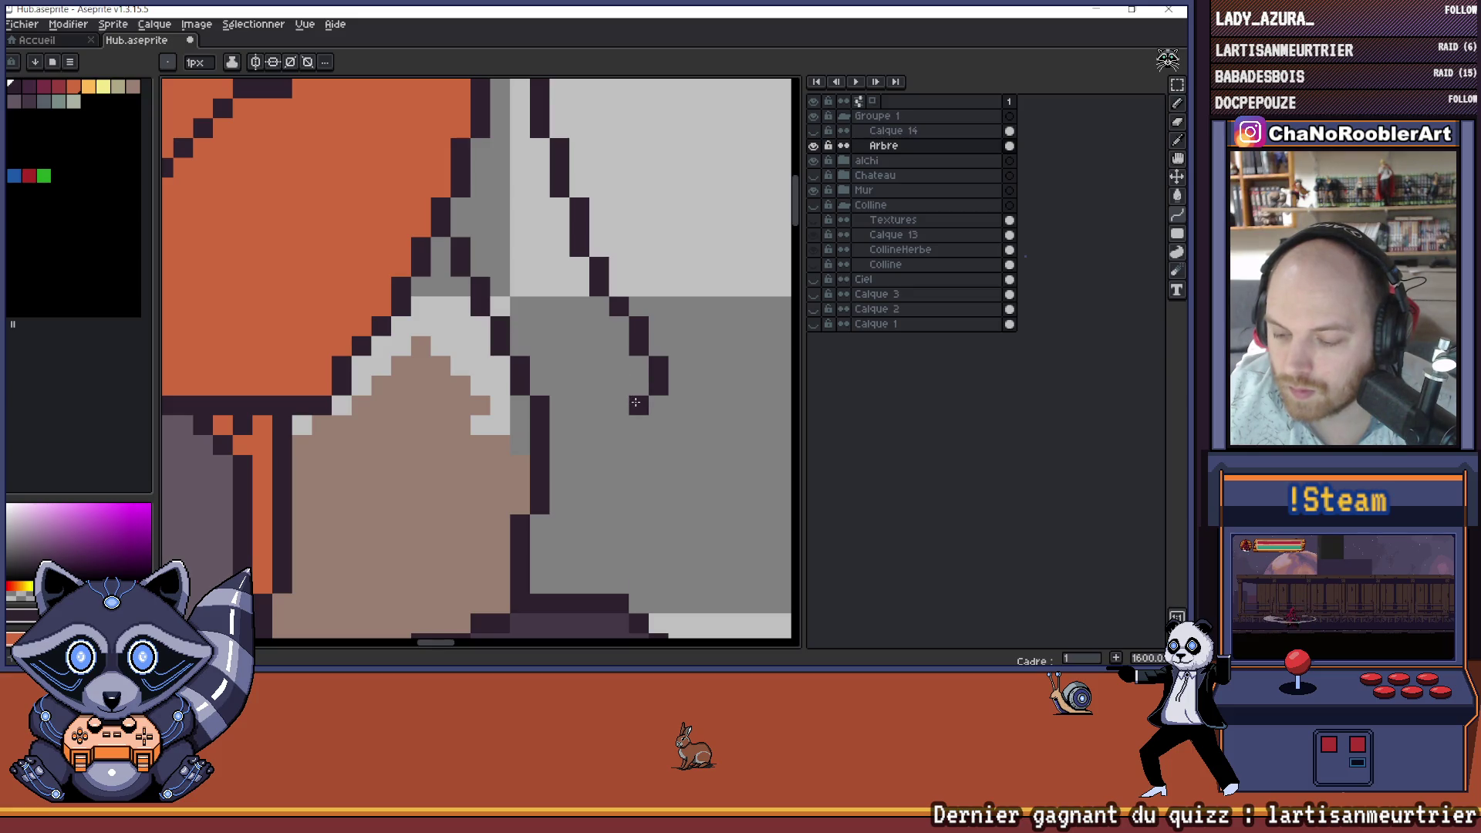
key(e)
mouse_move(588, 390)
mouse_down()
mouse_move(635, 399)
mouse_move(571, 390)
mouse_up()
- Paint the new right gable's pixels dark red to match the left gable
scroll(595, 392, down, 5)
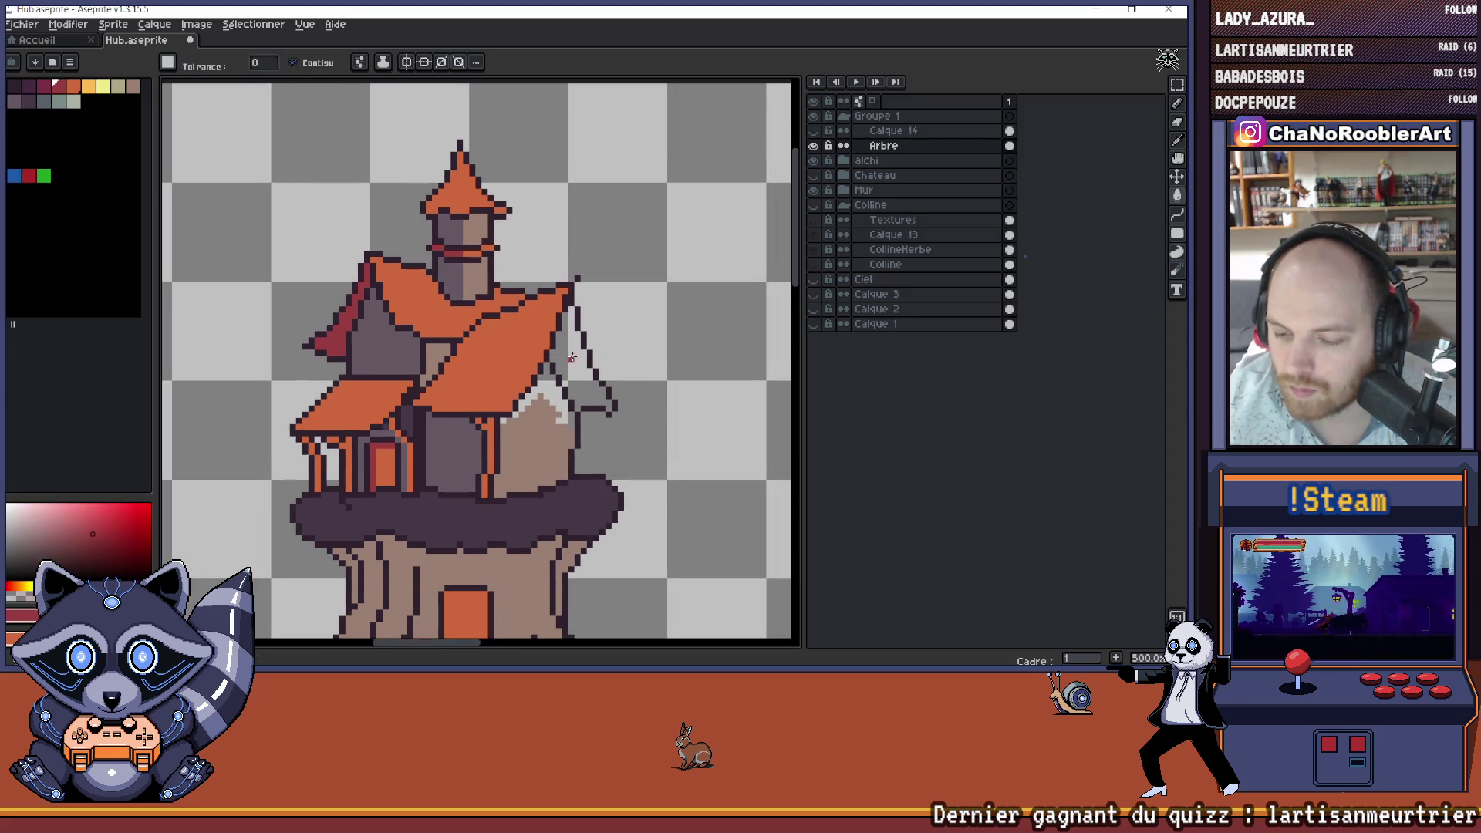
scroll(402, 345, down, 4)
scroll(575, 344, up, 9)
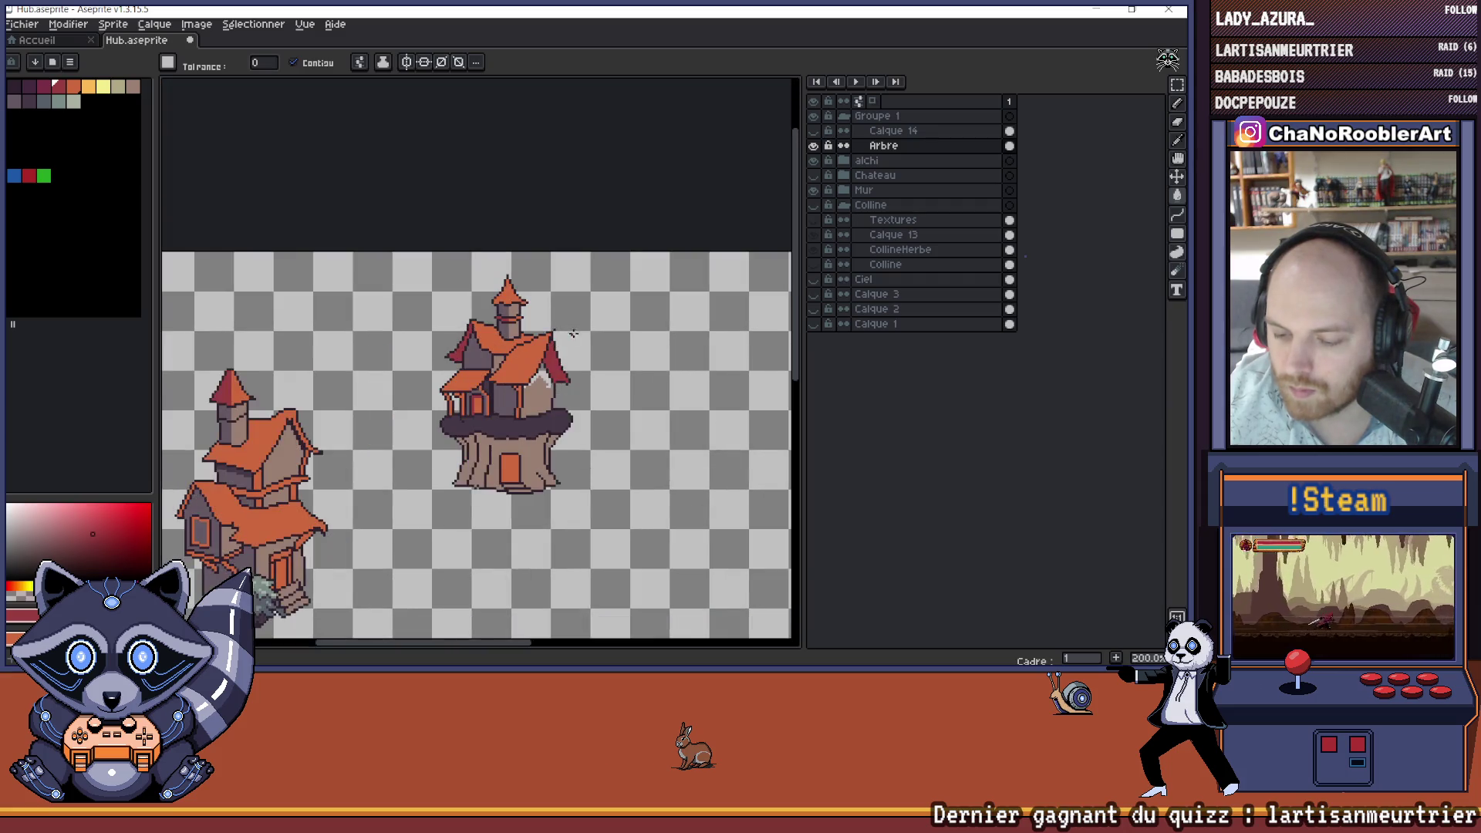
click(539, 369)
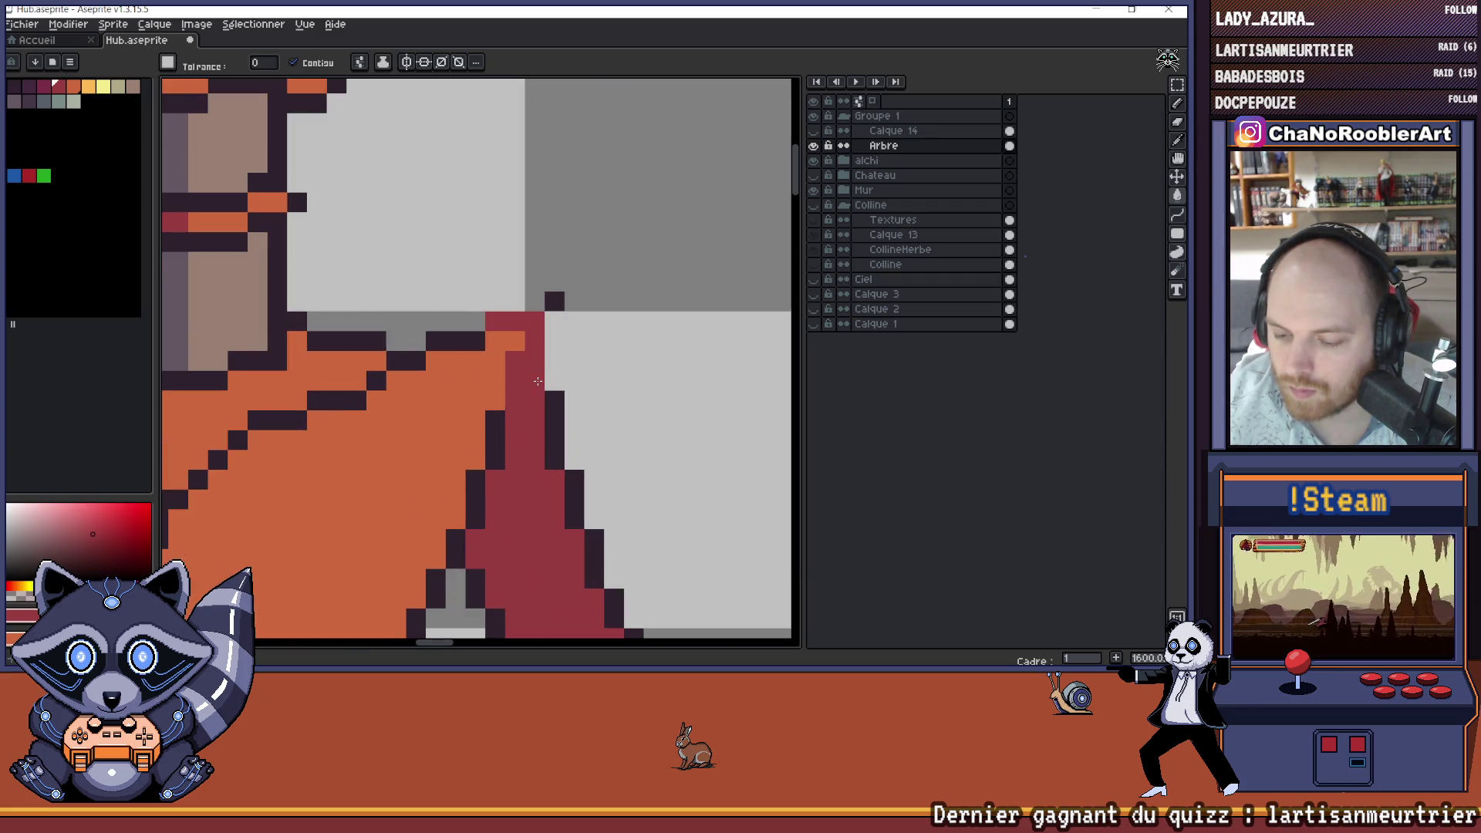
key(b)
click(550, 393)
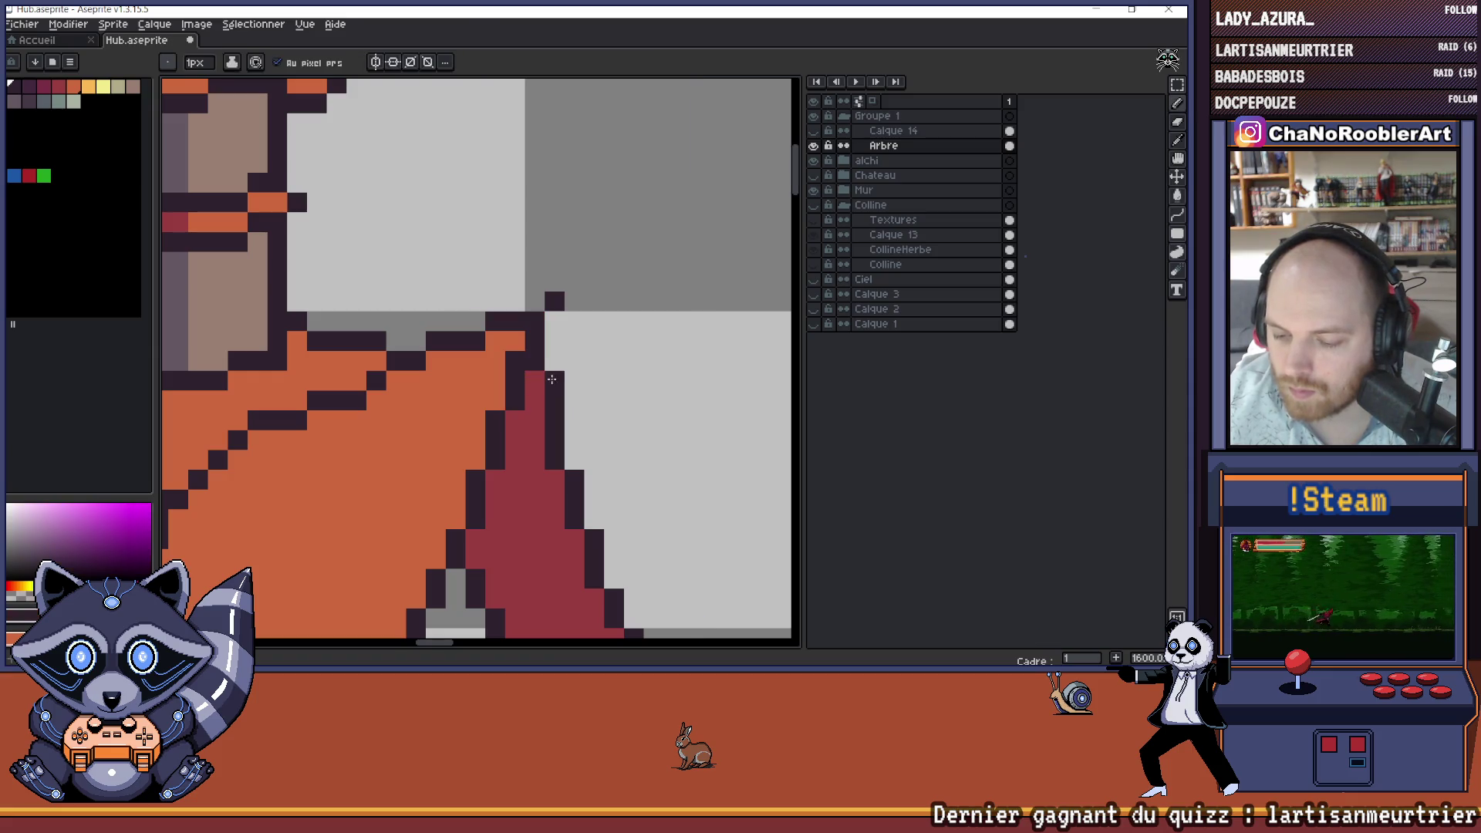
scroll(595, 375, down, 5)
scroll(637, 436, up, 2)
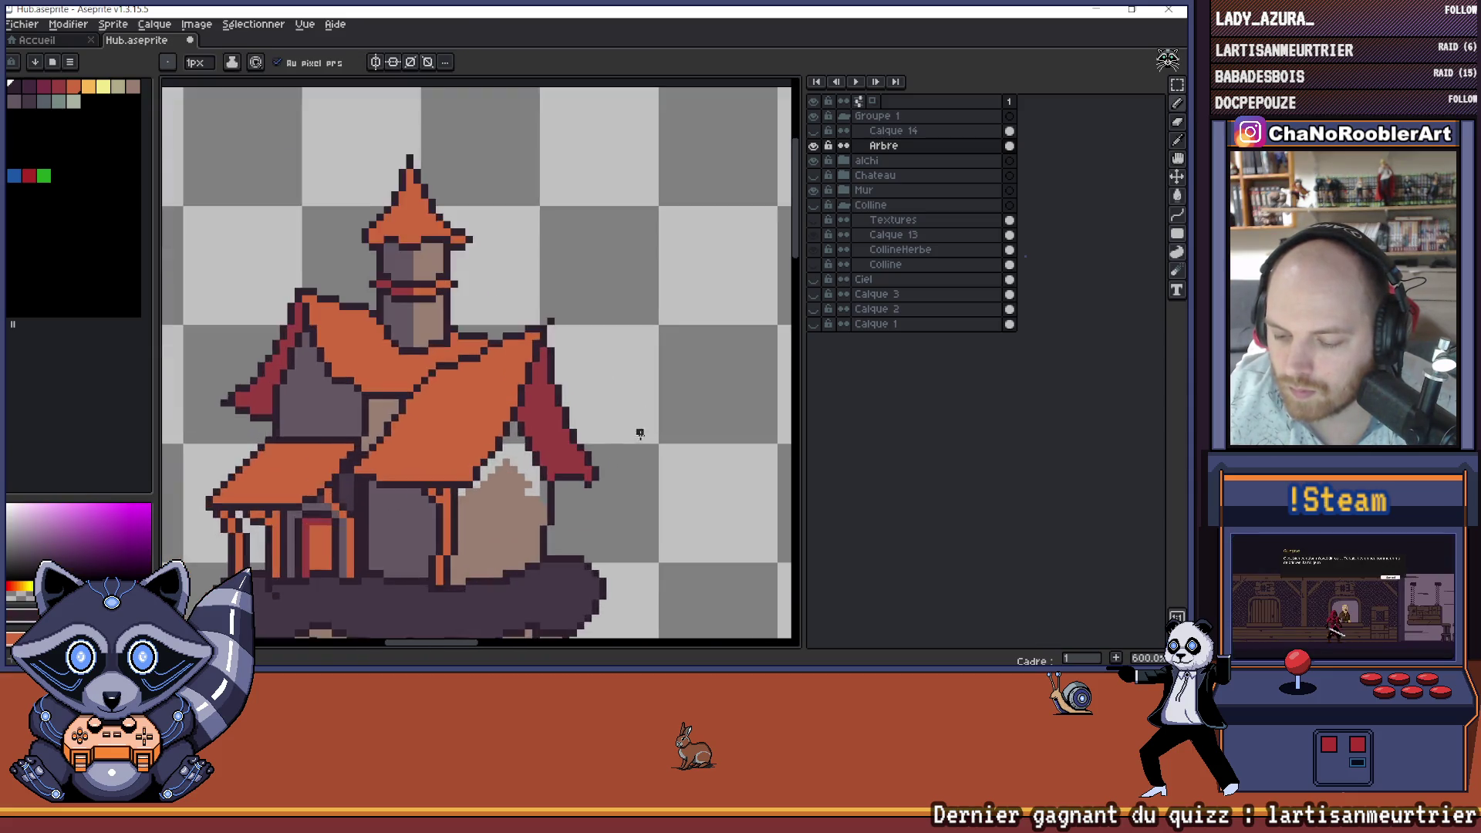
key(i)
scroll(582, 482, down, 2)
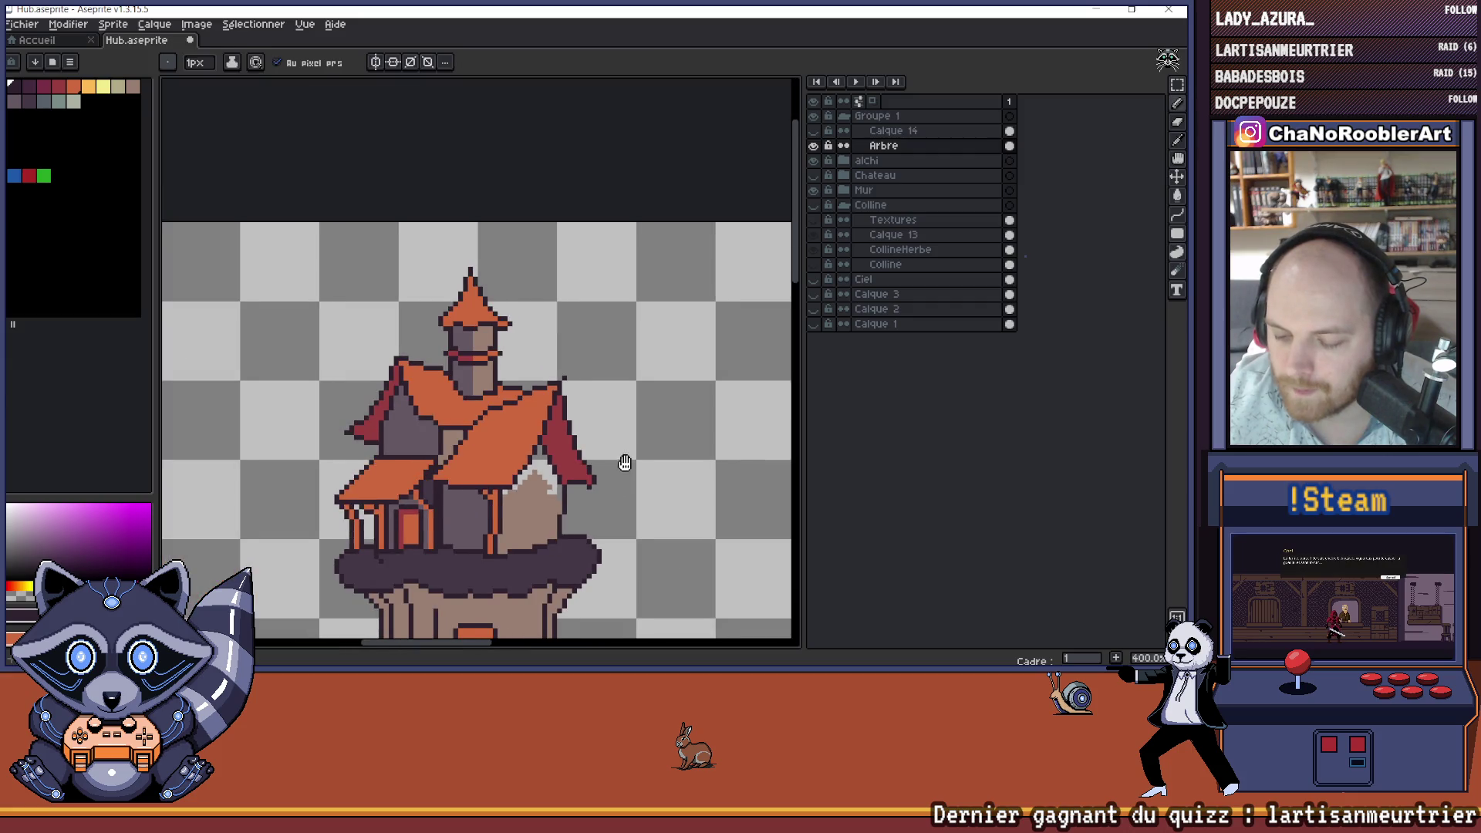
scroll(544, 484, up, 4)
key(b)
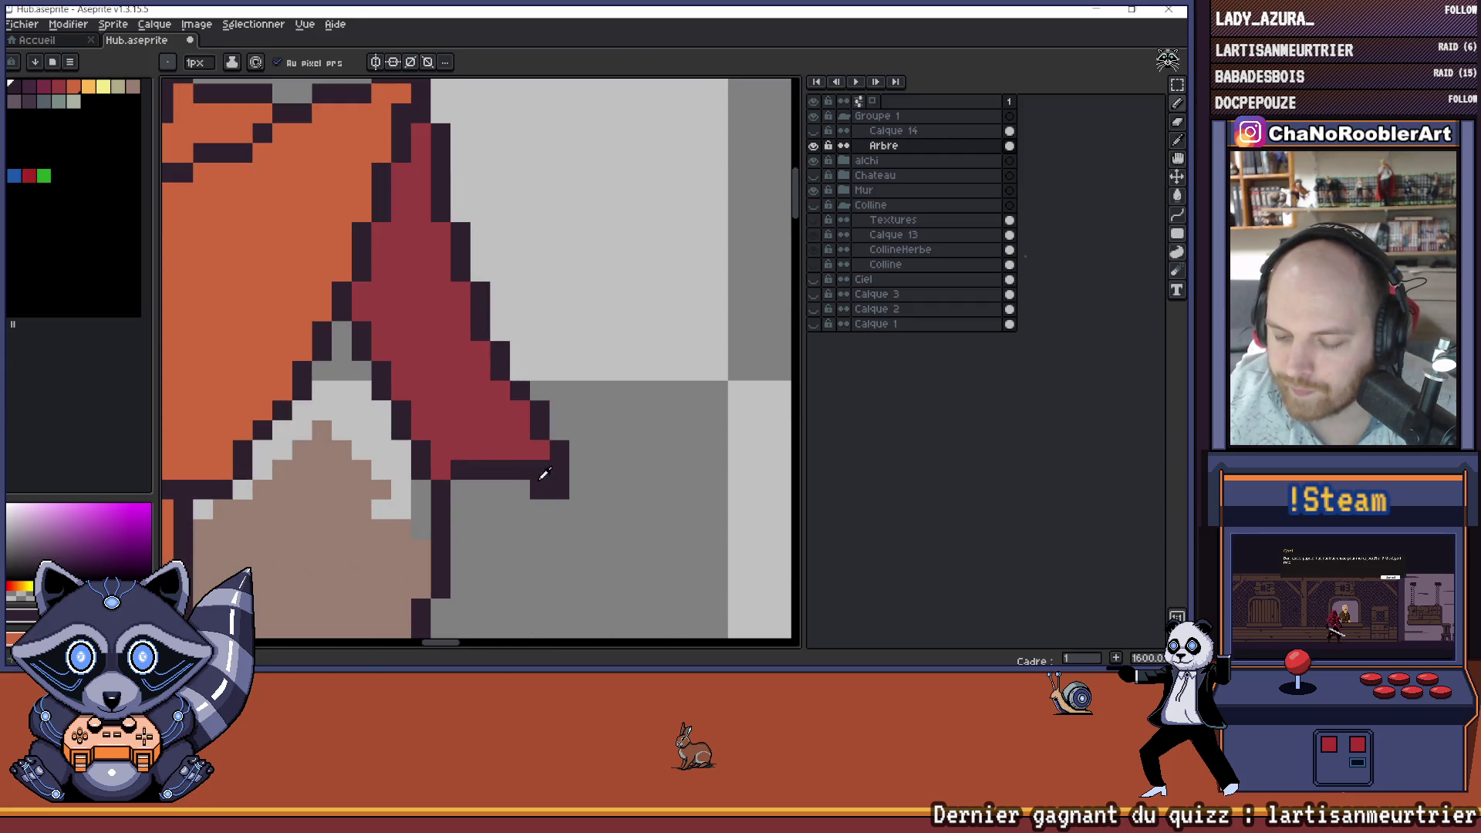
key(e)
scroll(590, 493, down, 5)
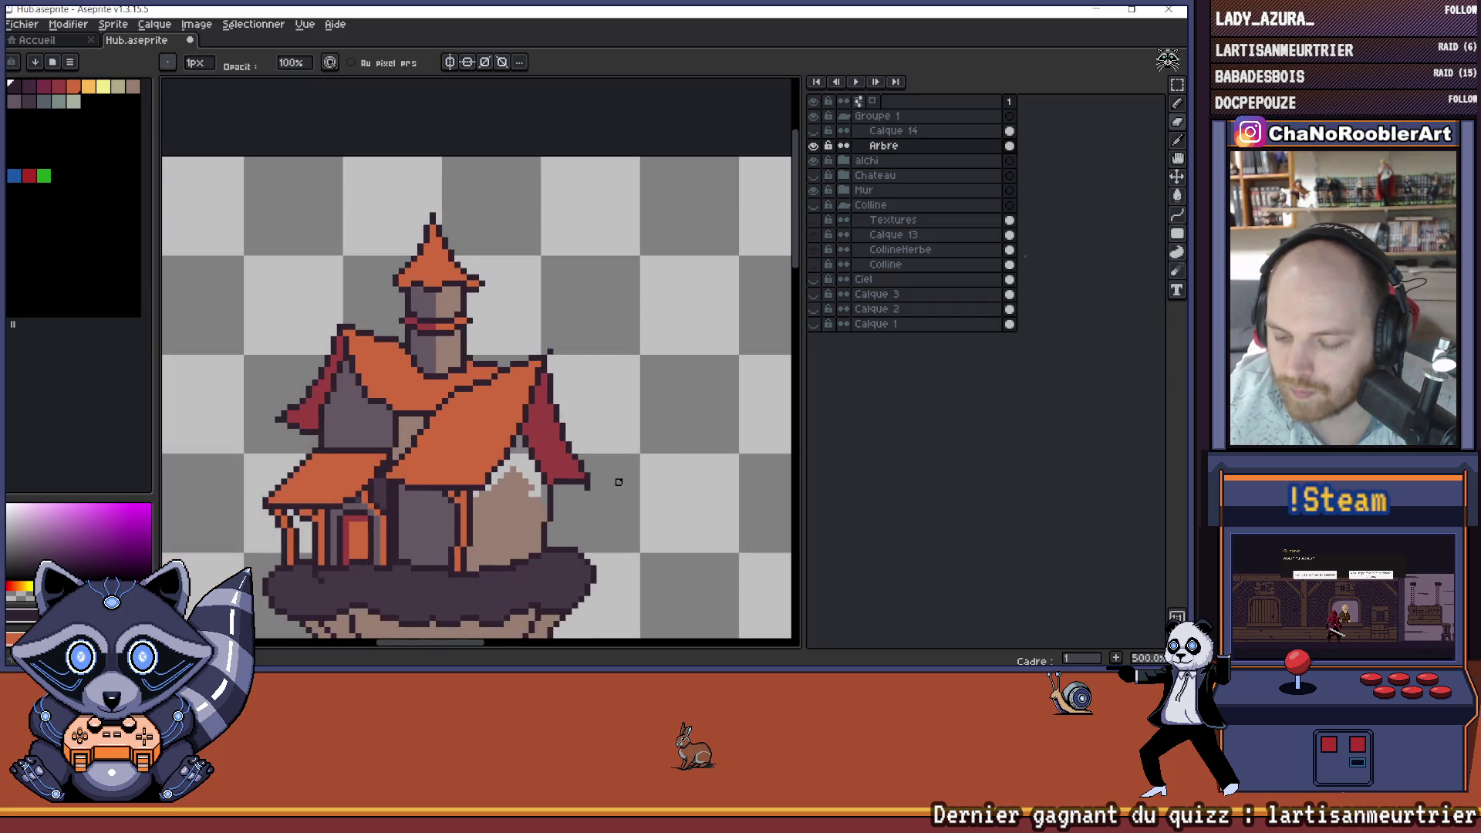
- Undo the last pencil stroke on the tree house
scroll(613, 478, up, 1)
key(v)
key(ctrl+z)
scroll(613, 451, down, 2)
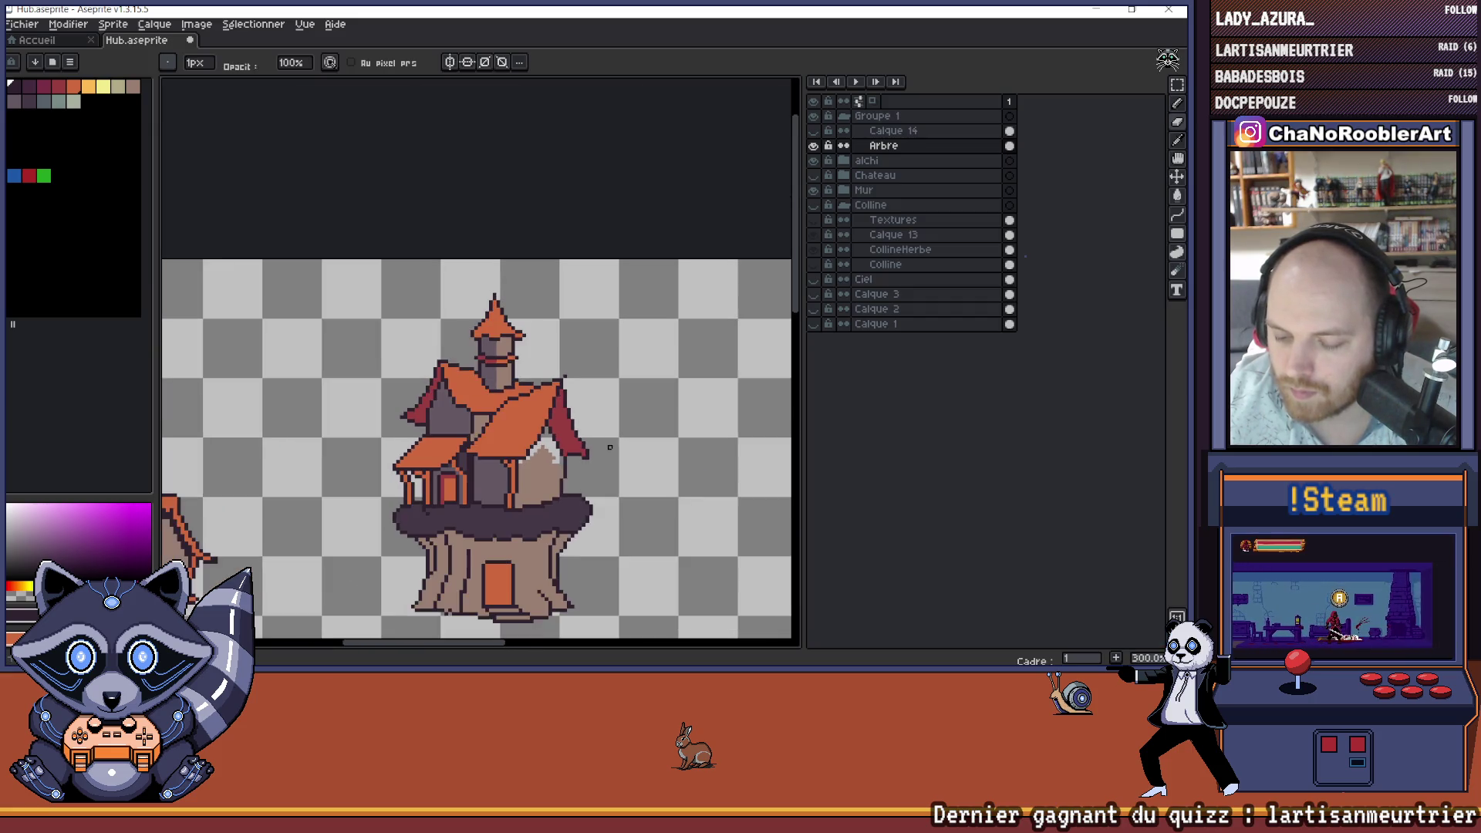
scroll(586, 440, down, 1)
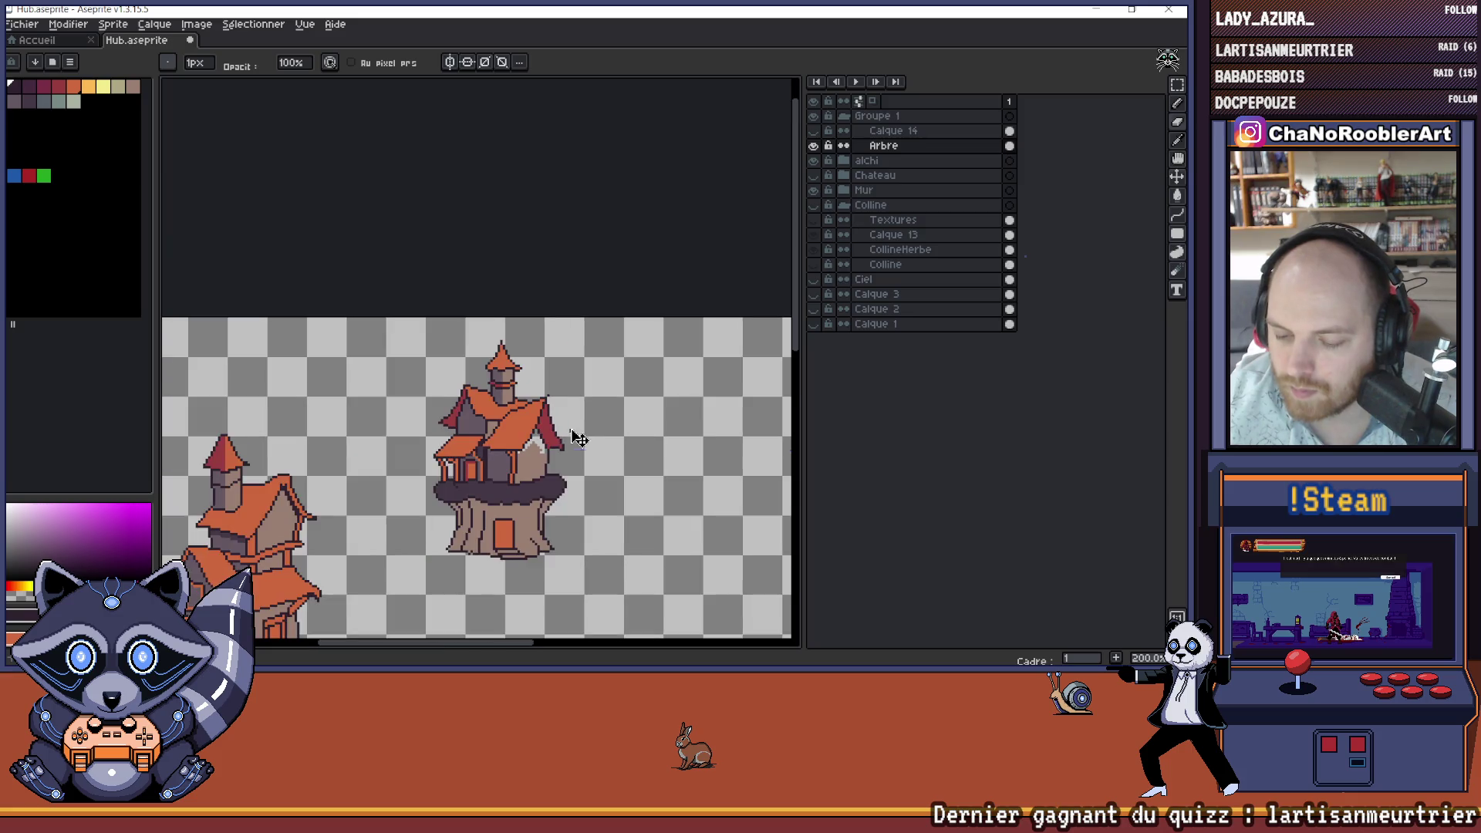
scroll(540, 509, up, 2)
- Sample the tan wall colour and show the Colline hill layers again
alt+click(543, 358)
key(g)
scroll(499, 371, down, 3)
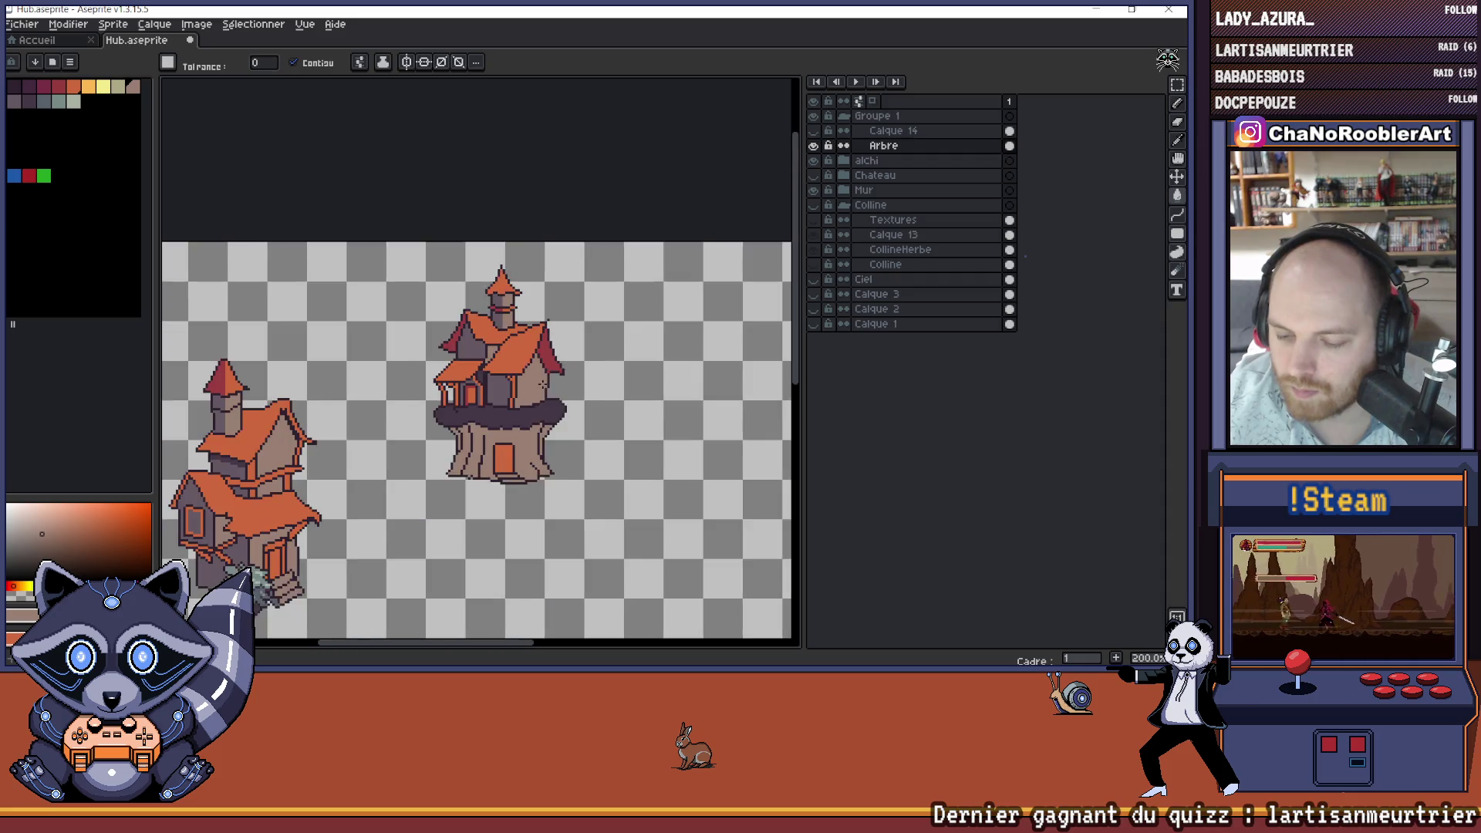
drag(594, 406, 597, 408)
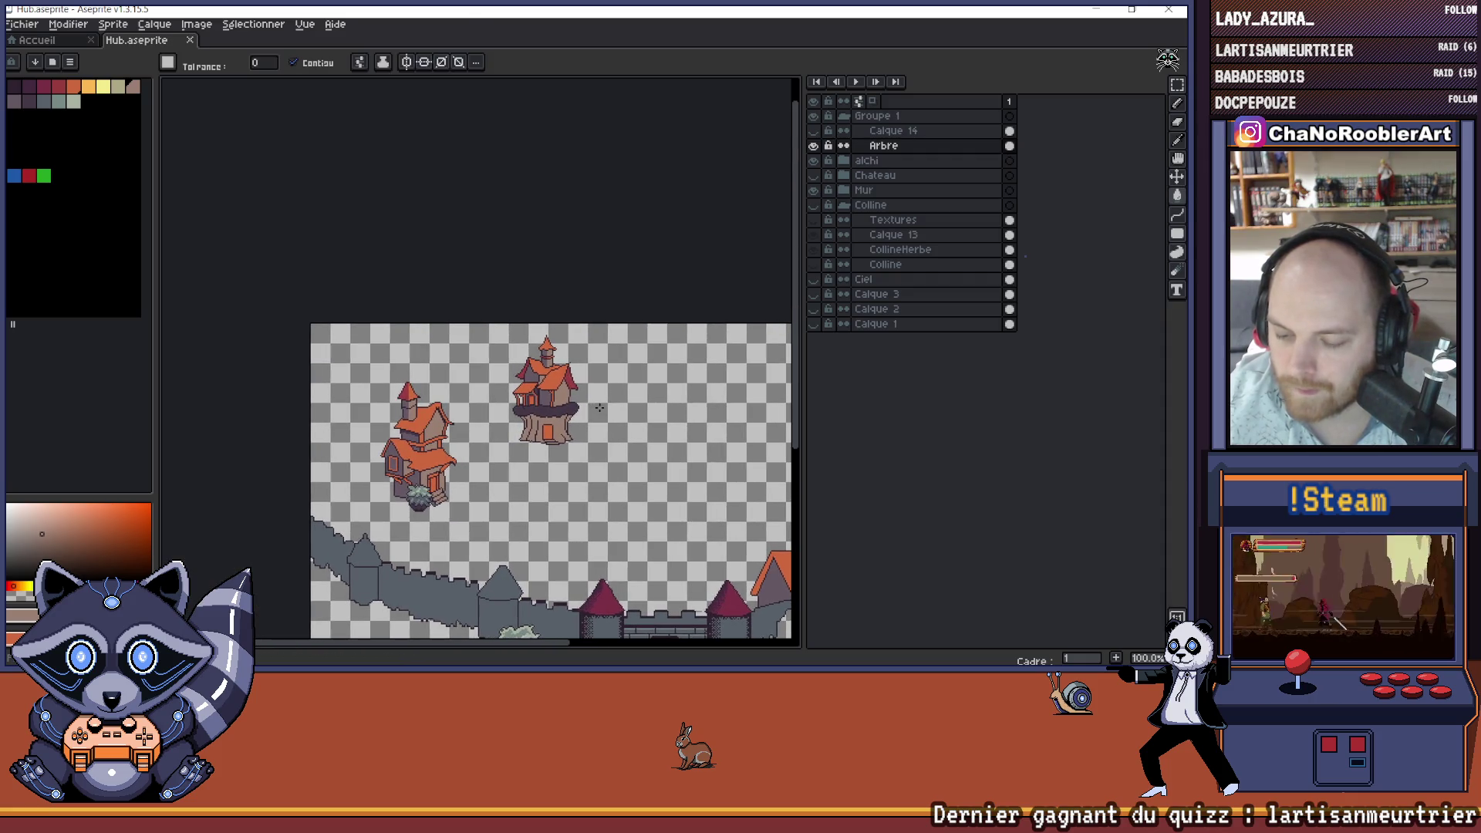
click(814, 205)
drag(652, 300, 617, 301)
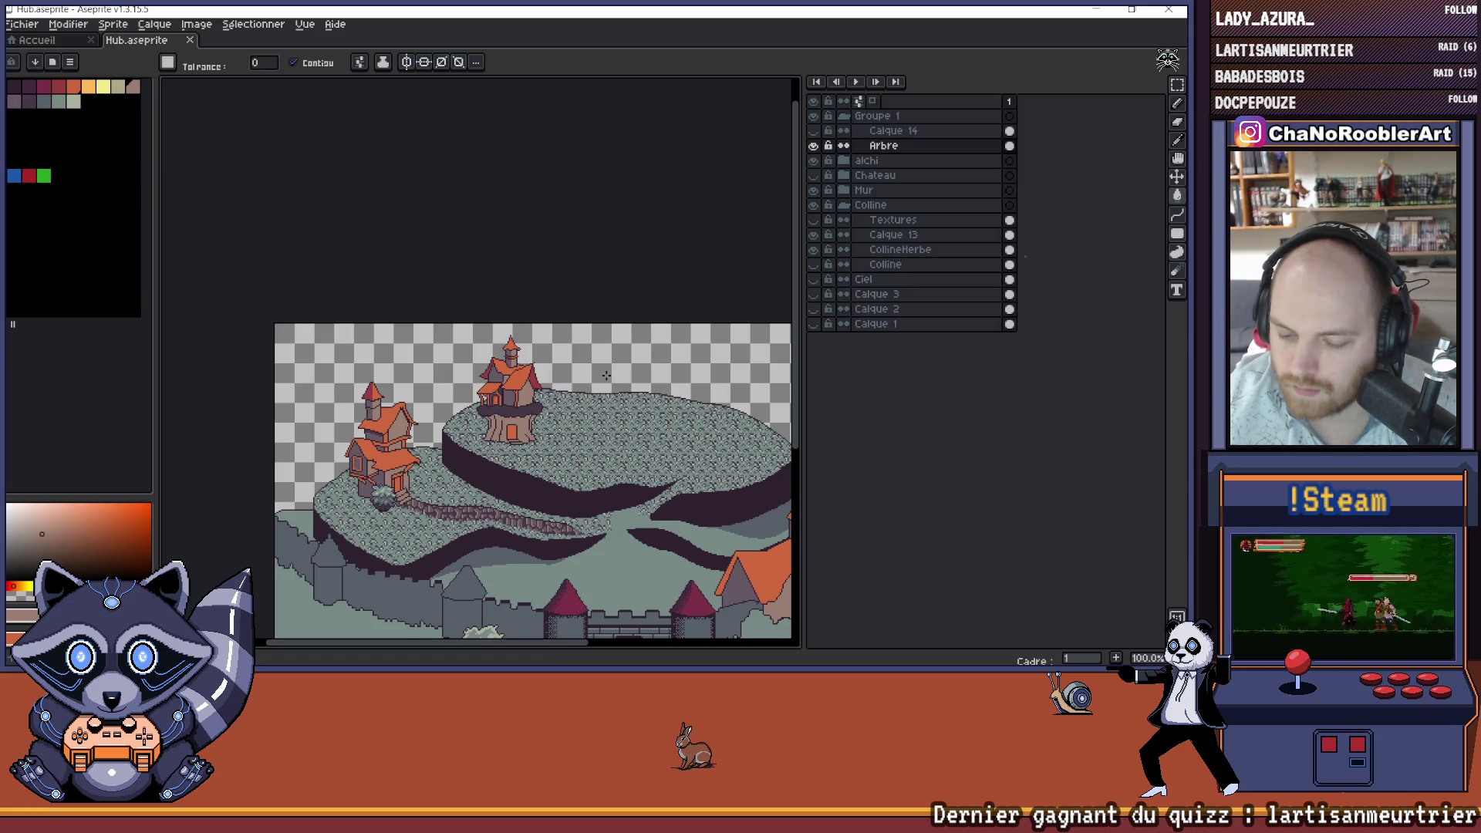
- Touch up a pixel on the tree house with the Pencil and save Hub.aseprite
scroll(548, 368, up, 5)
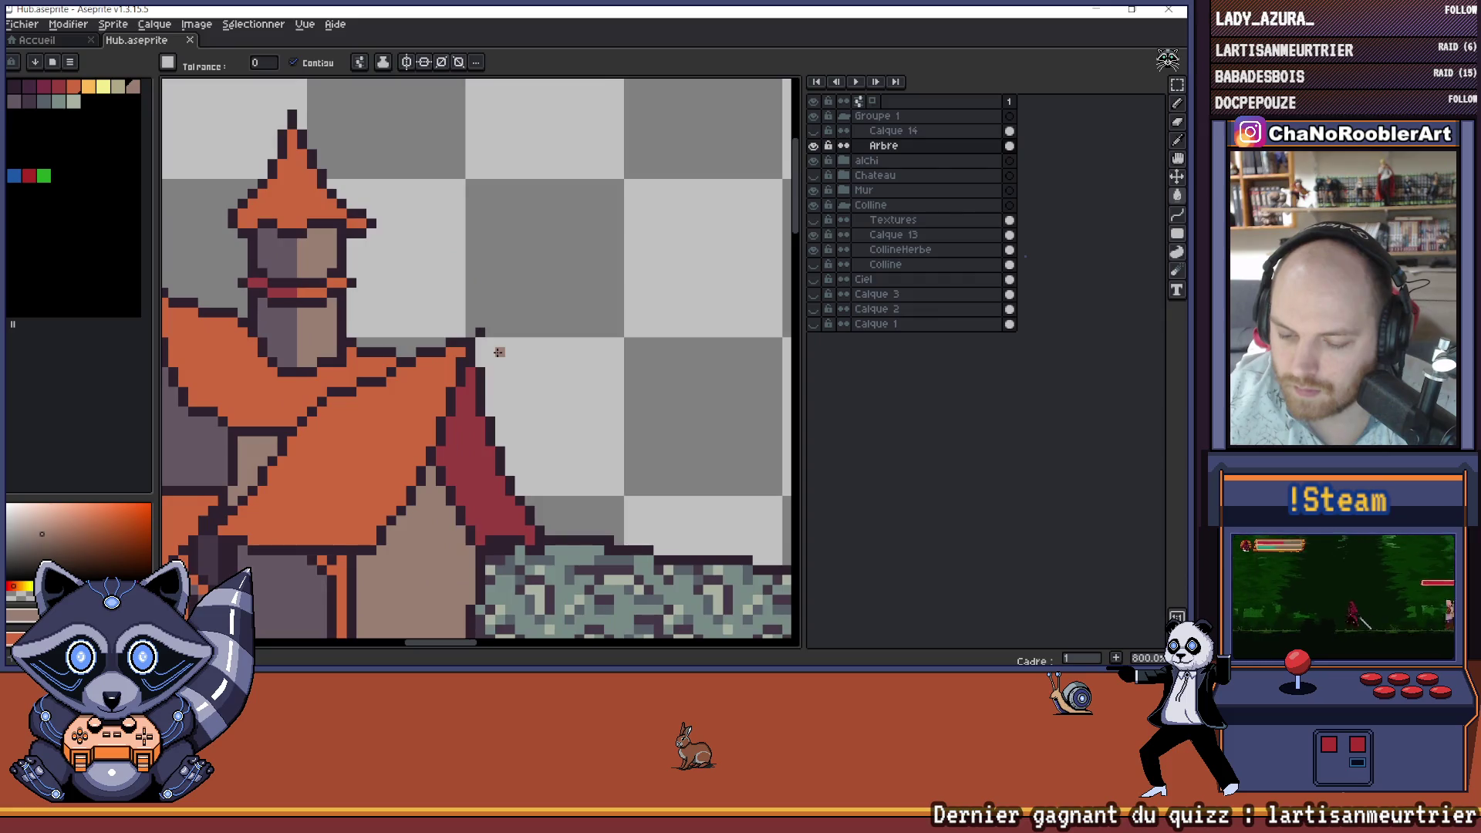
key(b)
click(523, 338)
scroll(524, 338, down, 6)
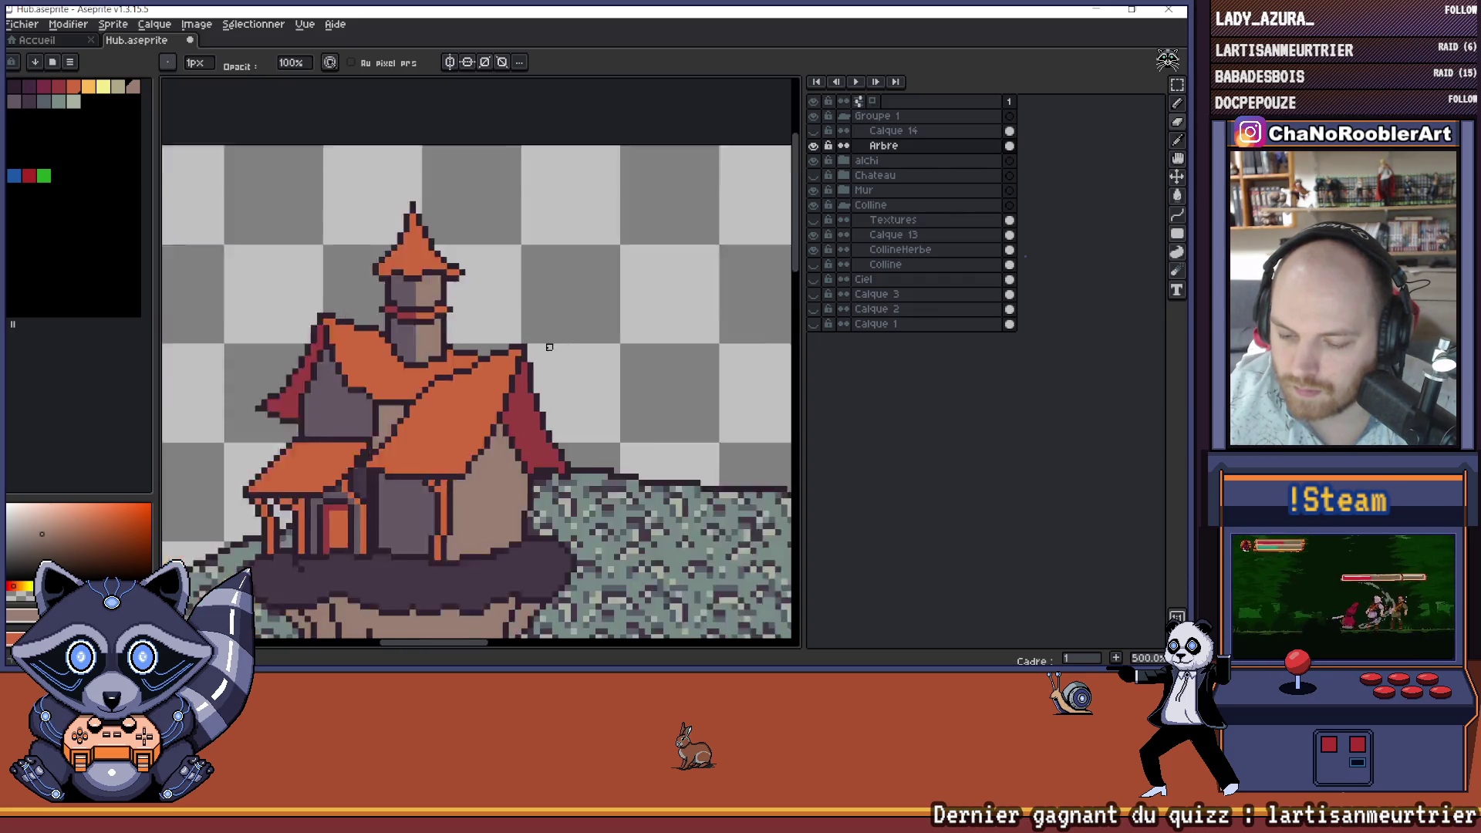
scroll(539, 341, up, 3)
scroll(558, 342, down, 3)
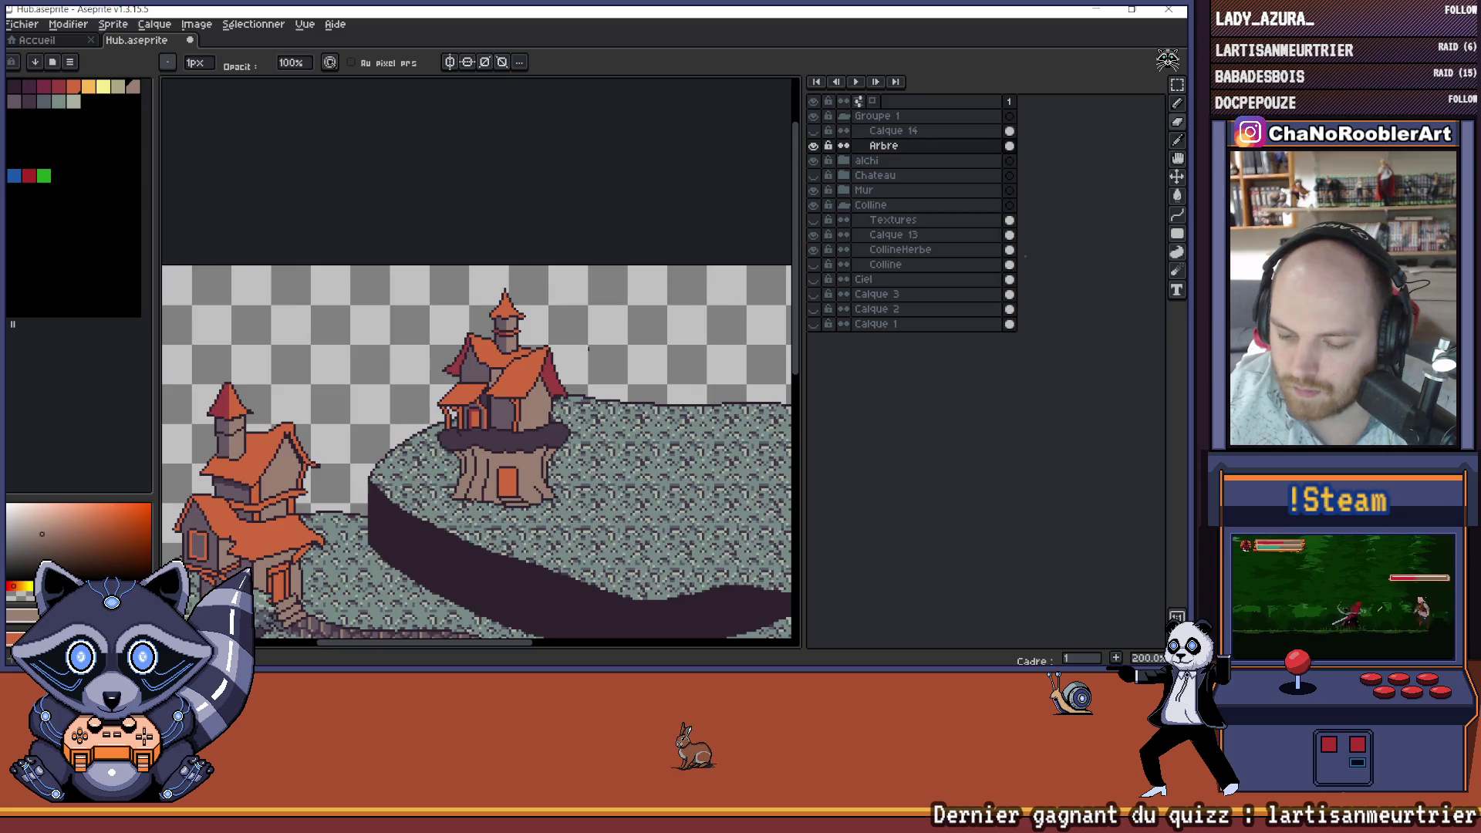
key(ctrl+s)
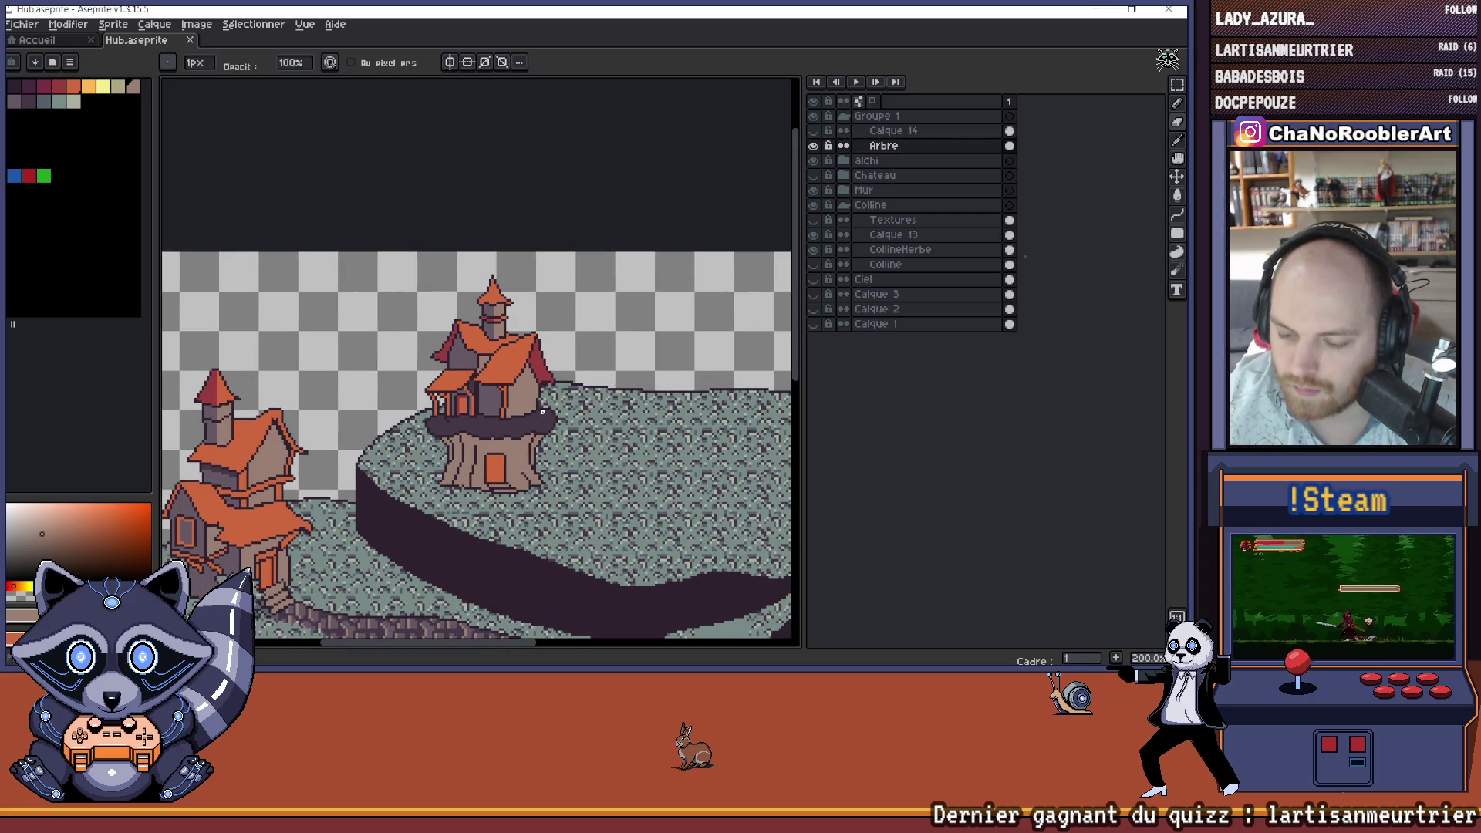
- Zoom and pan around to review the whole island scene with the tree house on the hill
scroll(542, 412, down, 1)
scroll(535, 414, up, 2)
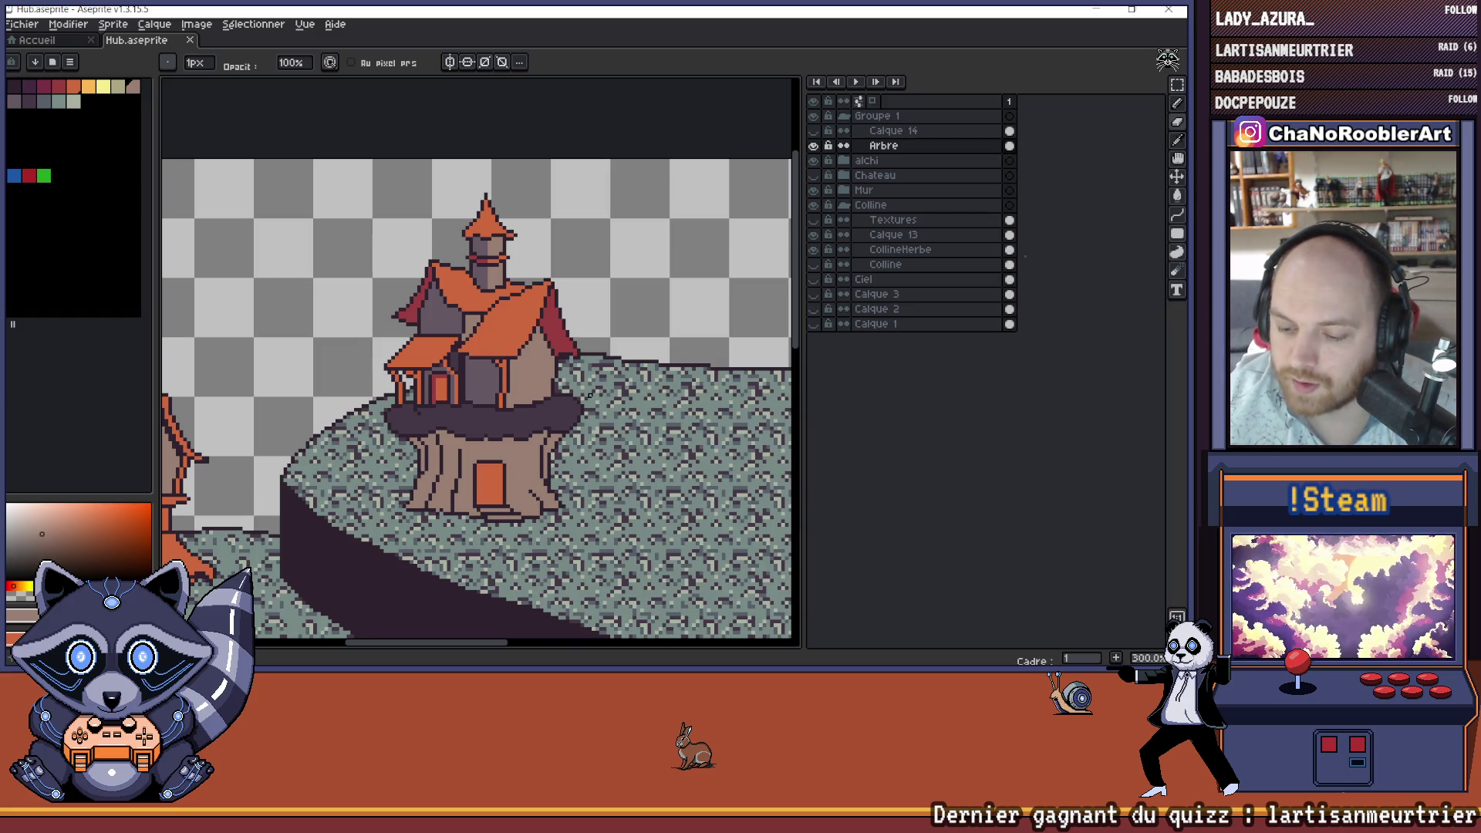
scroll(589, 394, down, 2)
scroll(554, 375, up, 1)
scroll(554, 375, up, 4)
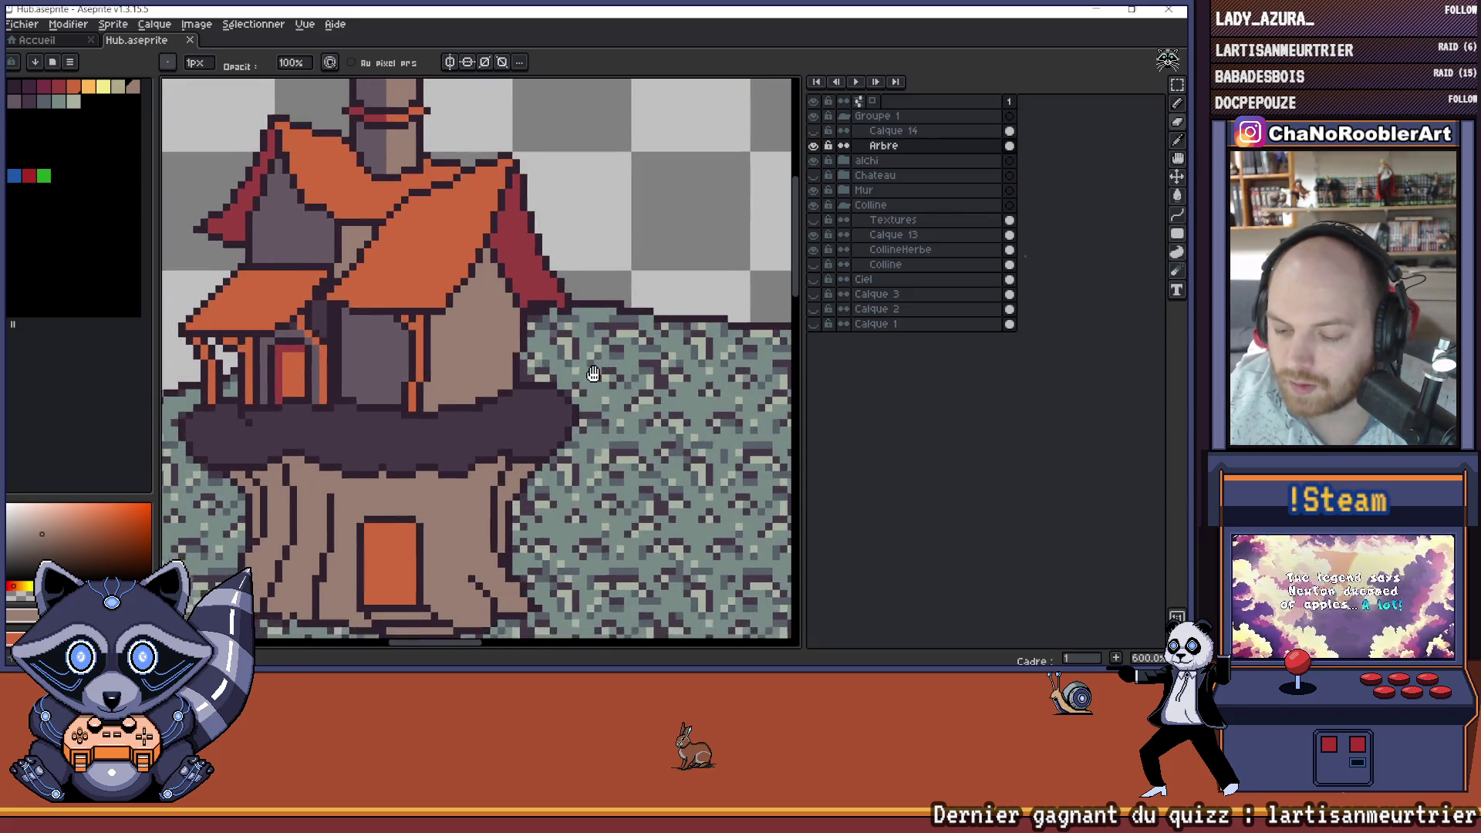
scroll(593, 373, down, 4)
scroll(593, 373, down, 1)
drag(593, 373, 524, 392)
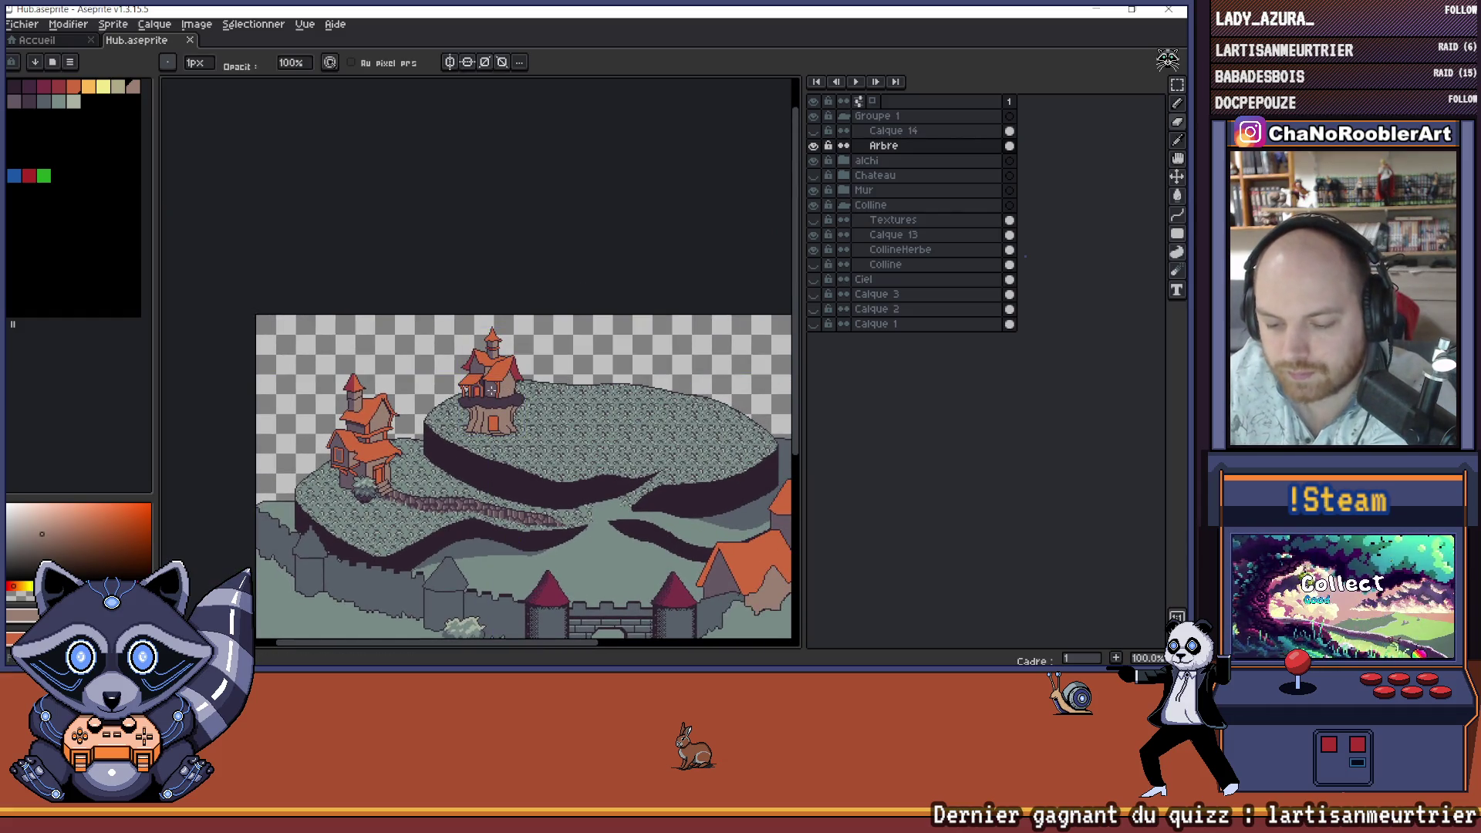
scroll(490, 390, up, 1)
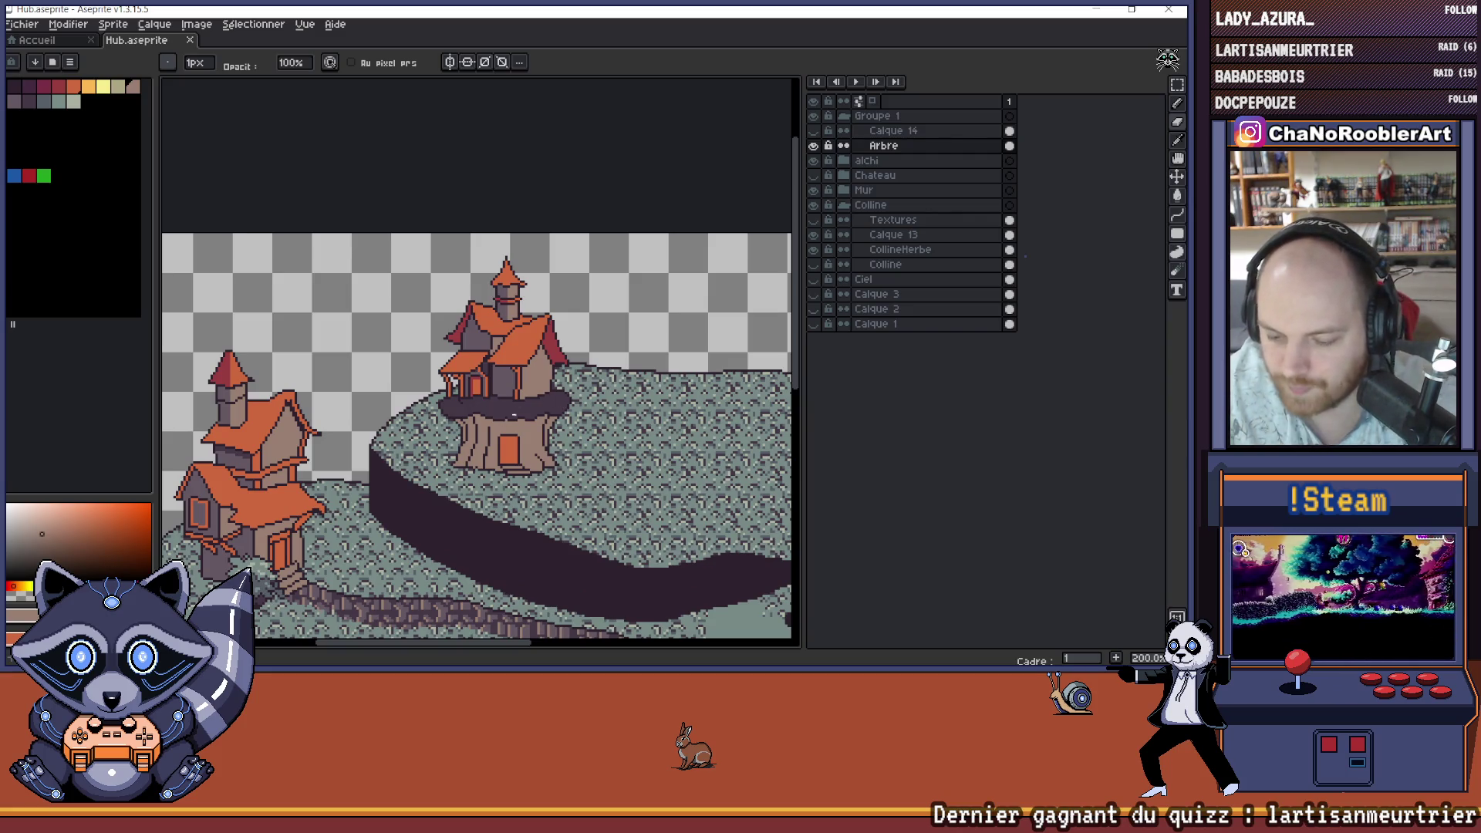
scroll(514, 414, up, 4)
scroll(571, 432, down, 3)
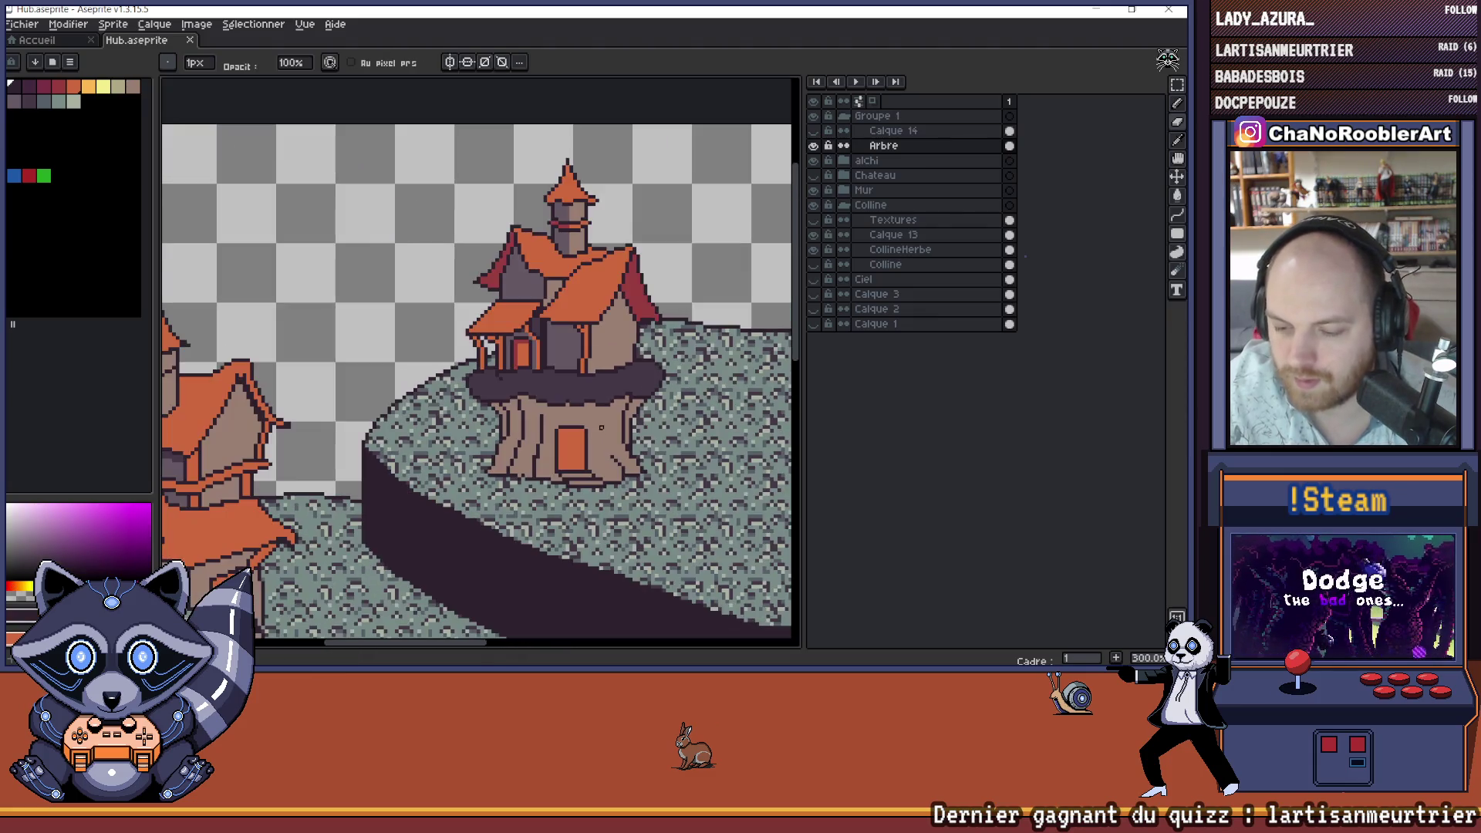
scroll(605, 423, down, 3)
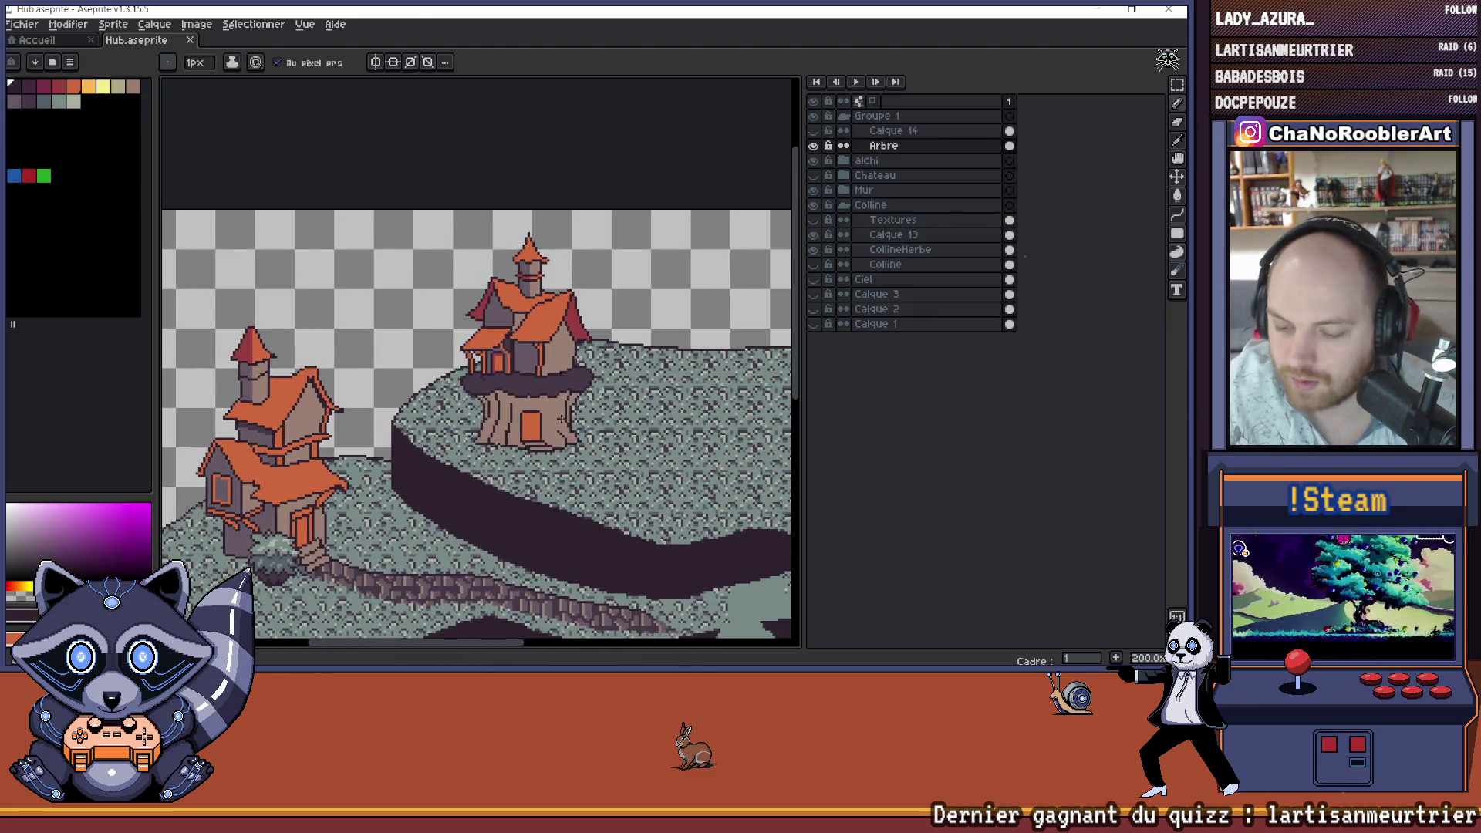
drag(584, 417, 537, 415)
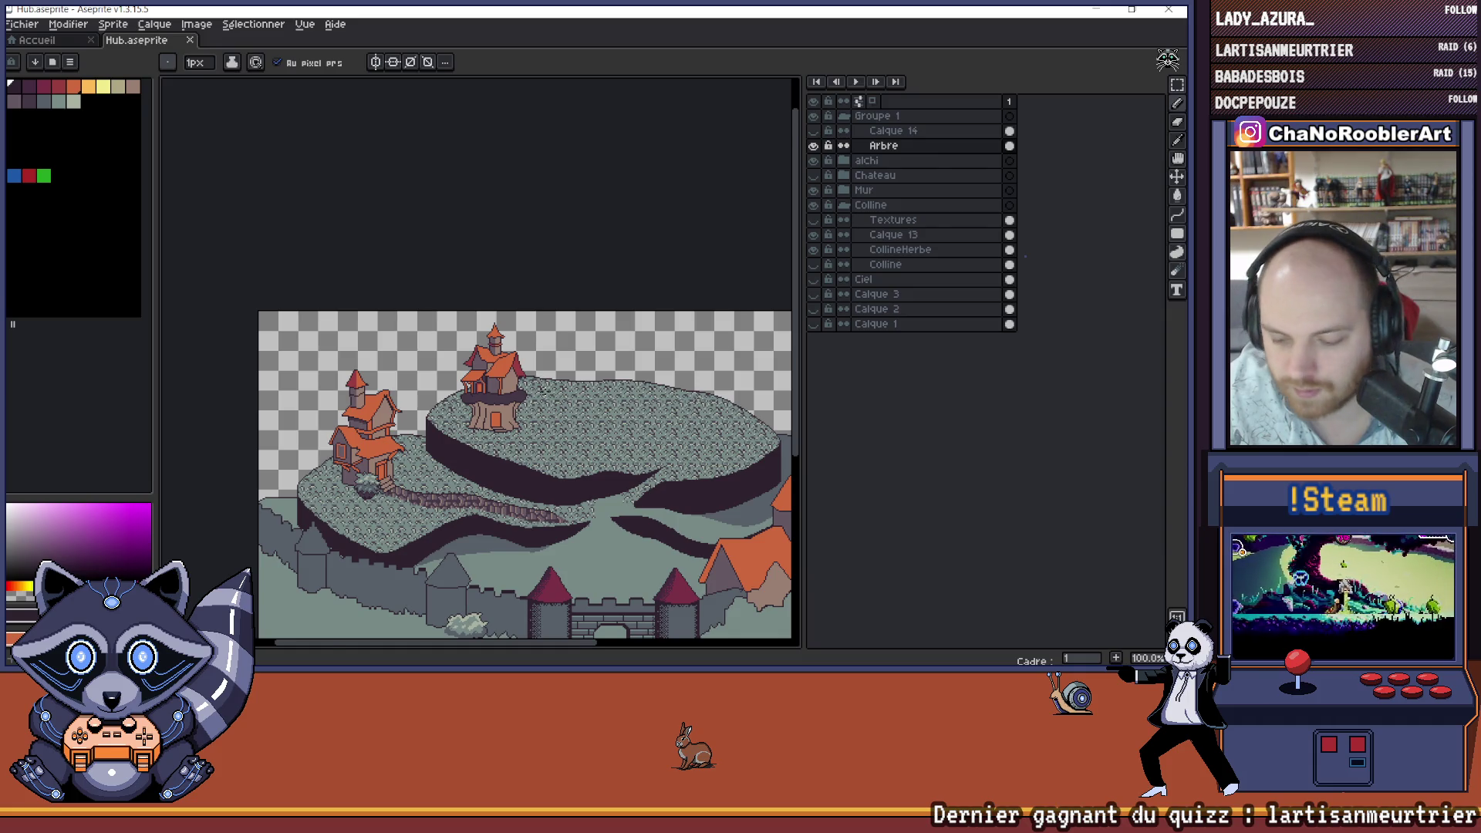
scroll(494, 424, up, 5)
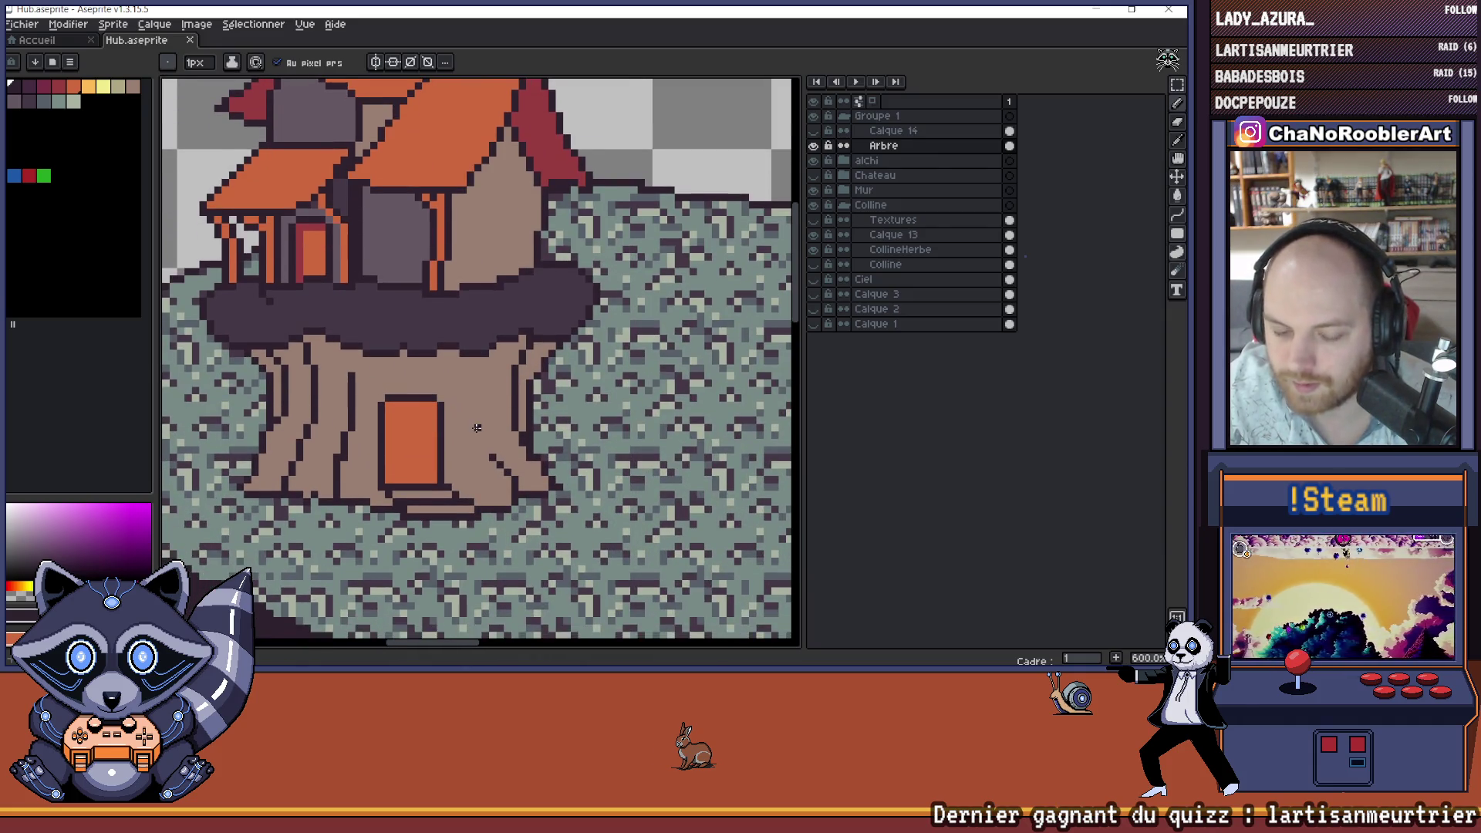
- Try pencil and eraser touch-ups on the trunk base beneath the door
scroll(483, 429, left, 2)
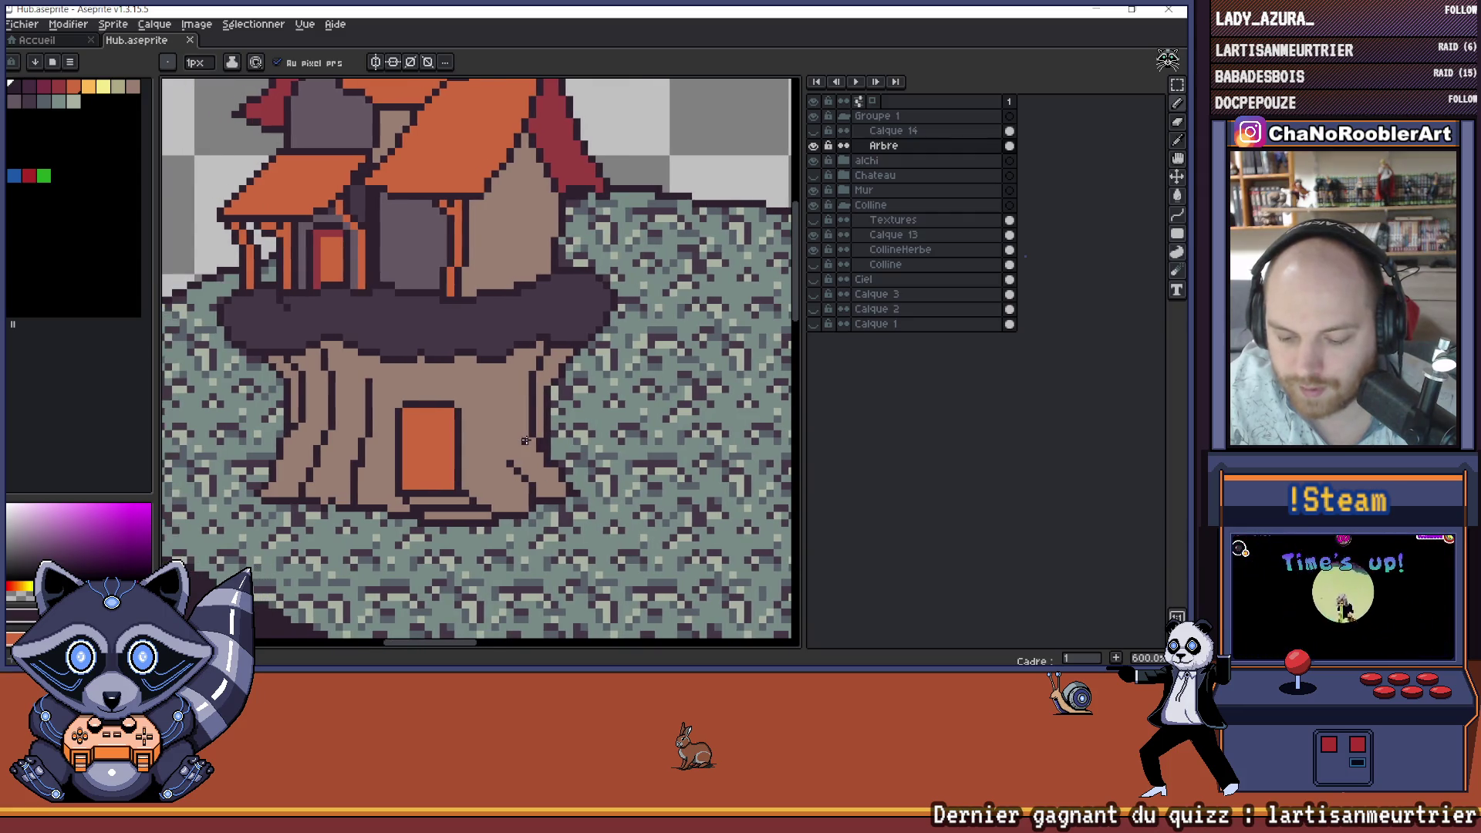
scroll(525, 441, down, 1)
scroll(458, 506, up, 4)
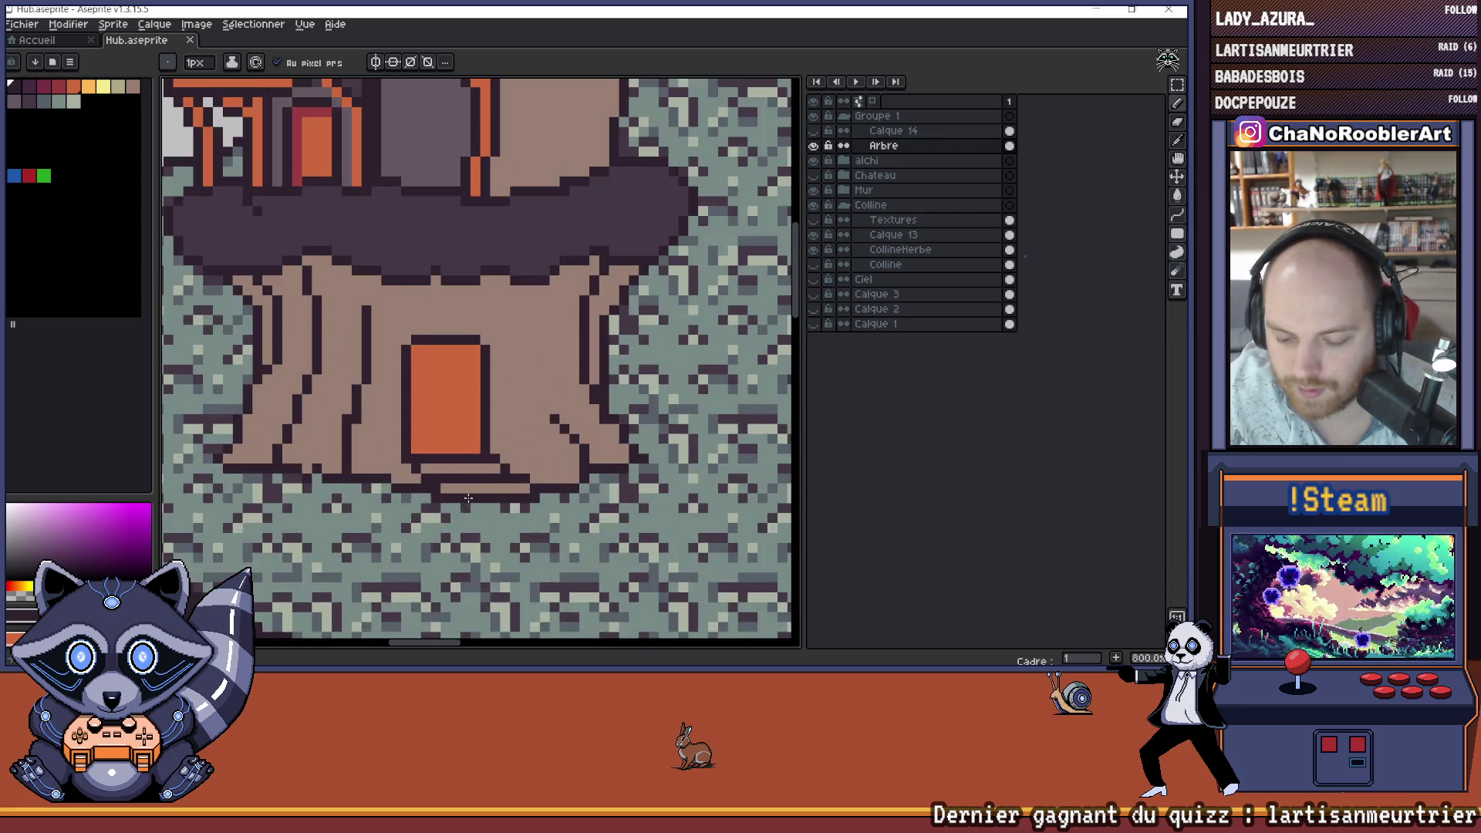
scroll(472, 505, down, 5)
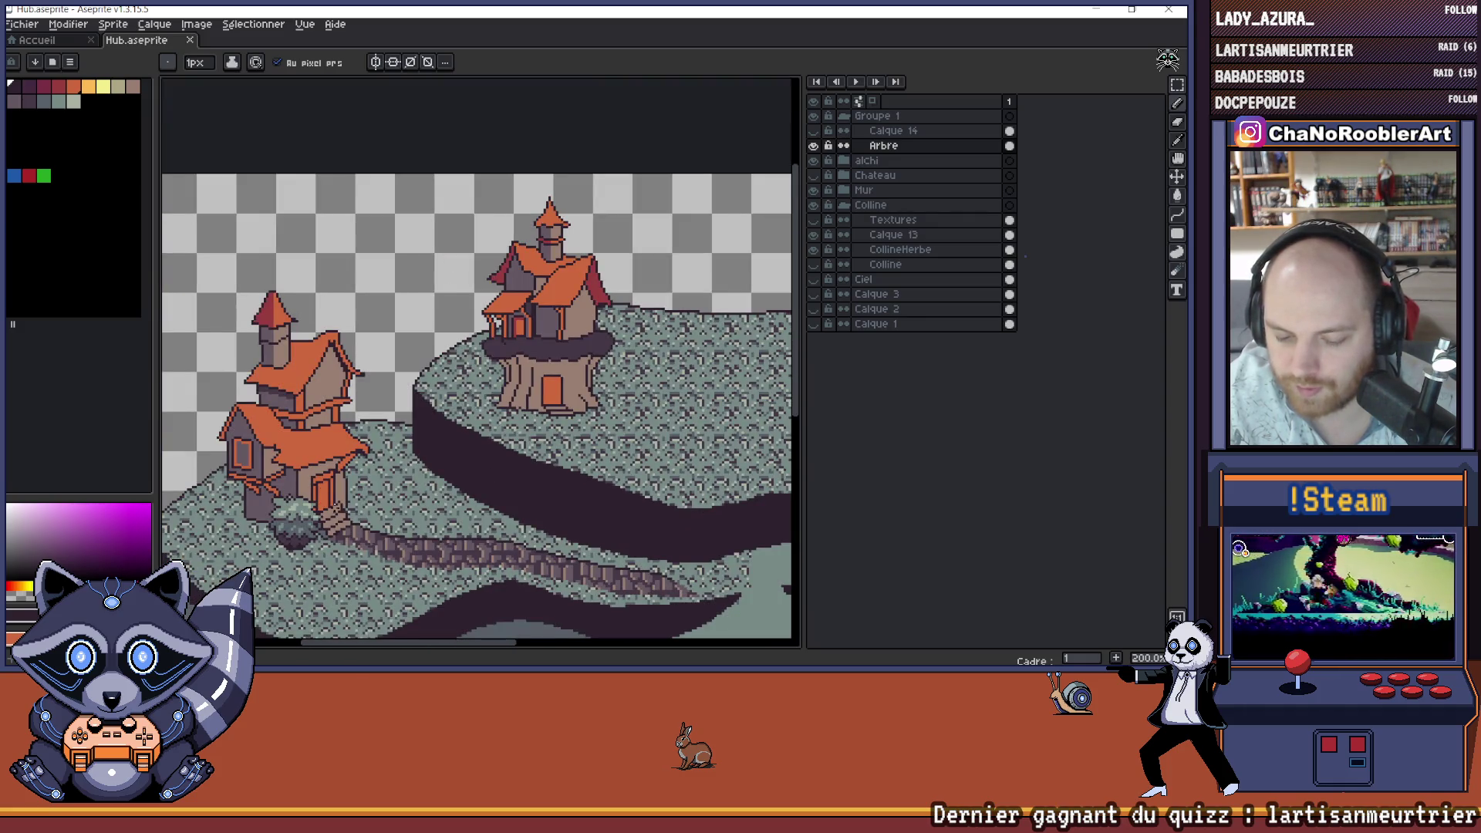
scroll(582, 402, up, 5)
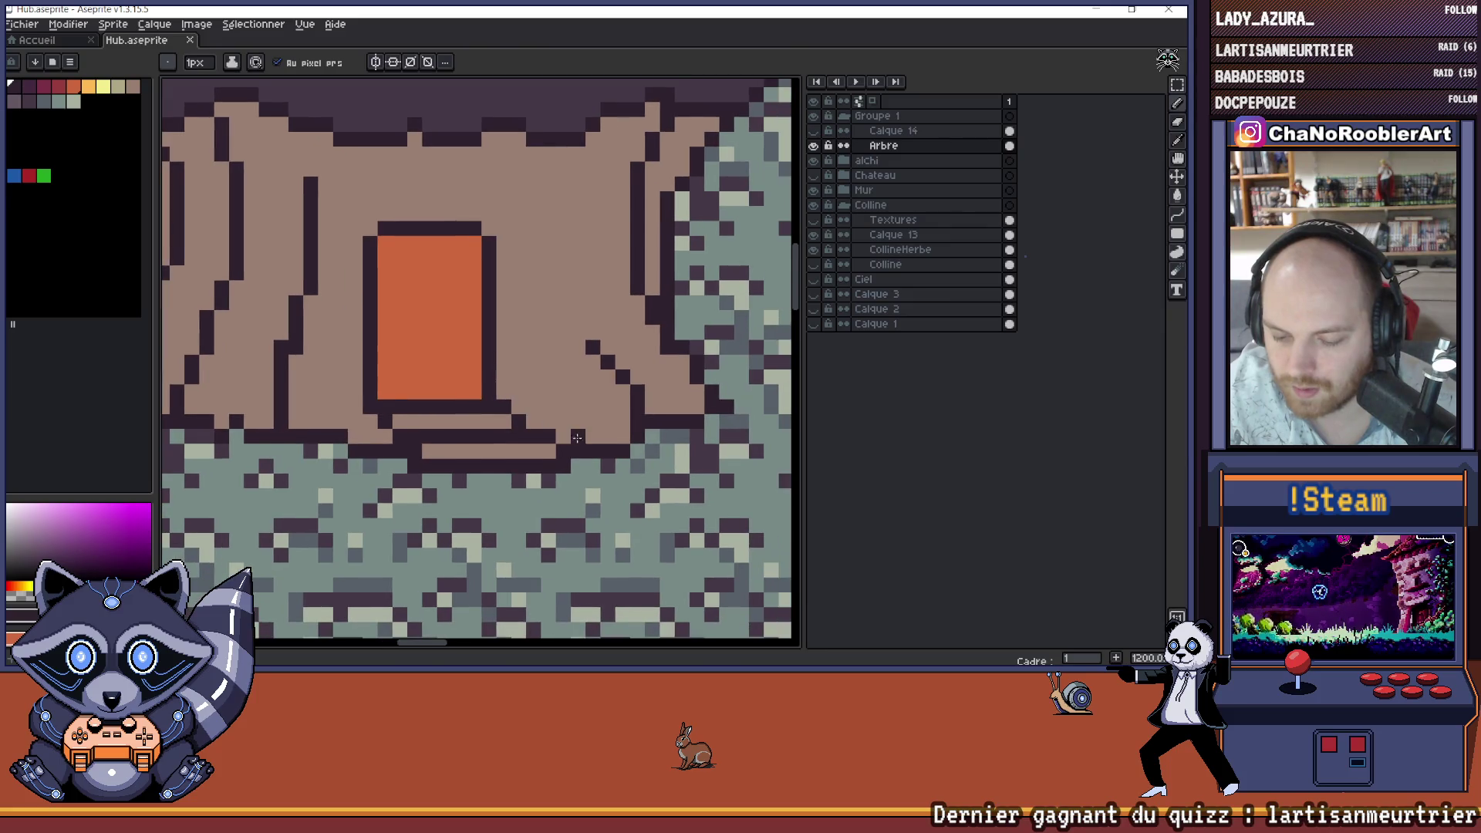
scroll(518, 448, down, 5)
key(b)
scroll(416, 455, up, 4)
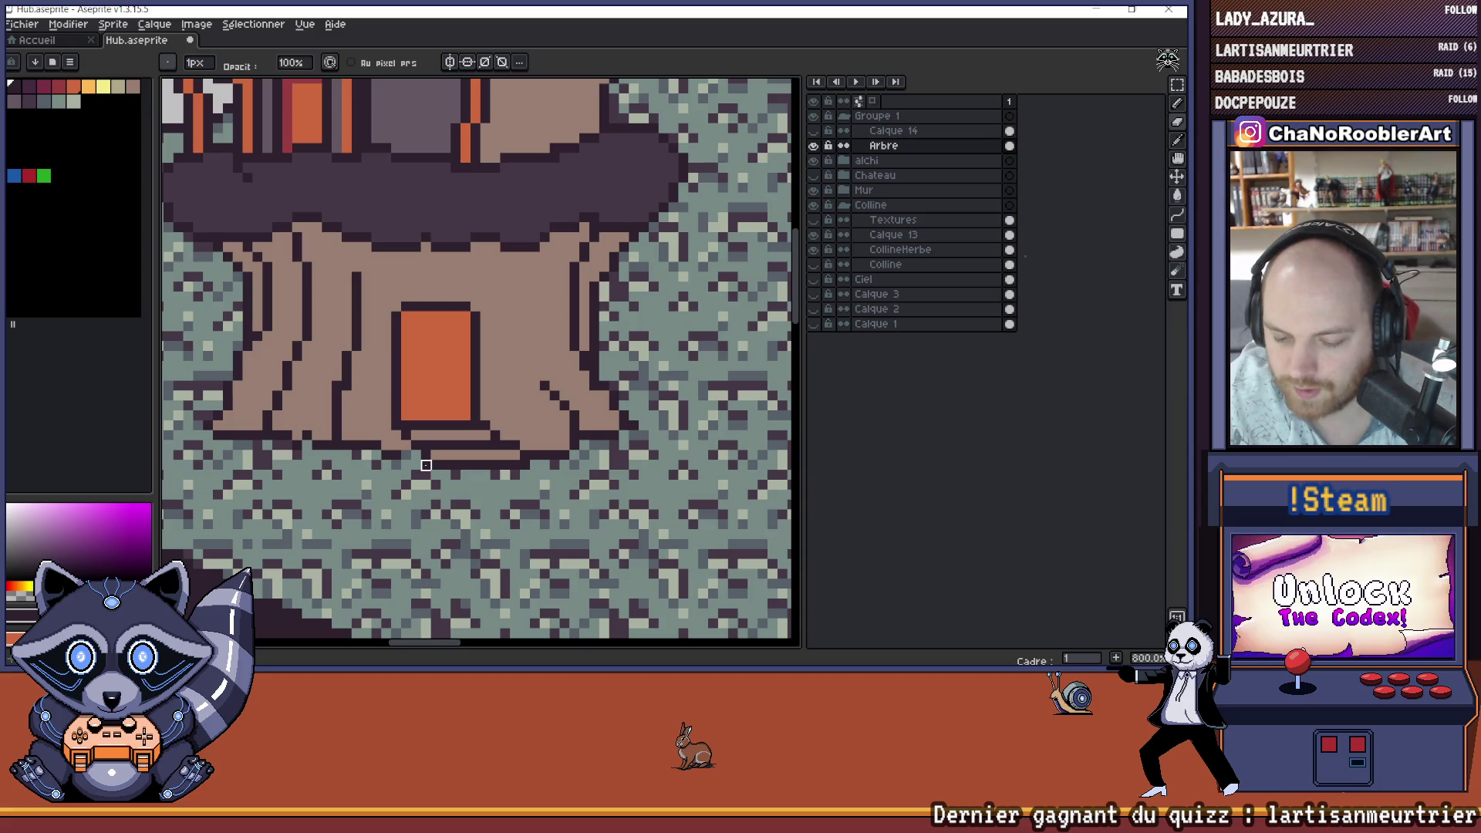
key(e)
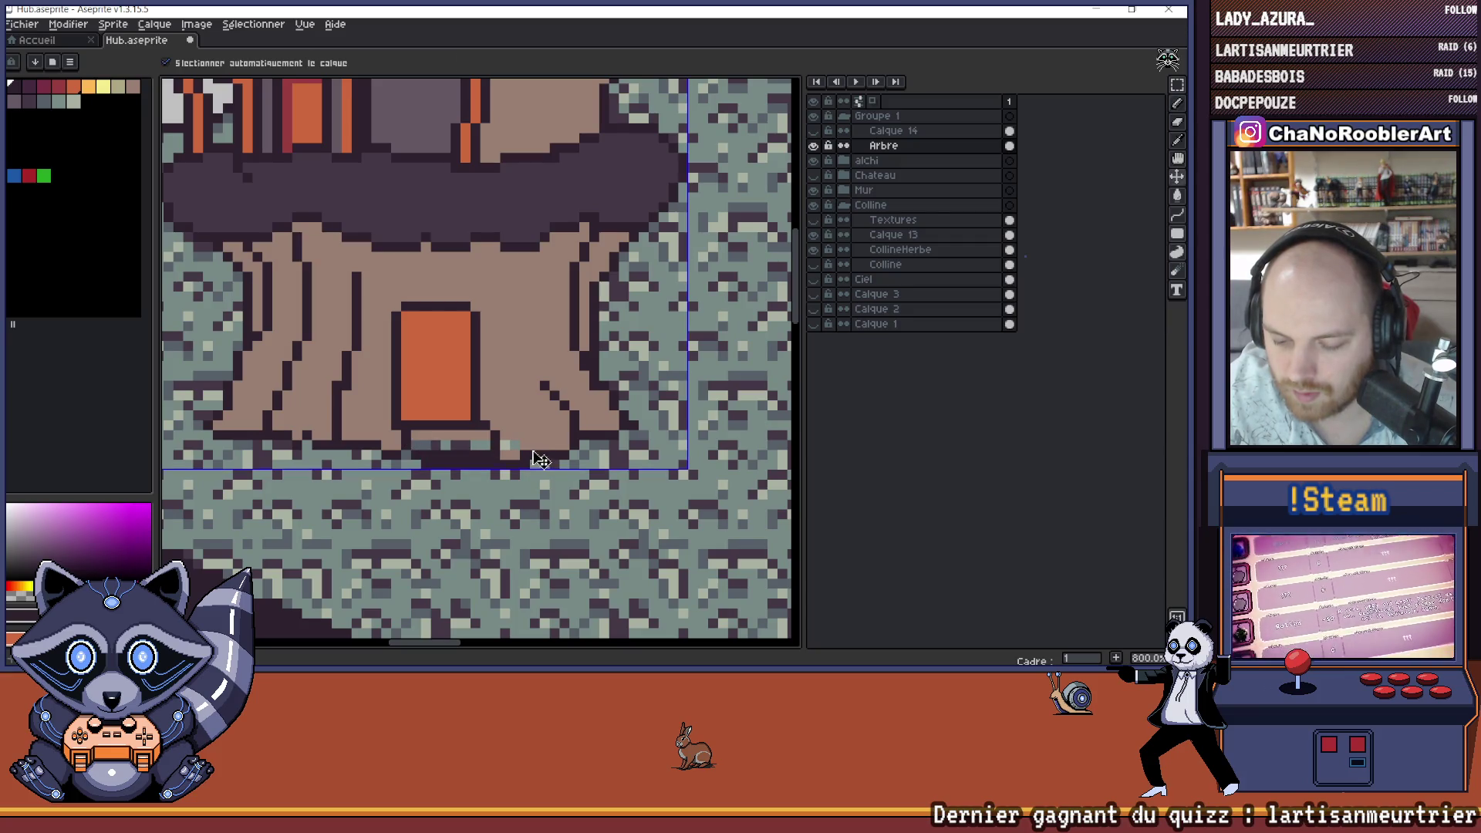
- Undo the trial eraser stroke, restore the pencil stroke, and take back a dark line under the base
key(ctrl+z)
scroll(556, 451, down, 1)
key(ctrl+z)
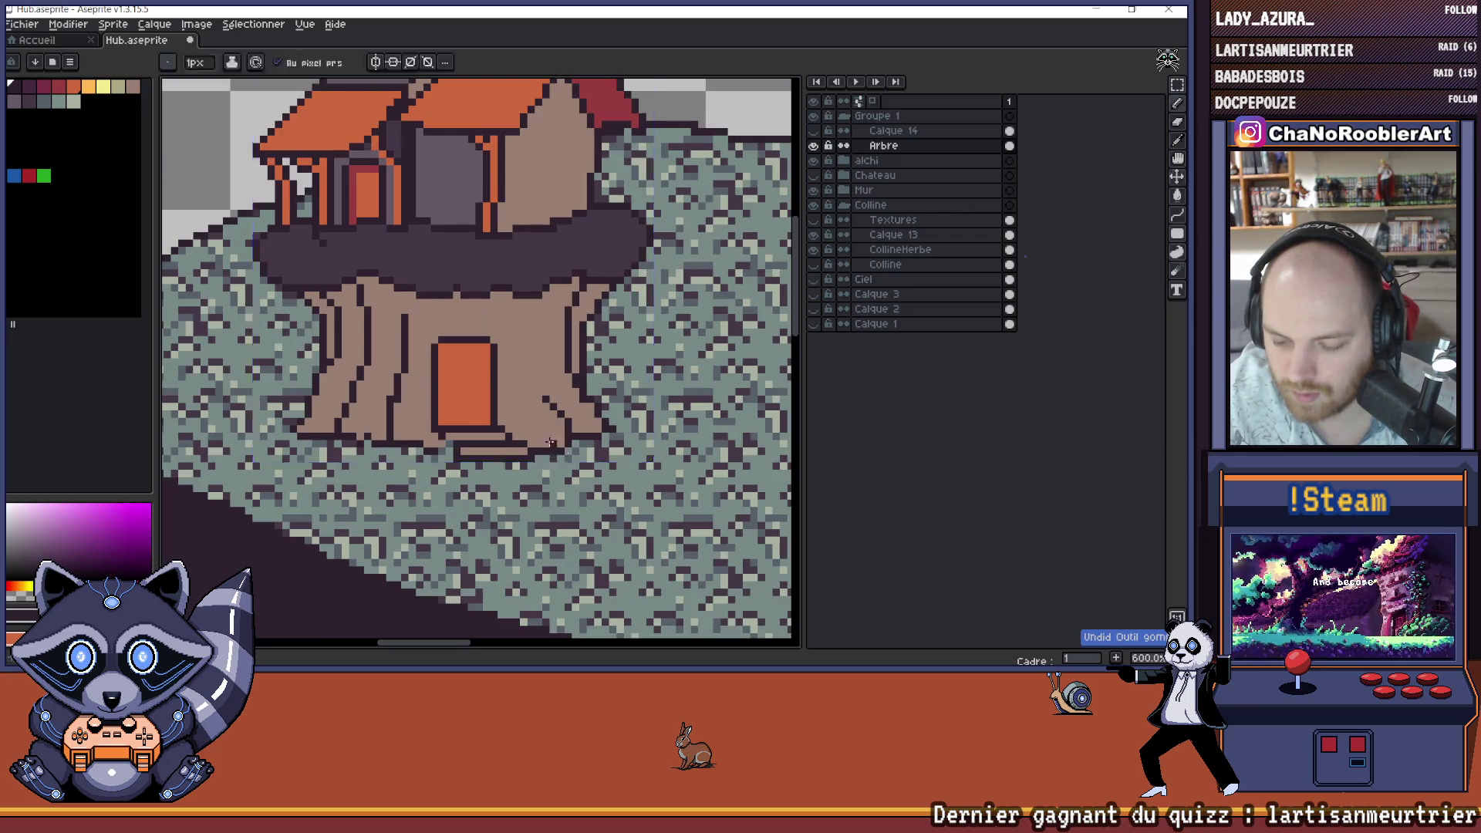
scroll(531, 436, up, 1)
key(ctrl+y)
key(ctrl+y)
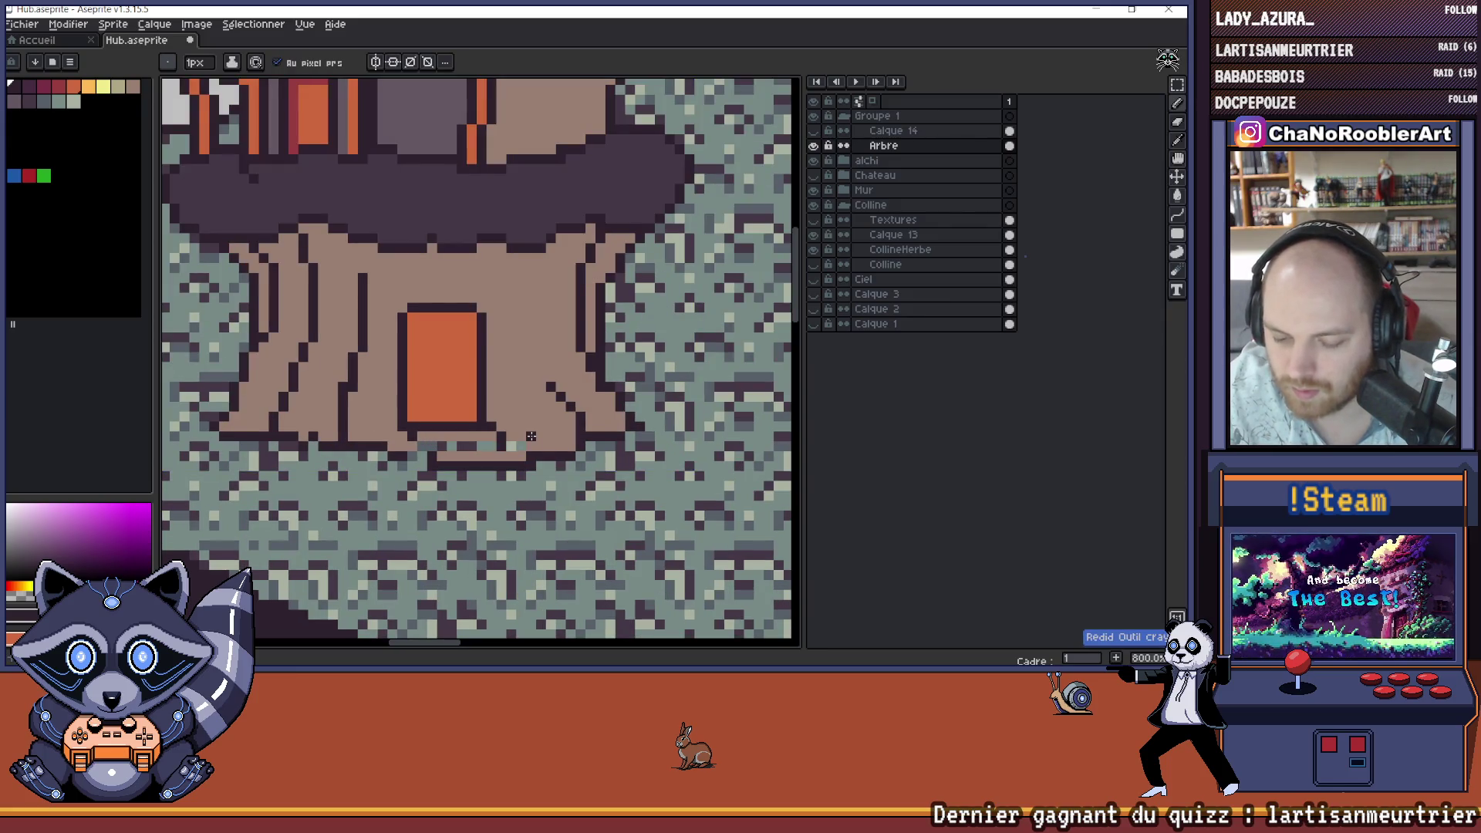
scroll(521, 448, up, 2)
drag(514, 455, 384, 455)
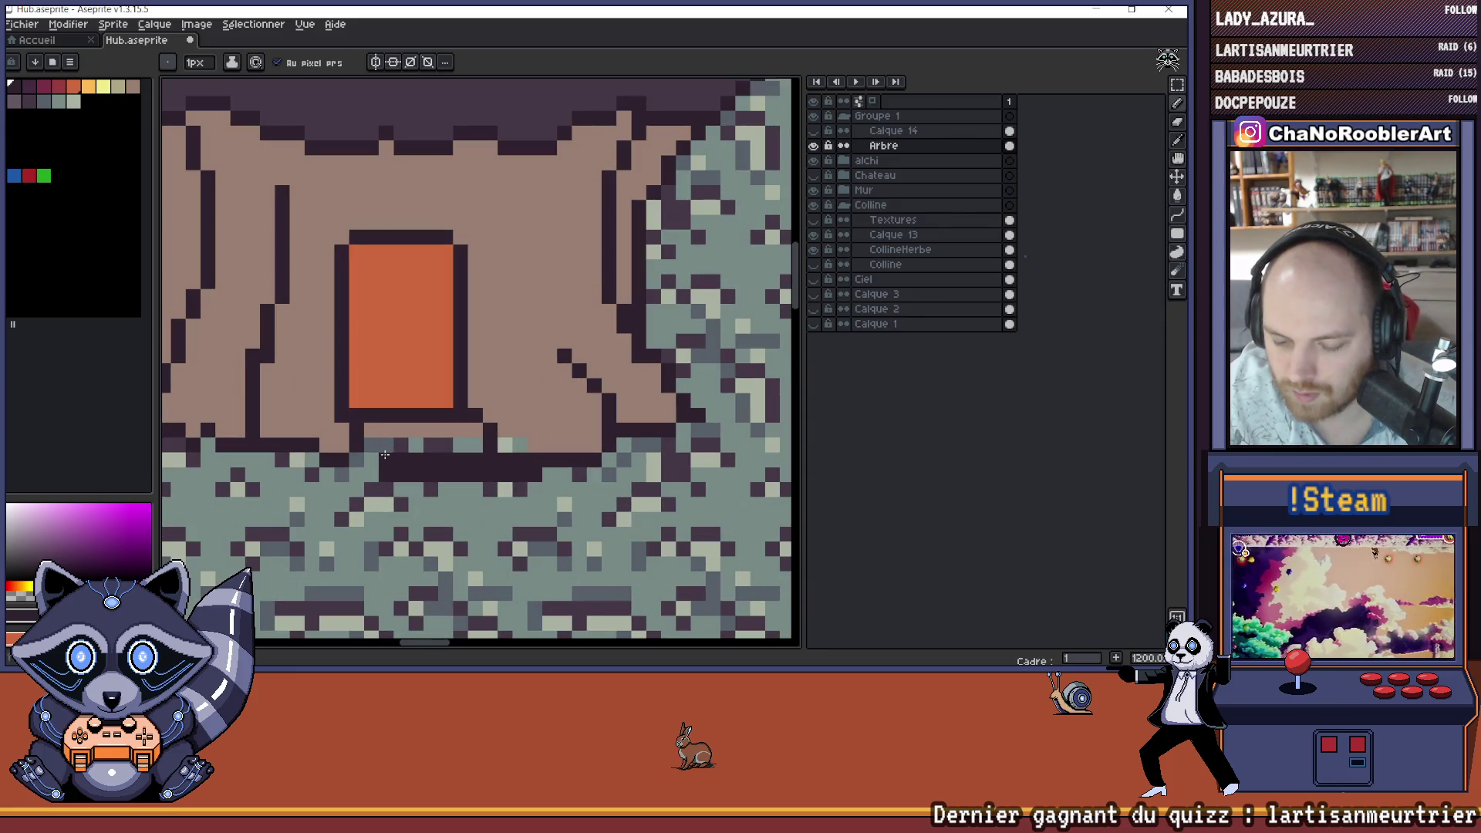
key(ctrl+z)
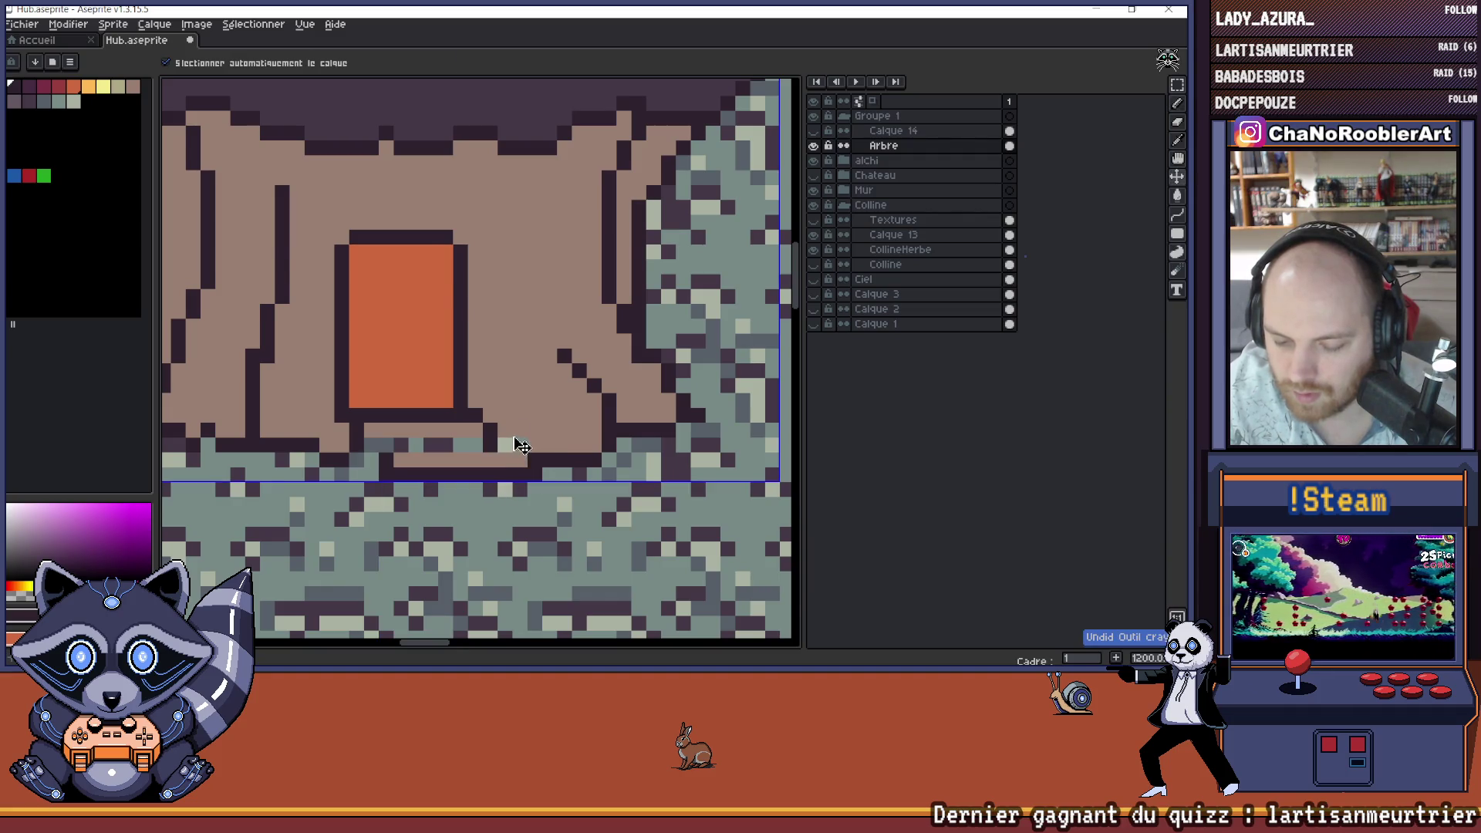
scroll(521, 446, down, 2)
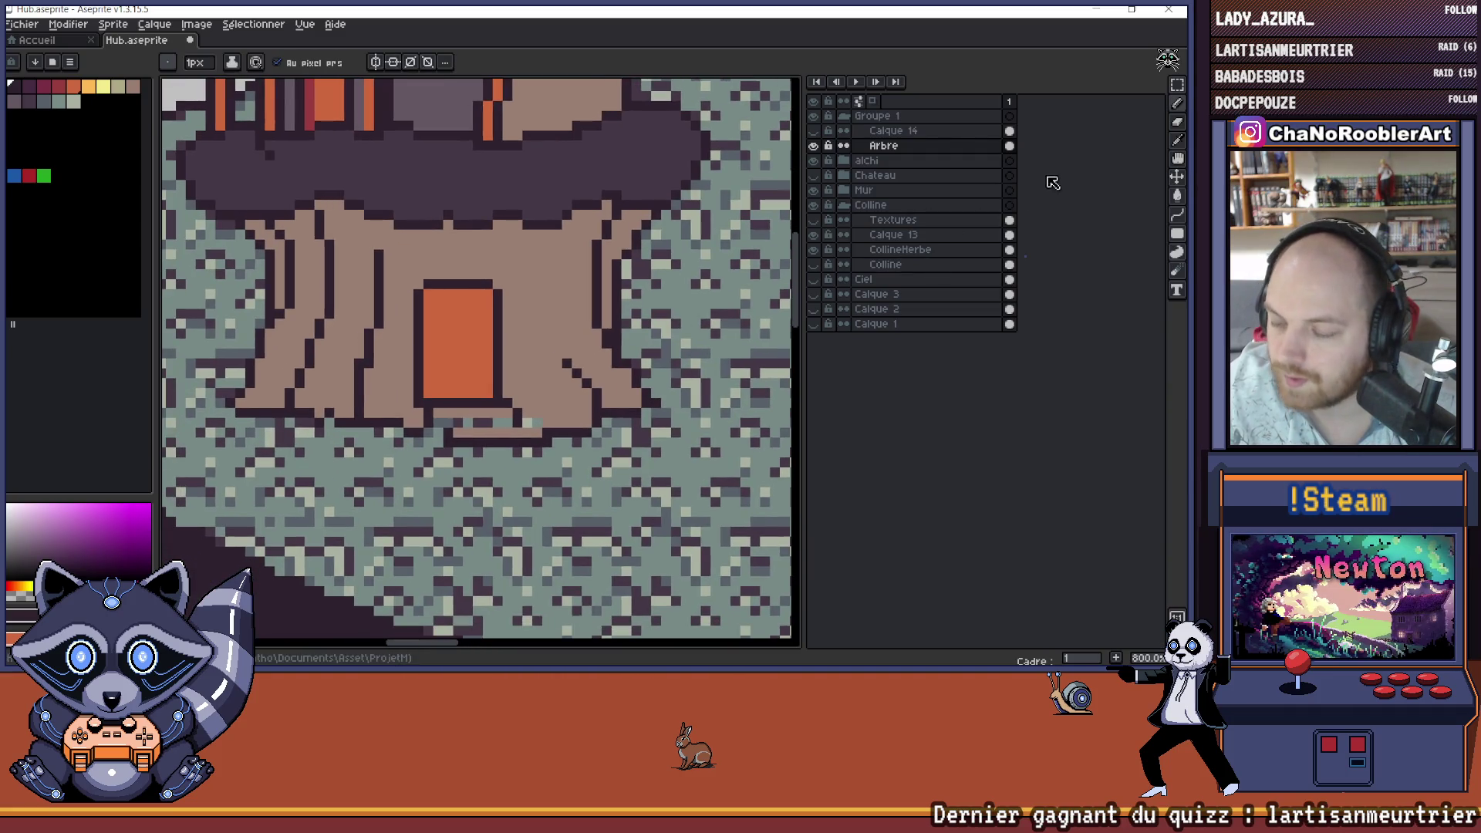
key(m)
drag(513, 397, 499, 396)
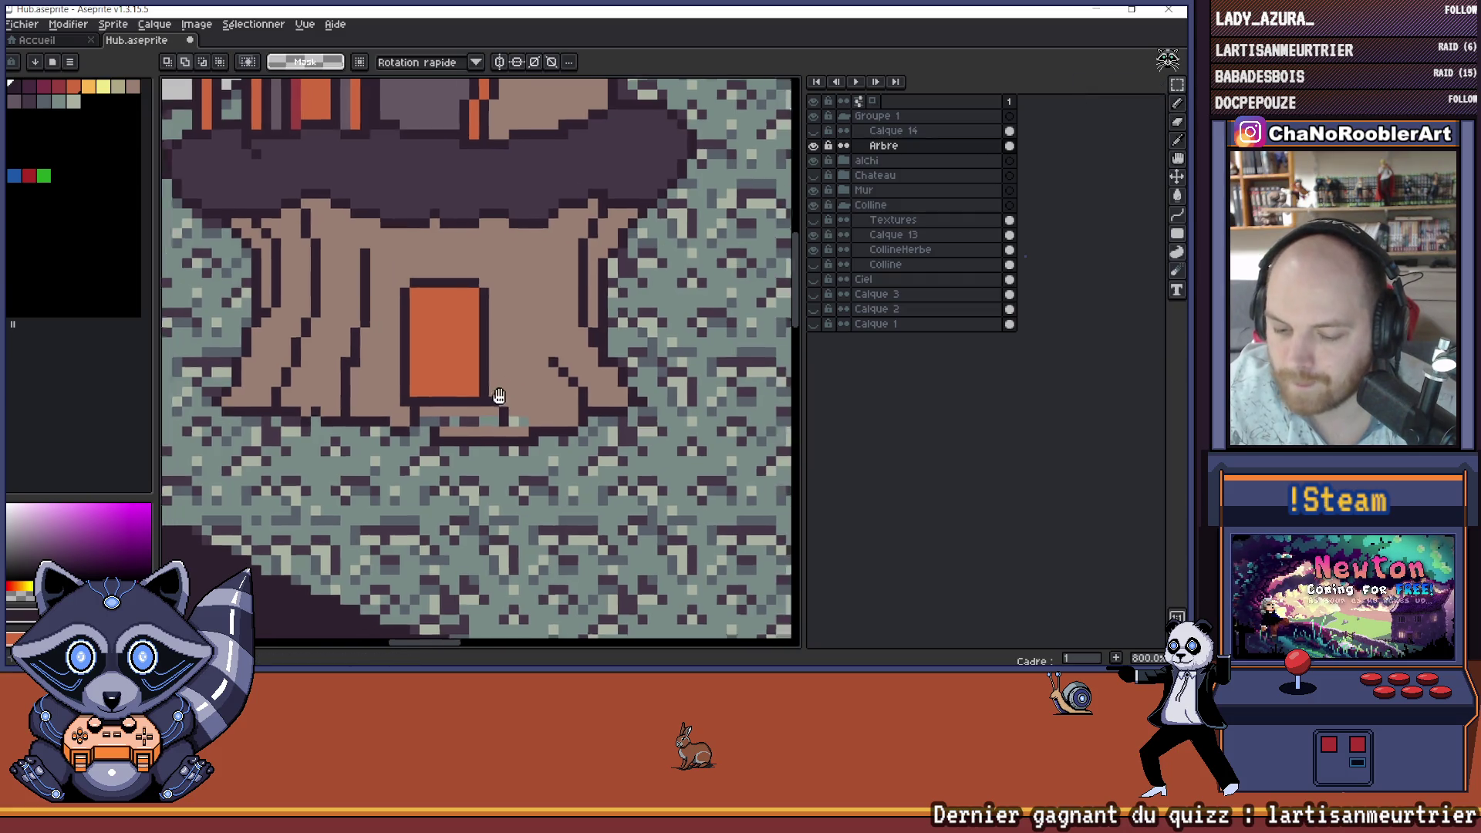
- Lower the light step strip by one pixel and line its underside with dark pixels
scroll(445, 415, up, 2)
mouse_move(383, 420)
mouse_down()
mouse_move(529, 430)
mouse_move(463, 436)
mouse_up()
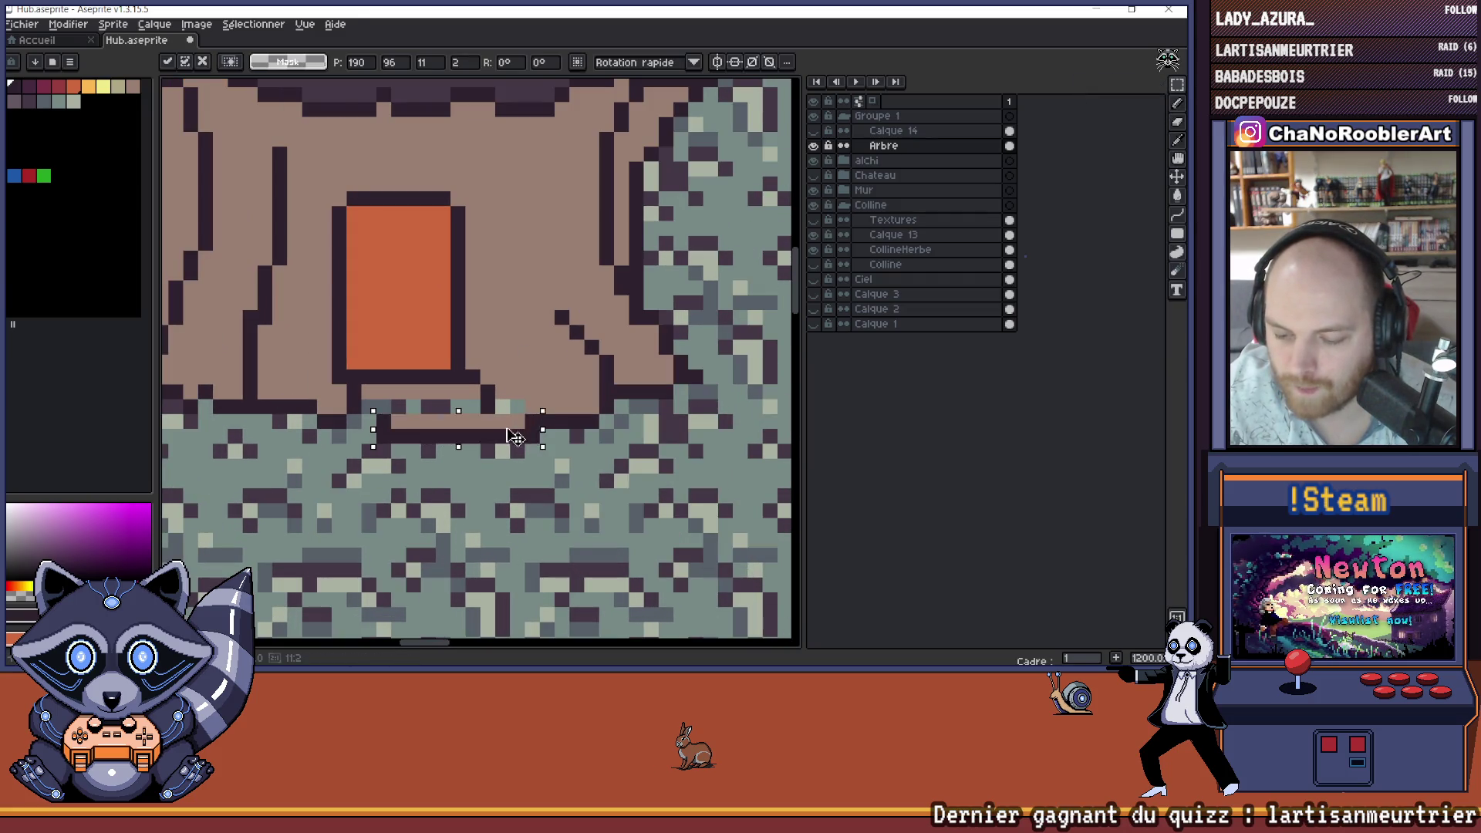
key(b)
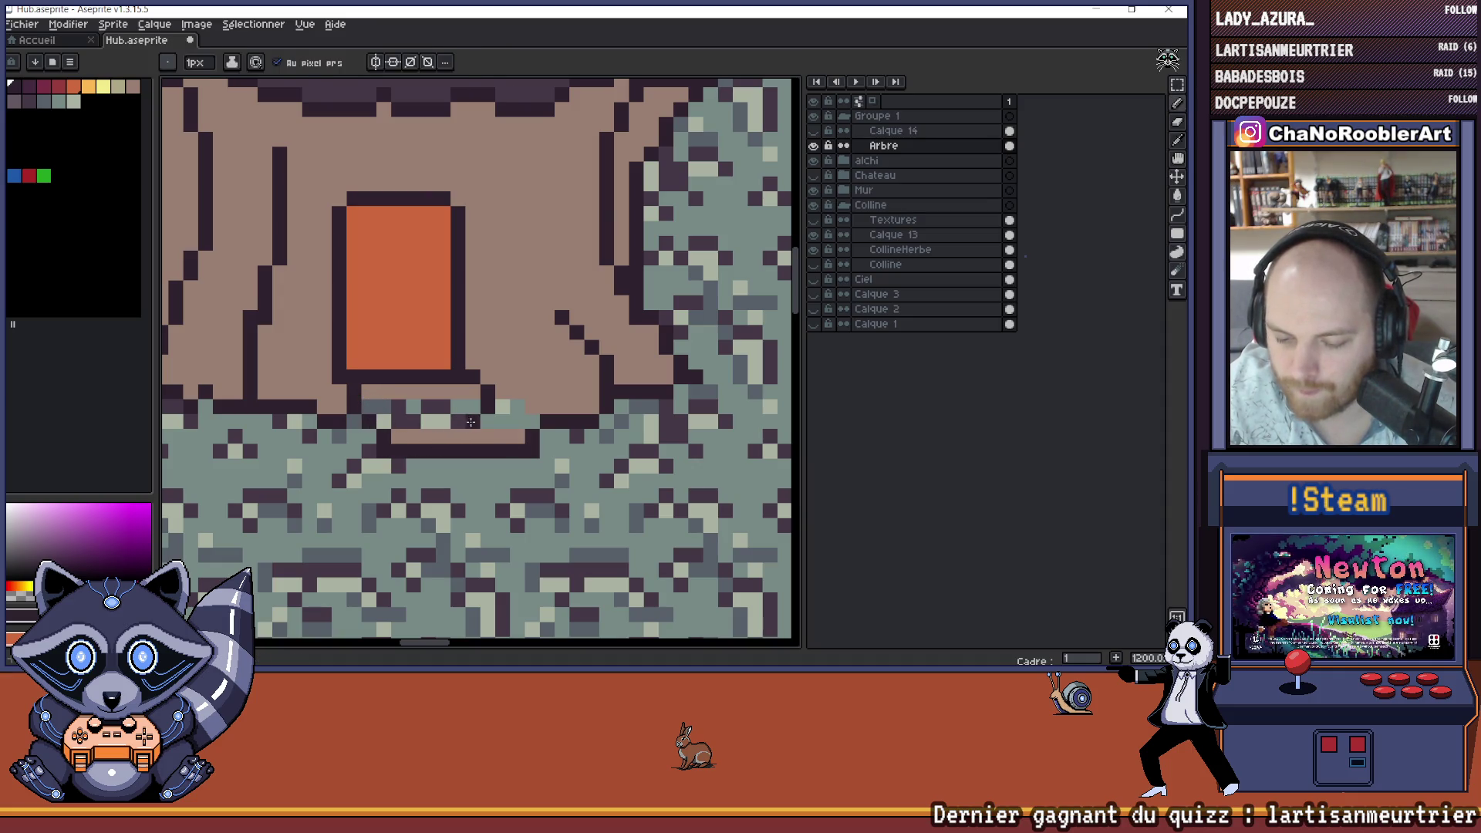
mouse_move(532, 422)
mouse_down()
mouse_move(393, 416)
mouse_move(486, 465)
mouse_move(540, 465)
mouse_up()
drag(385, 463, 484, 465)
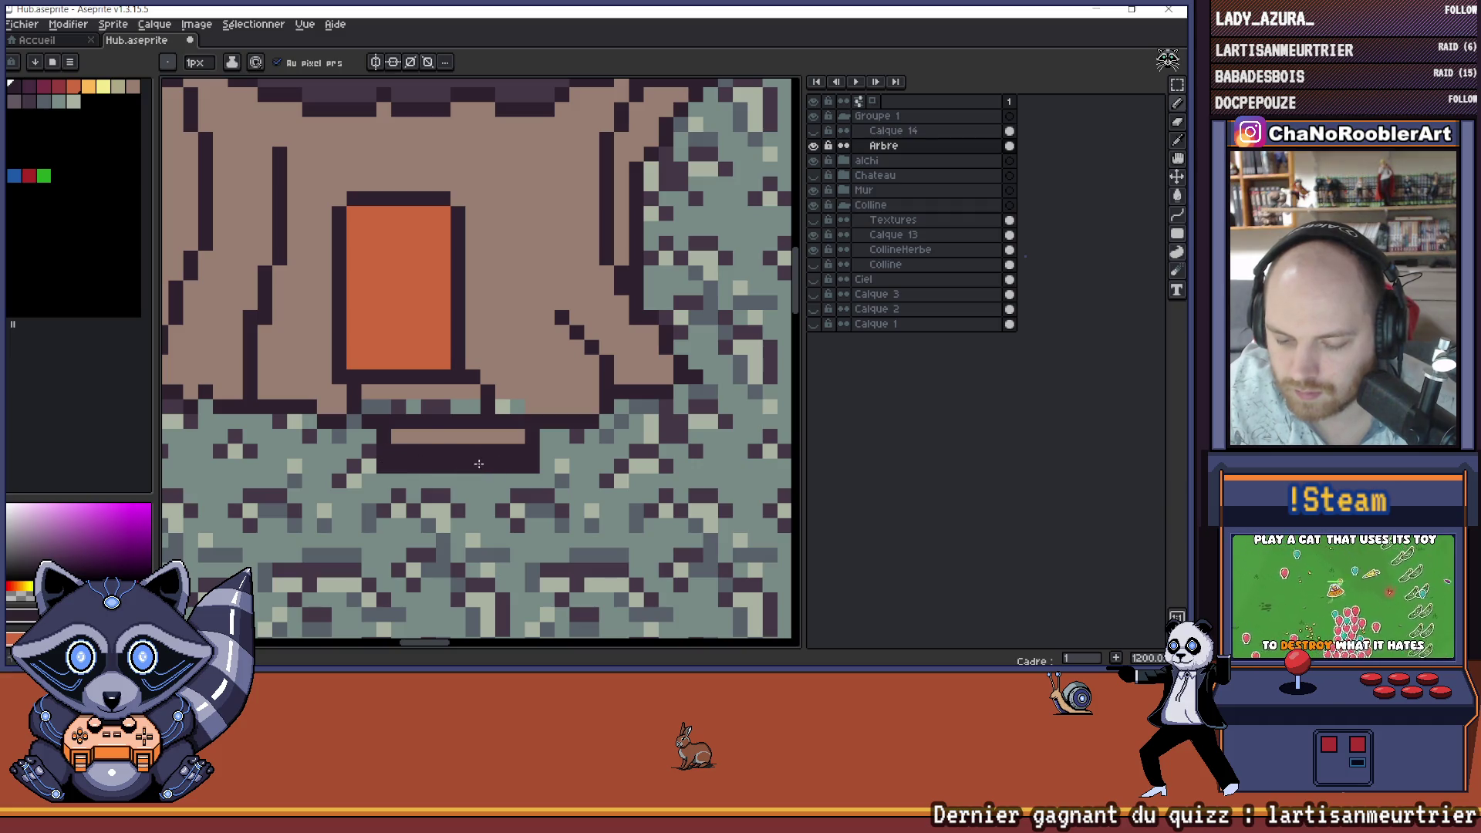
- Eyedrop the trunk brown, then the dark outline colour, from the canvas
alt+click(397, 444)
scroll(472, 440, down, 3)
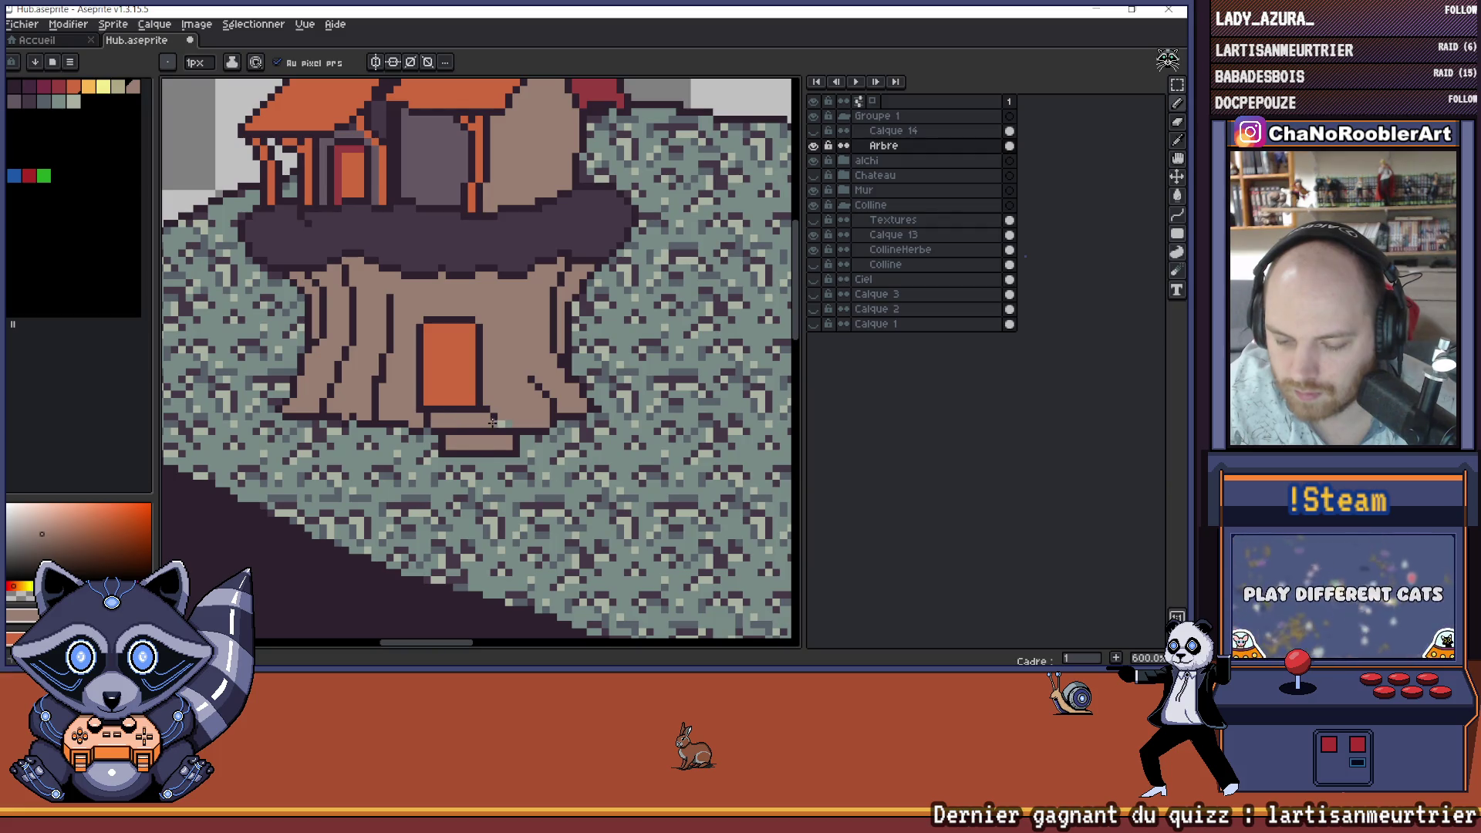
scroll(510, 424, down, 5)
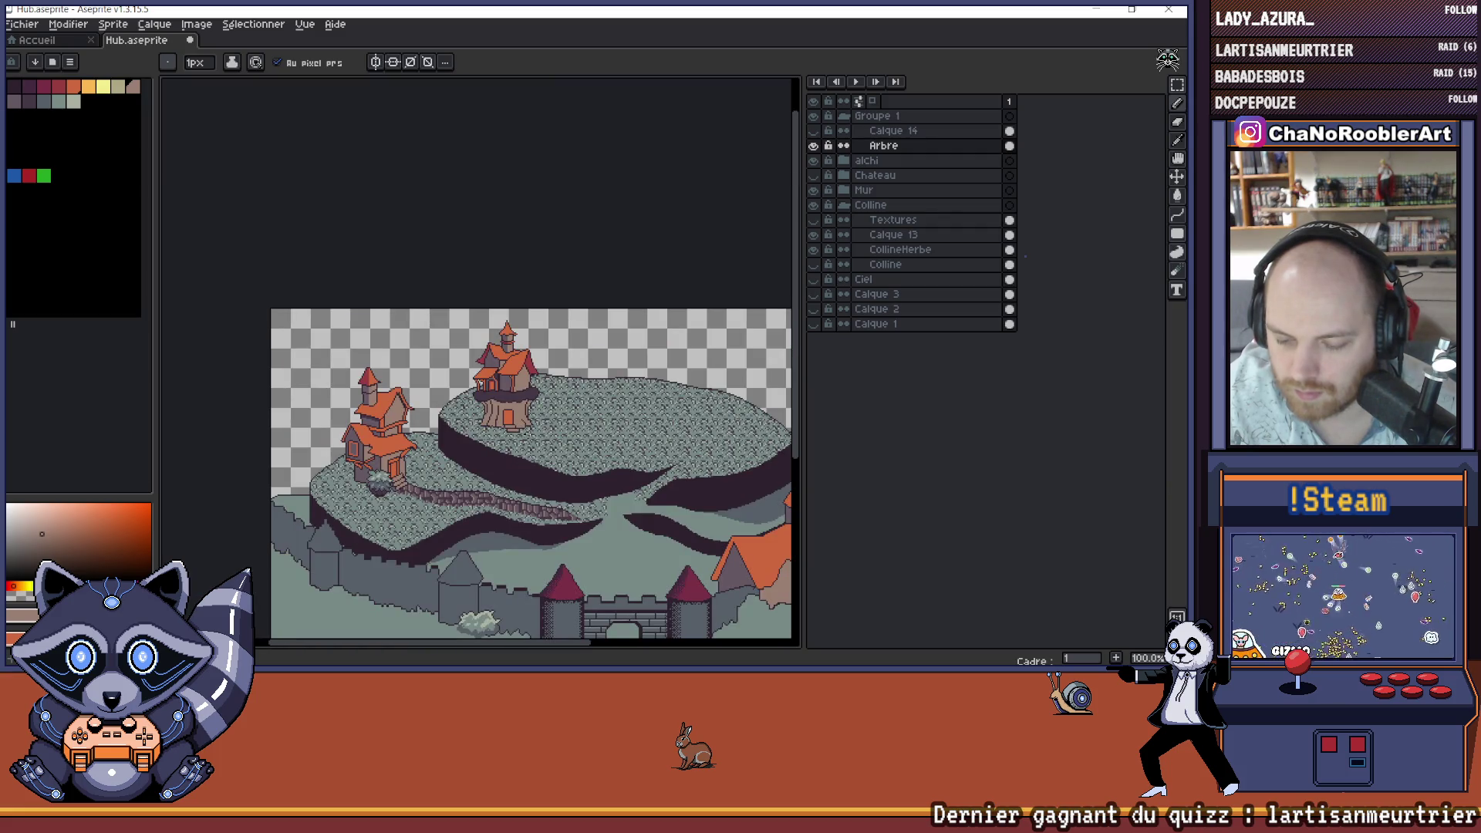
scroll(525, 433, up, 8)
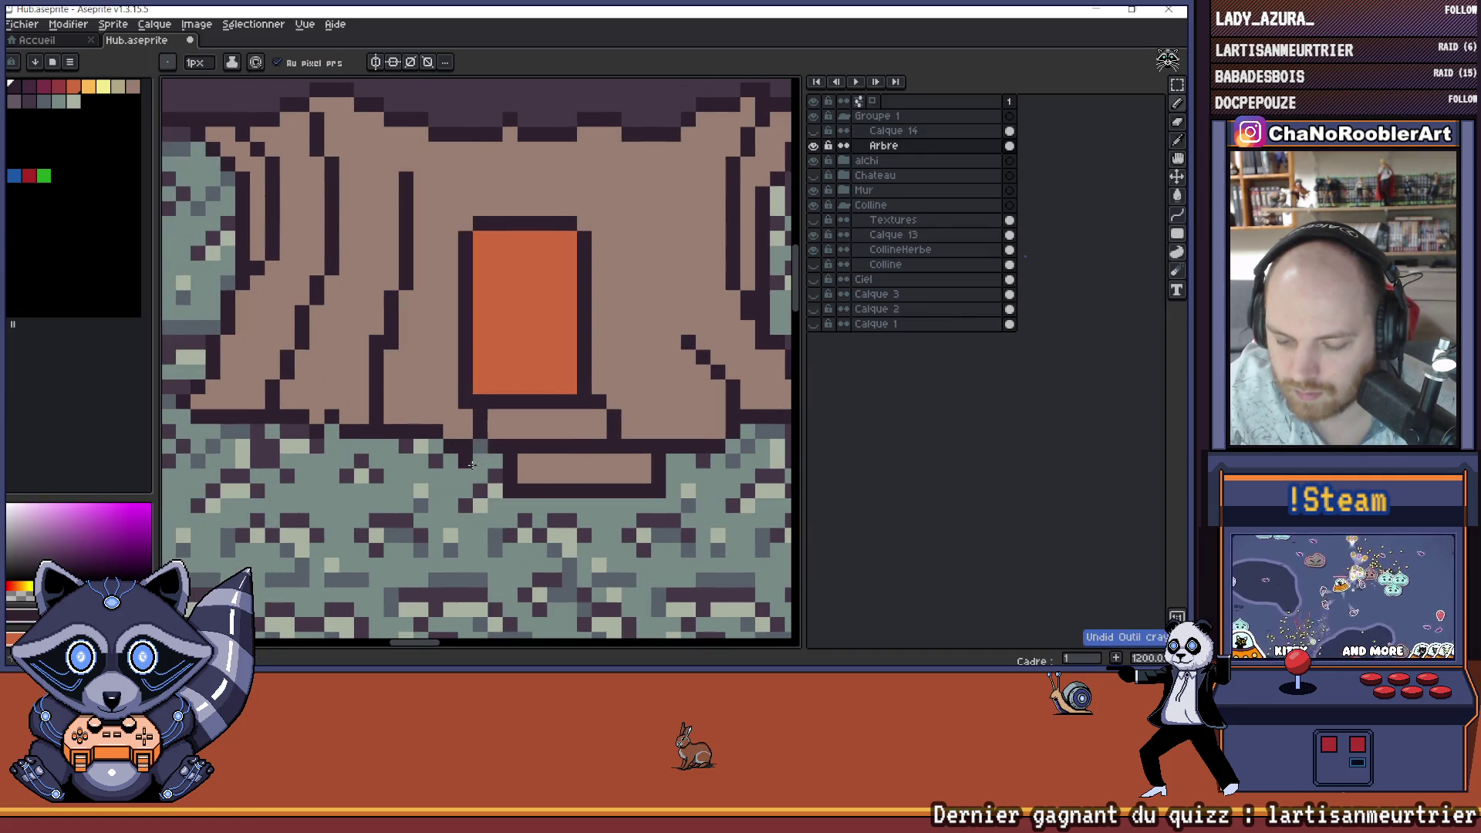
scroll(529, 472, down, 5)
scroll(529, 472, down, 2)
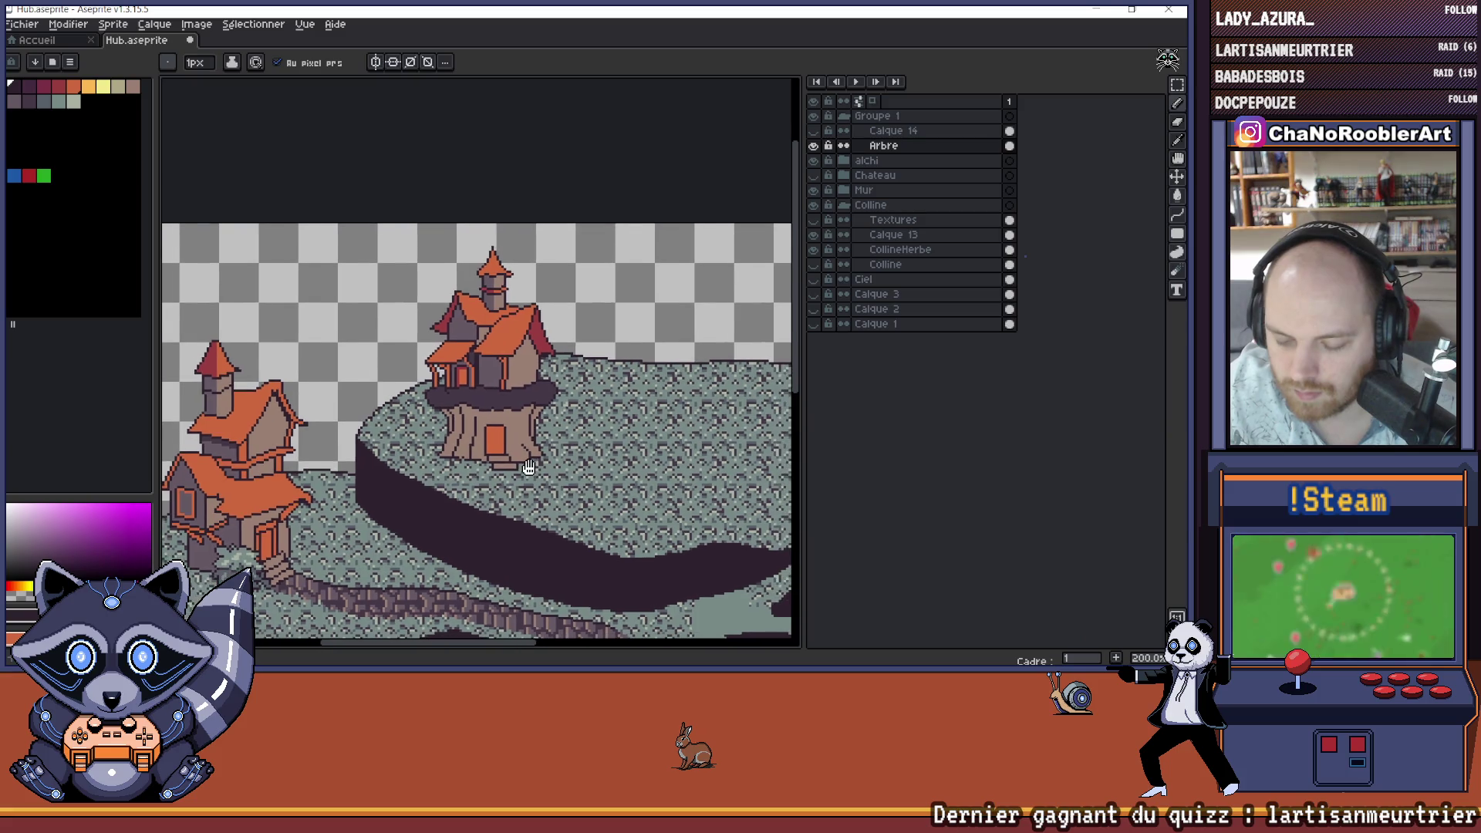
scroll(472, 460, up, 3)
scroll(472, 460, up, 1)
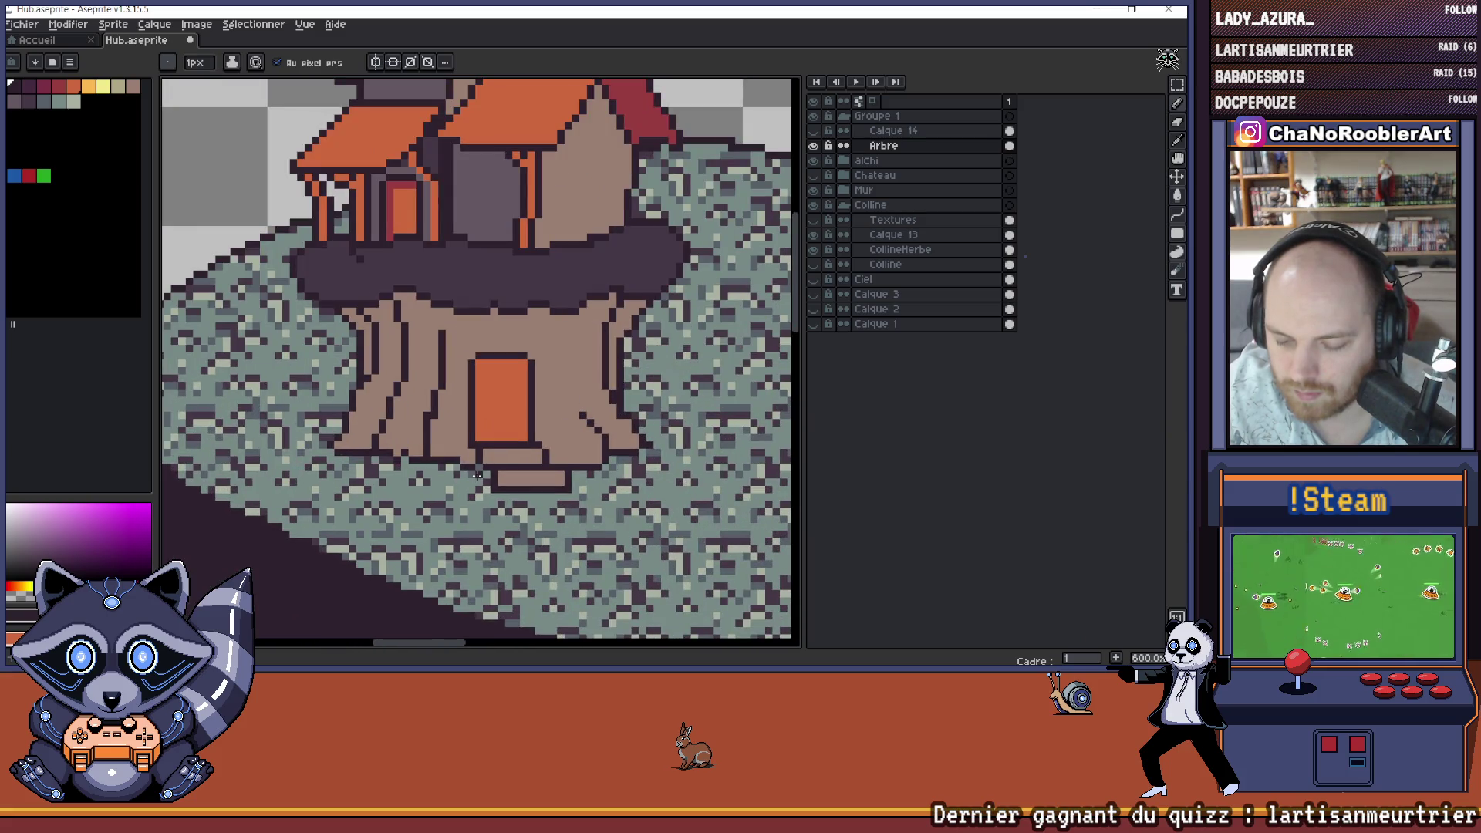
scroll(582, 473, up, 1)
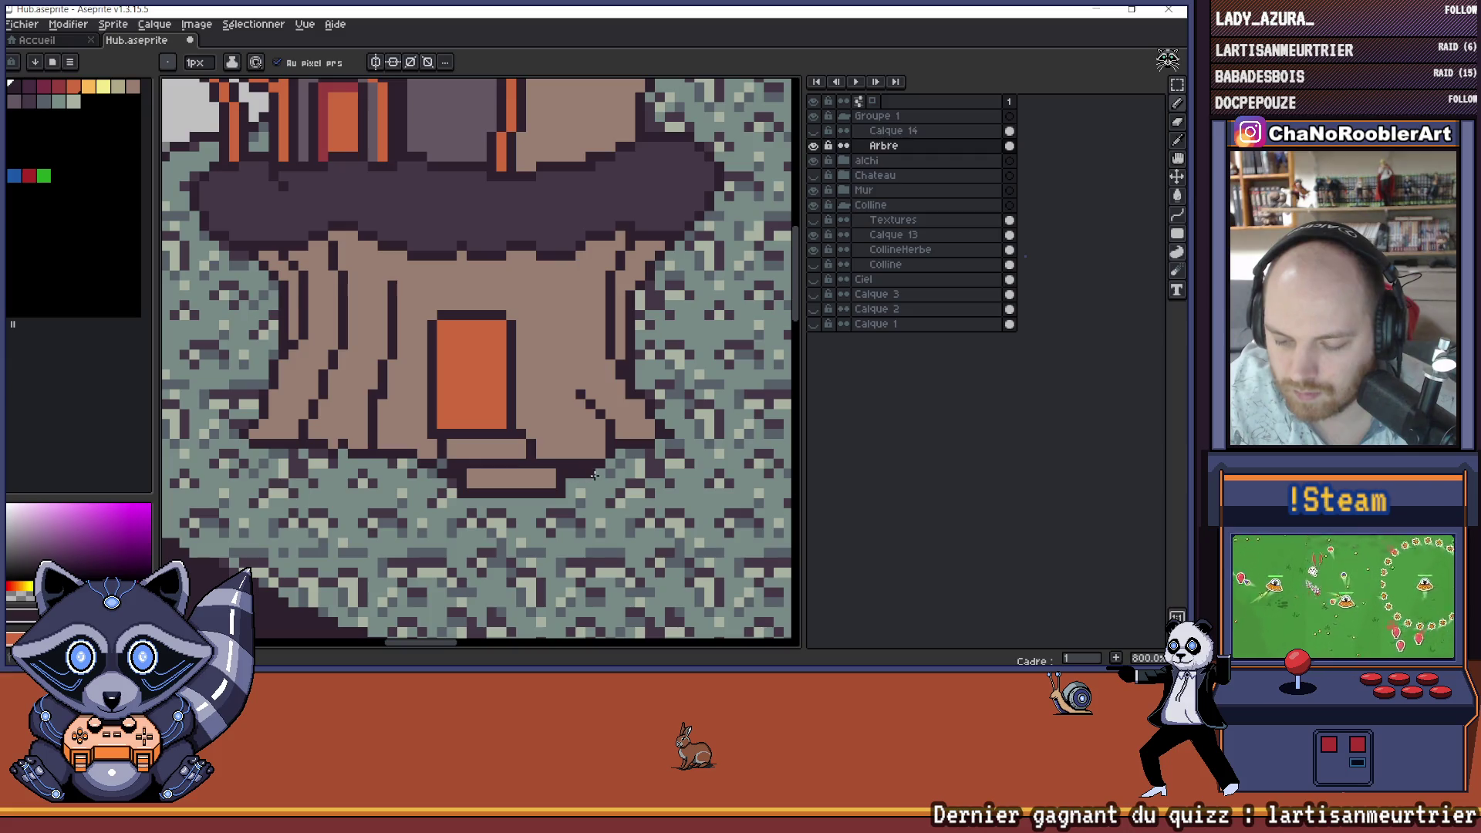
alt+click(569, 464)
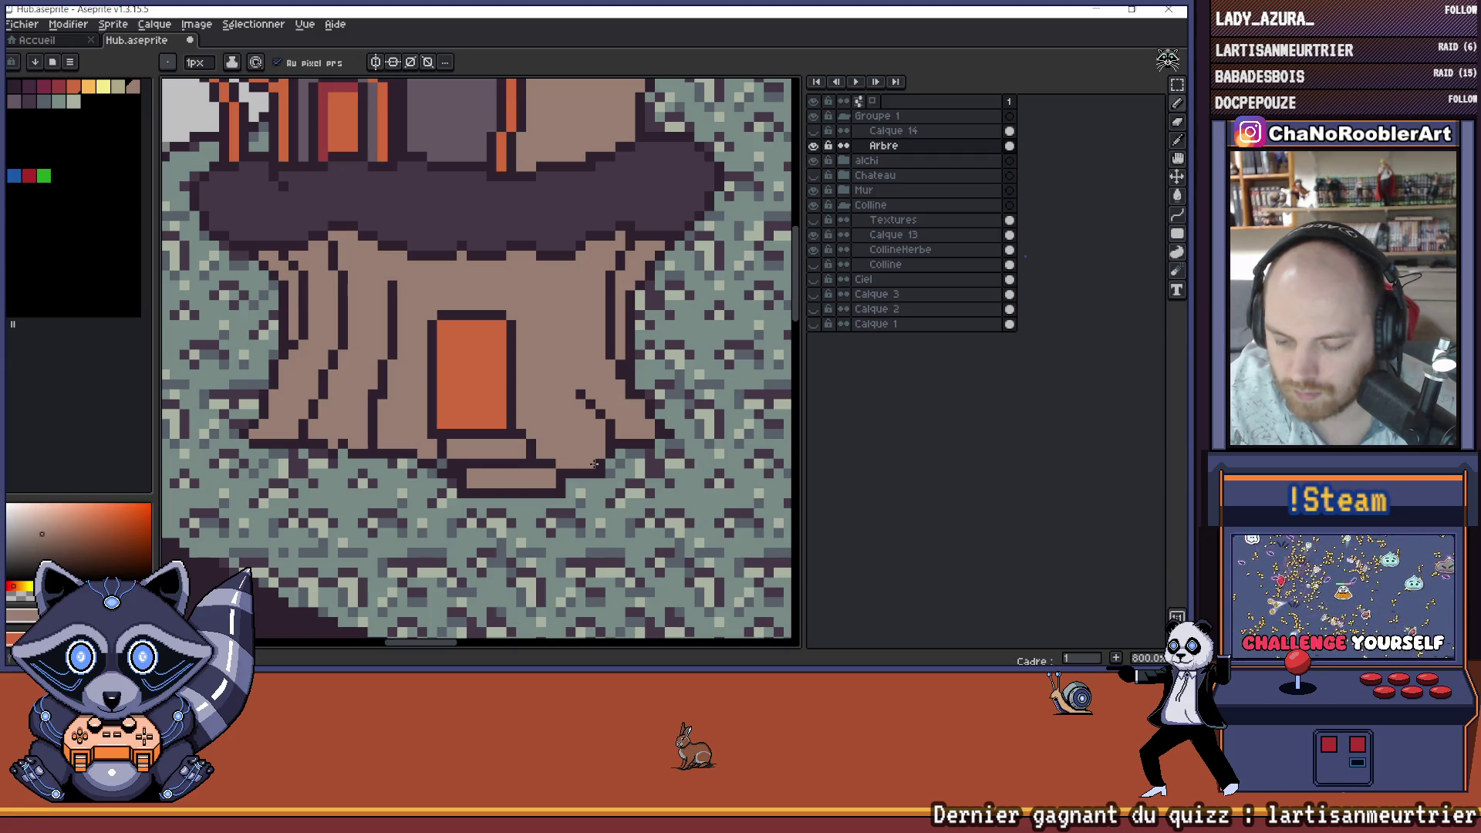
scroll(593, 463, down, 2)
scroll(601, 446, down, 2)
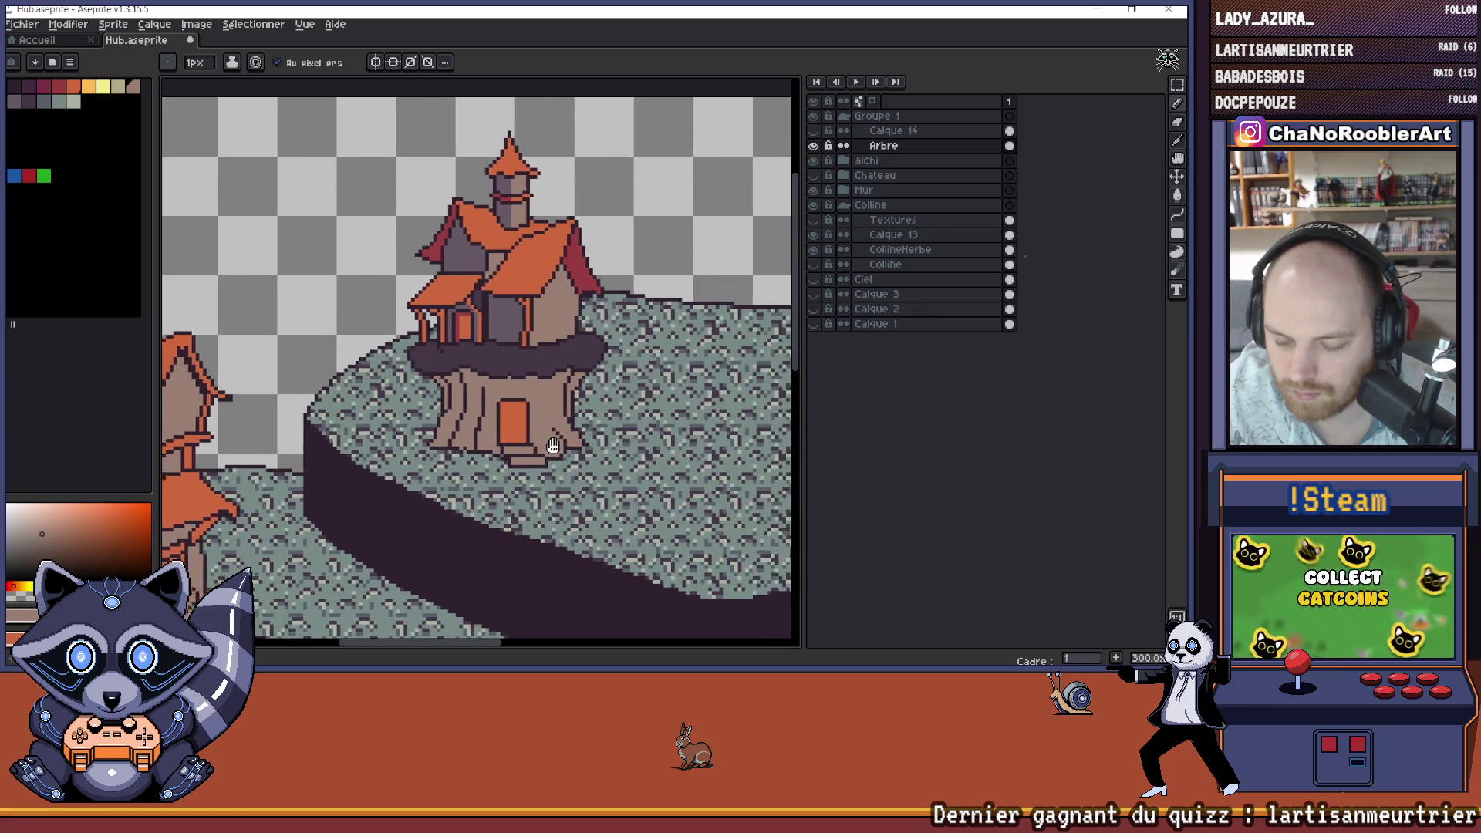
scroll(540, 445, down, 1)
scroll(508, 444, up, 4)
scroll(509, 445, down, 1)
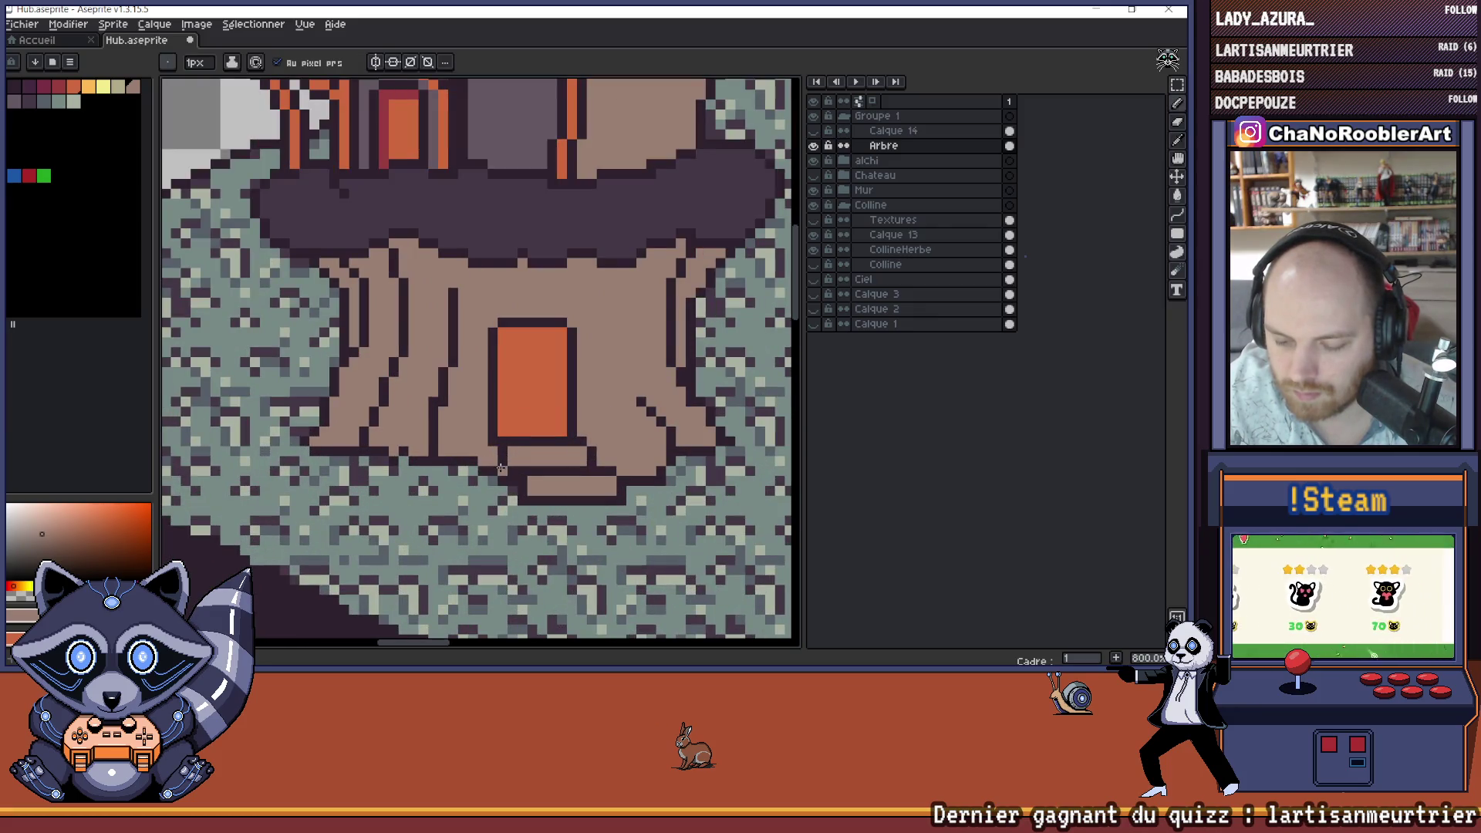
scroll(609, 458, down, 2)
scroll(609, 459, down, 1)
scroll(540, 451, up, 4)
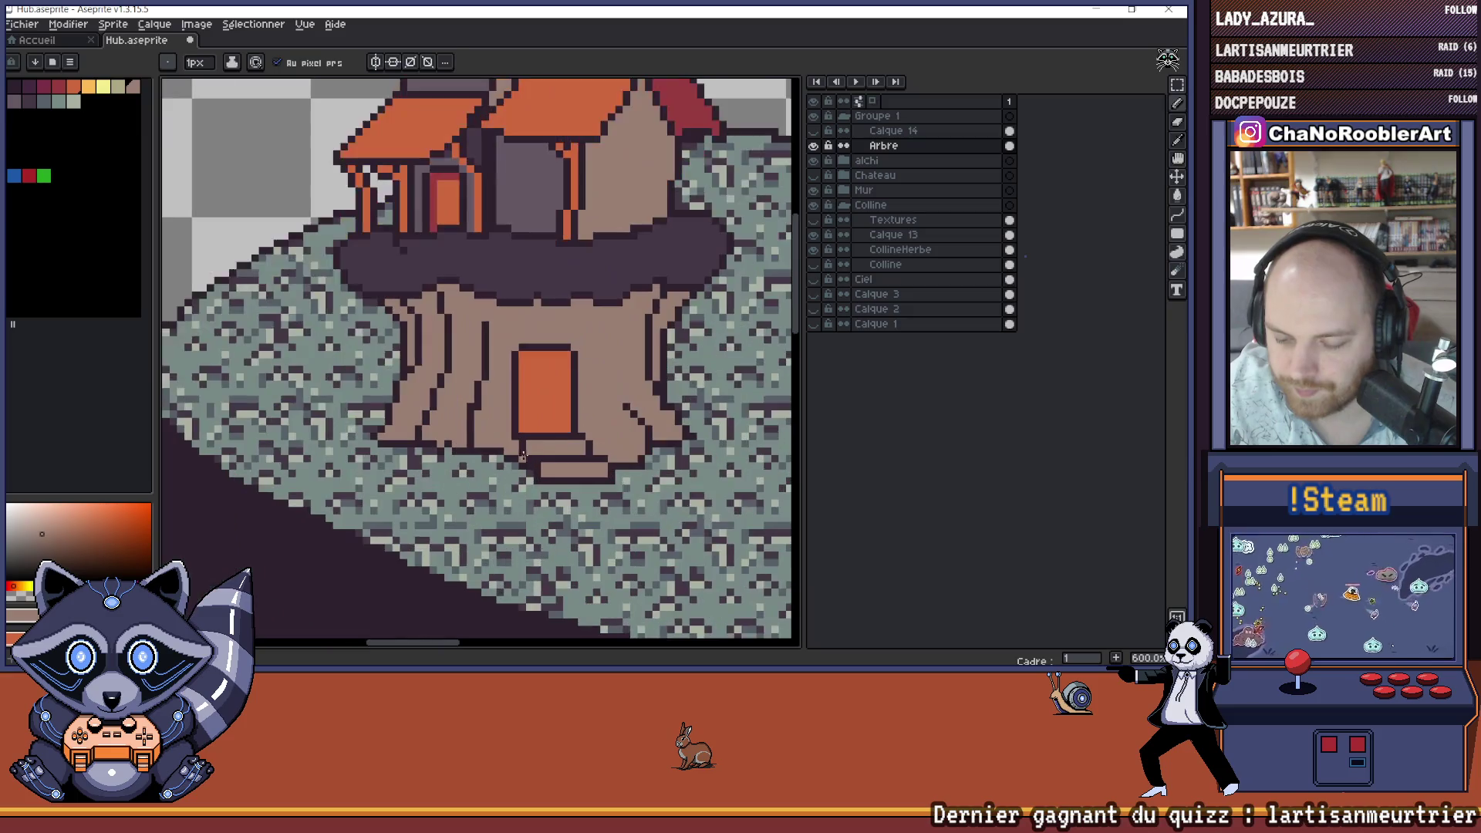
scroll(528, 448, up, 1)
scroll(532, 445, up, 5)
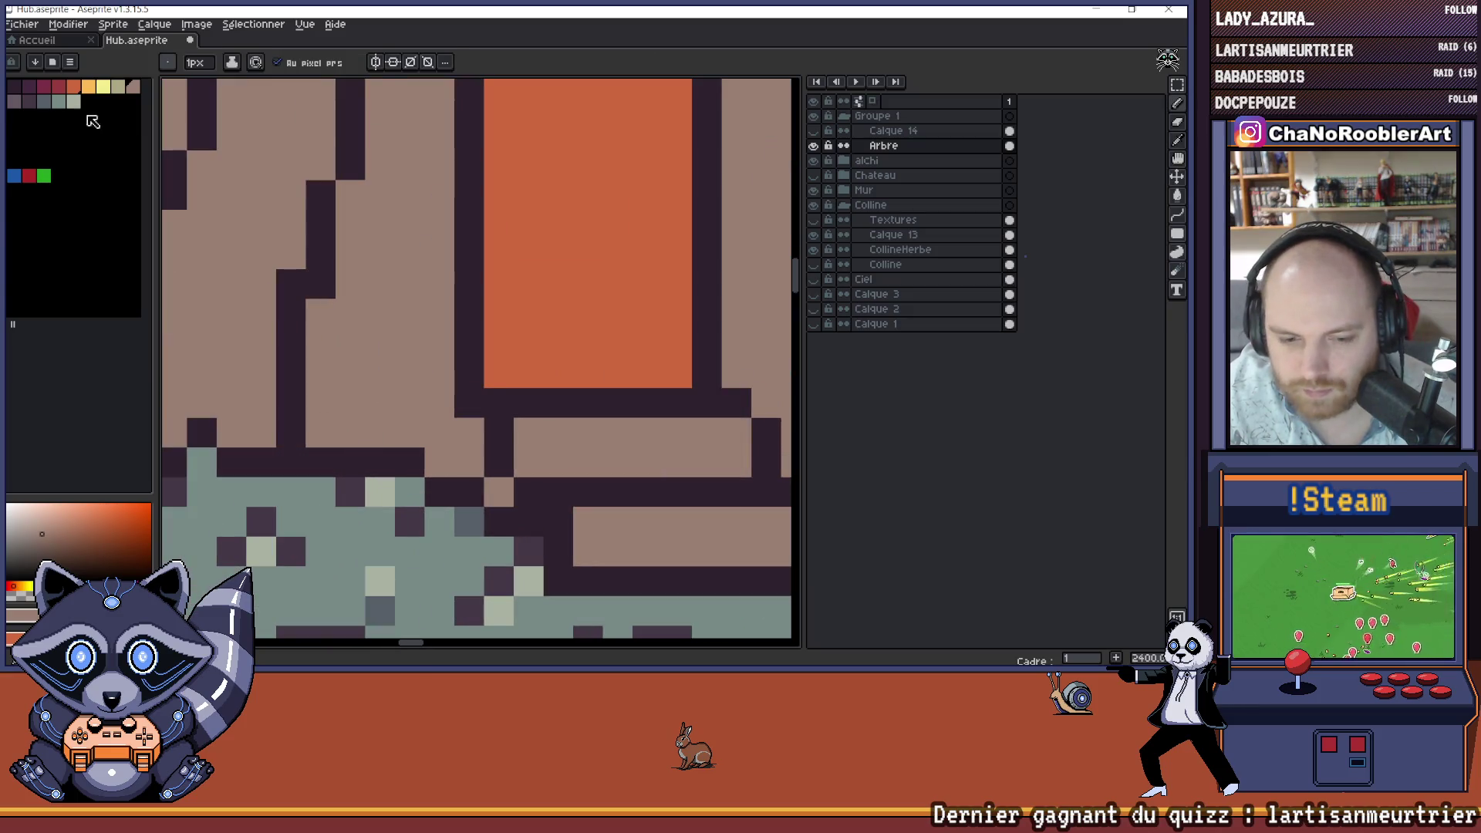
alt+click(553, 480)
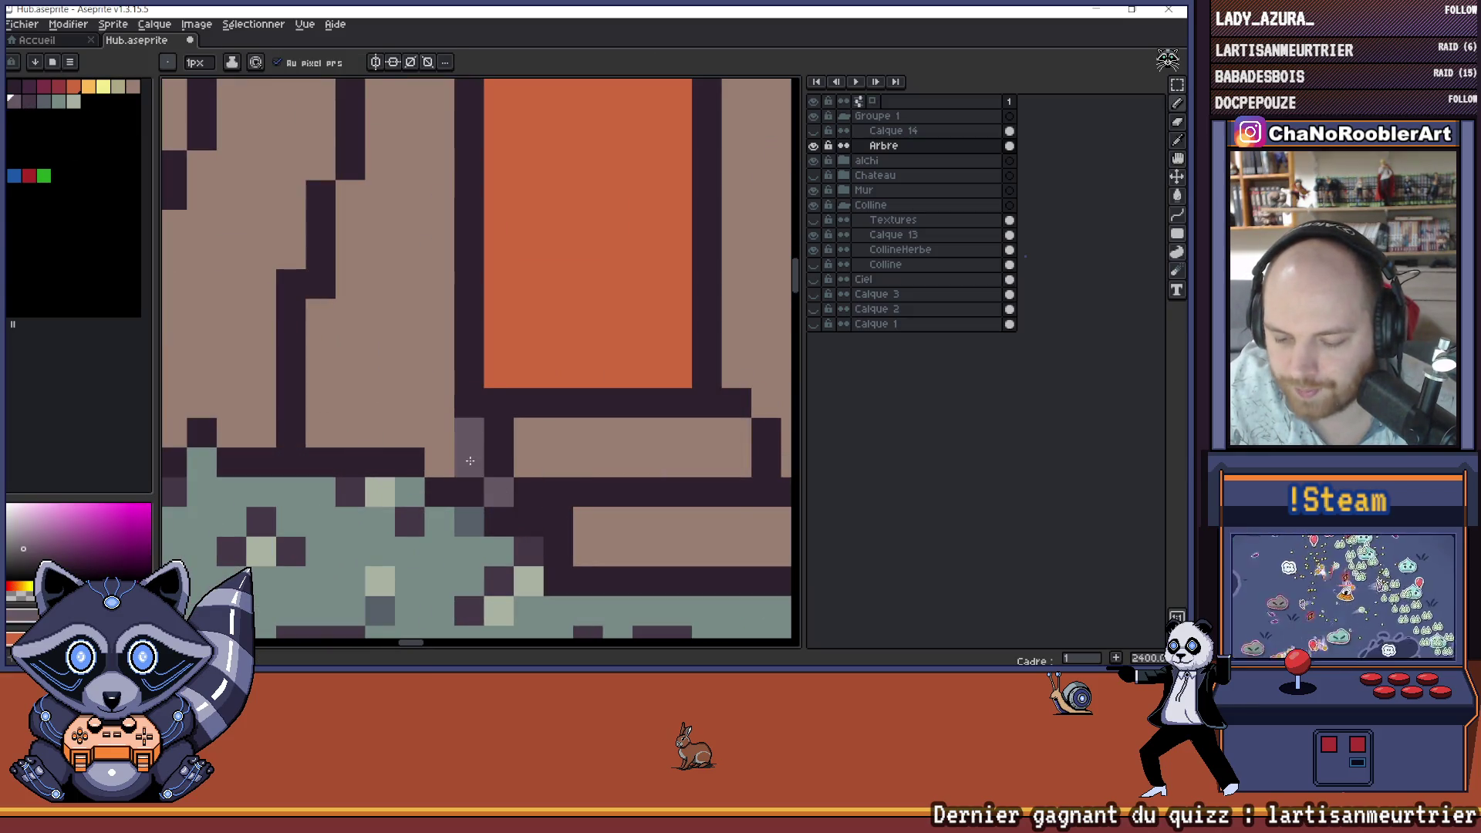
- Undo the stray stroke and return to the Pencil tool
scroll(560, 482, down, 8)
scroll(570, 487, down, 2)
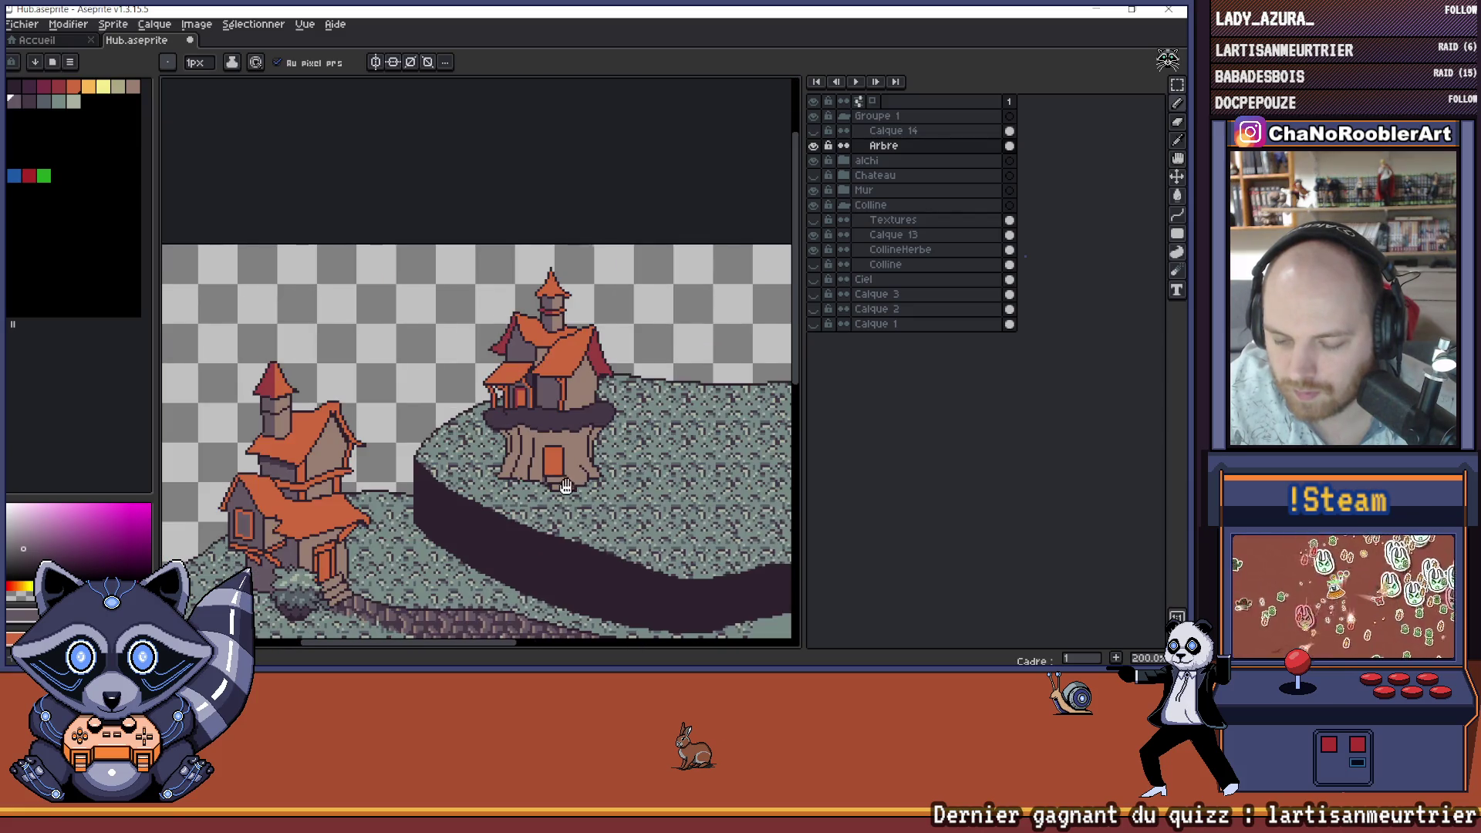
scroll(481, 466, up, 5)
scroll(482, 466, up, 1)
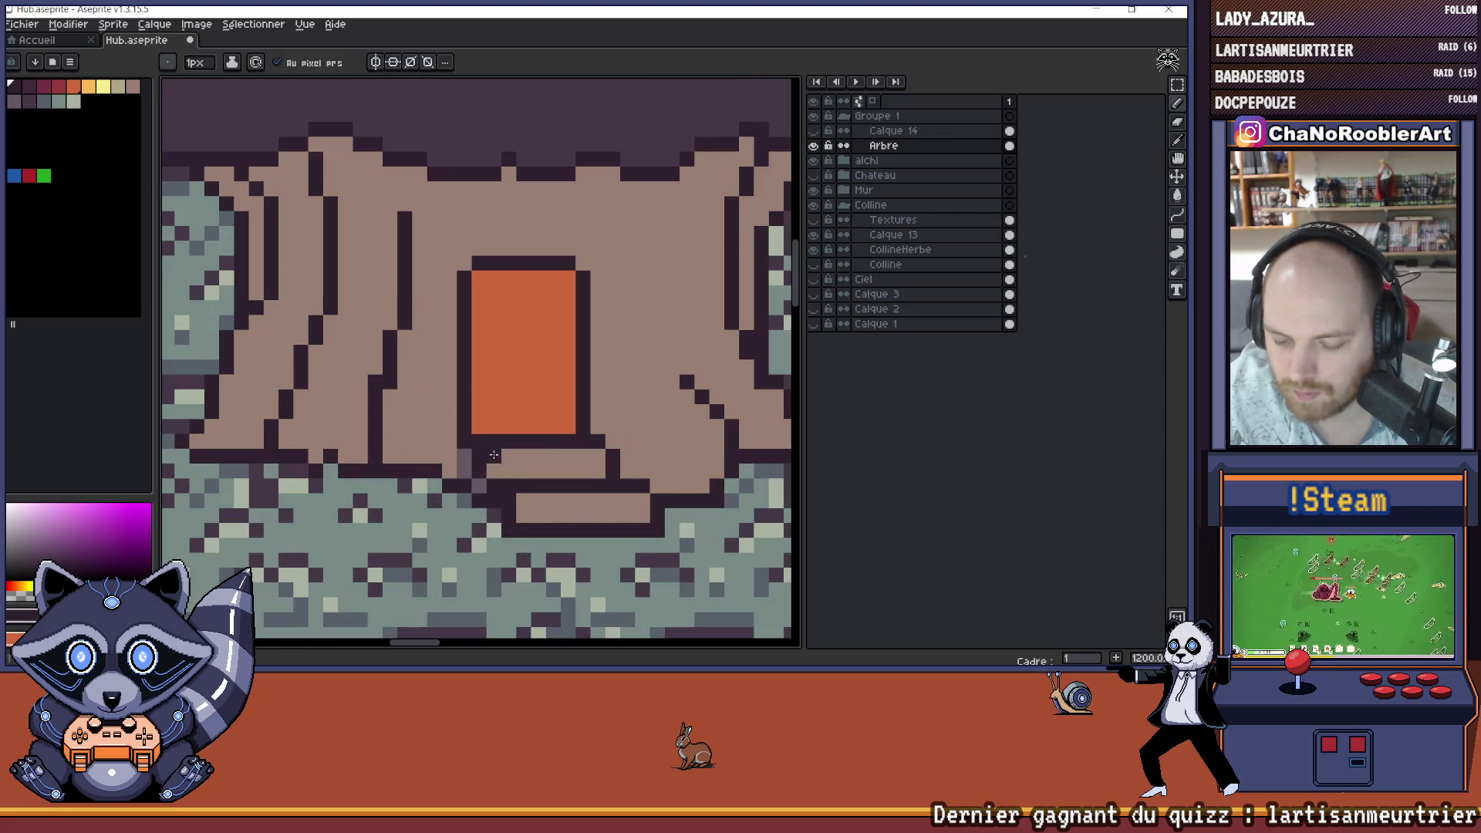
scroll(534, 507, down, 1)
scroll(535, 507, down, 3)
scroll(534, 494, up, 2)
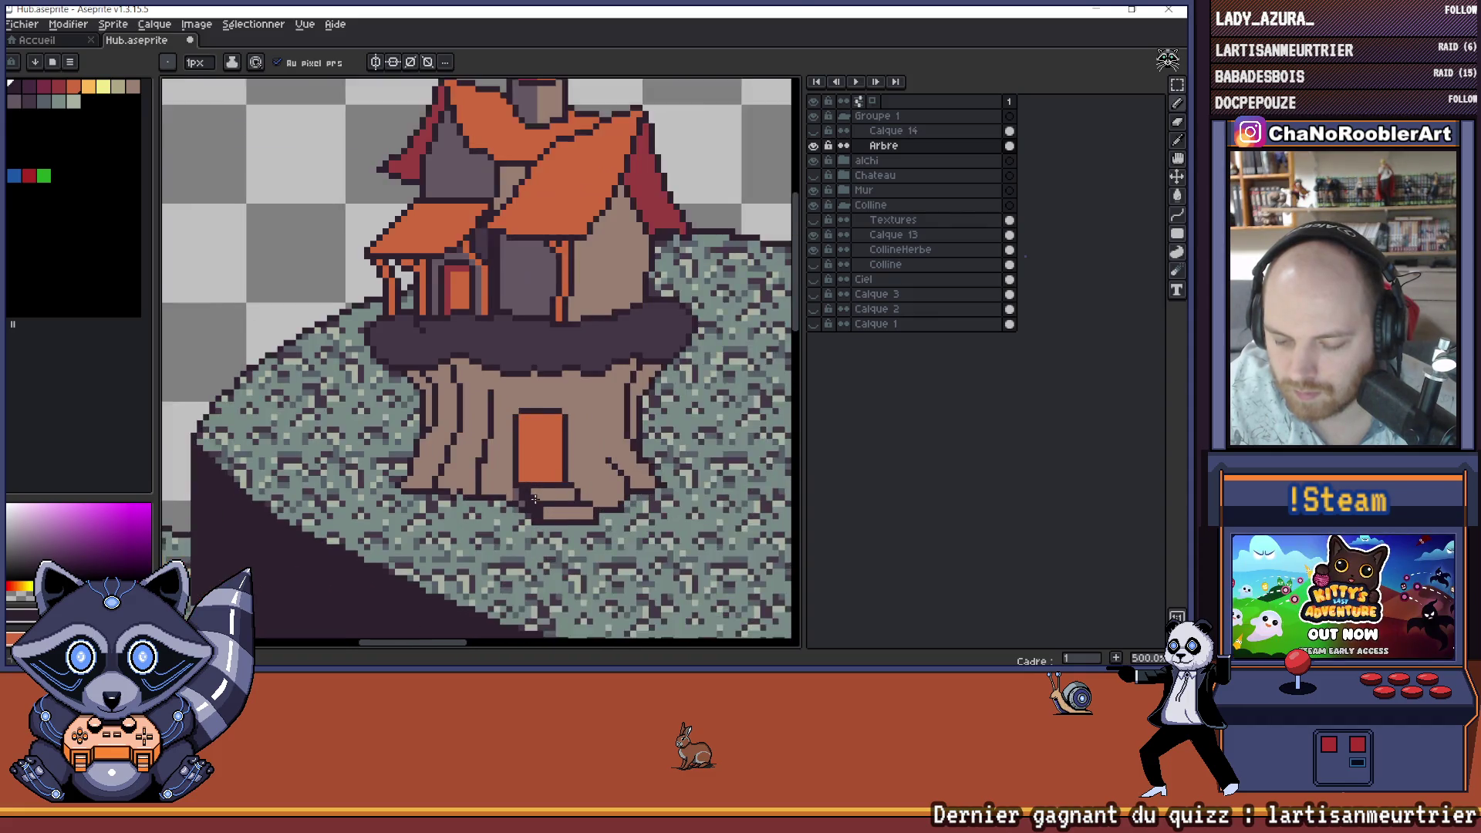
scroll(538, 492, down, 3)
key(v)
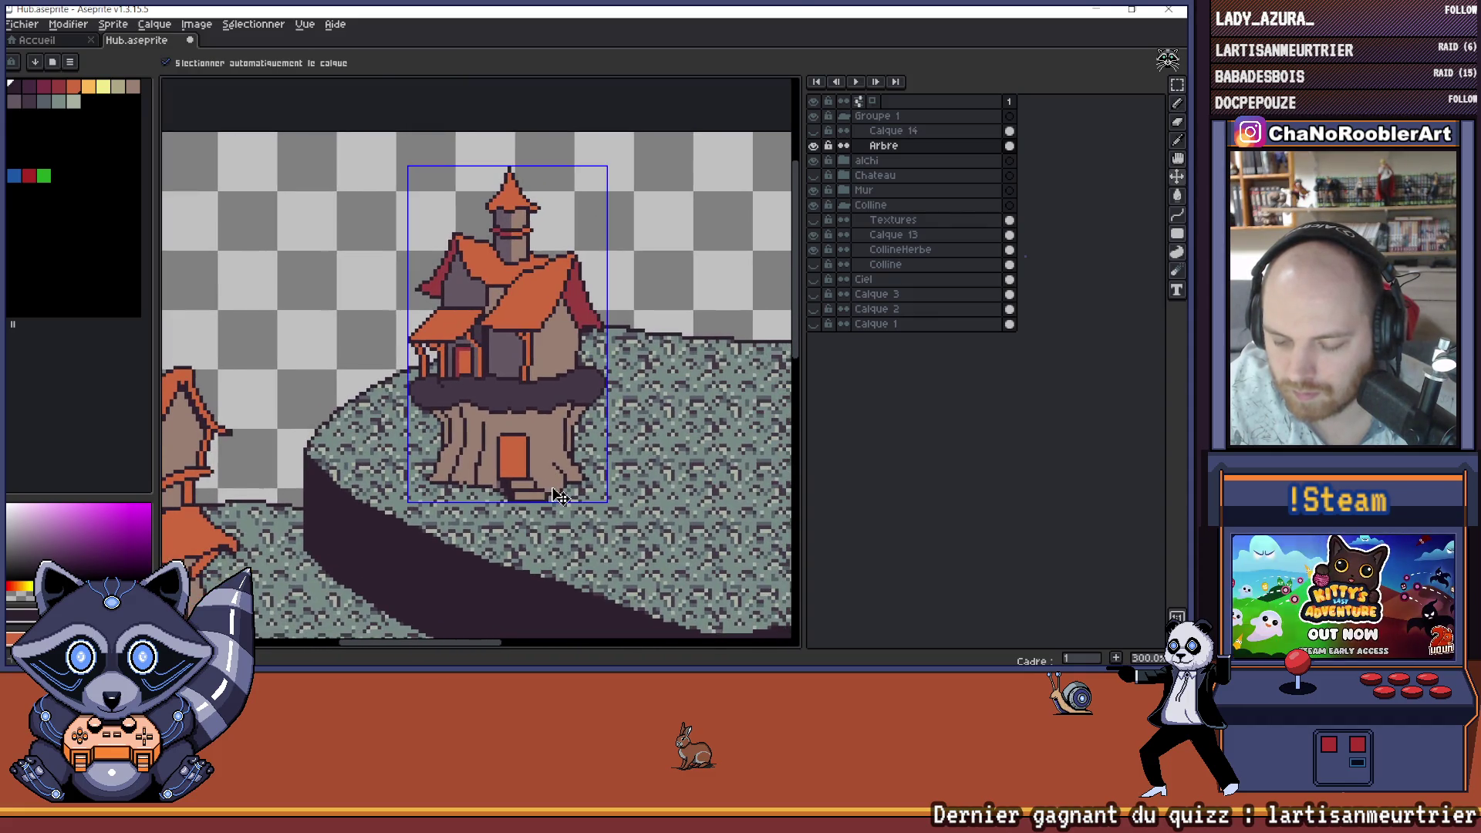
key(ctrl+z)
scroll(565, 495, down, 1)
key(b)
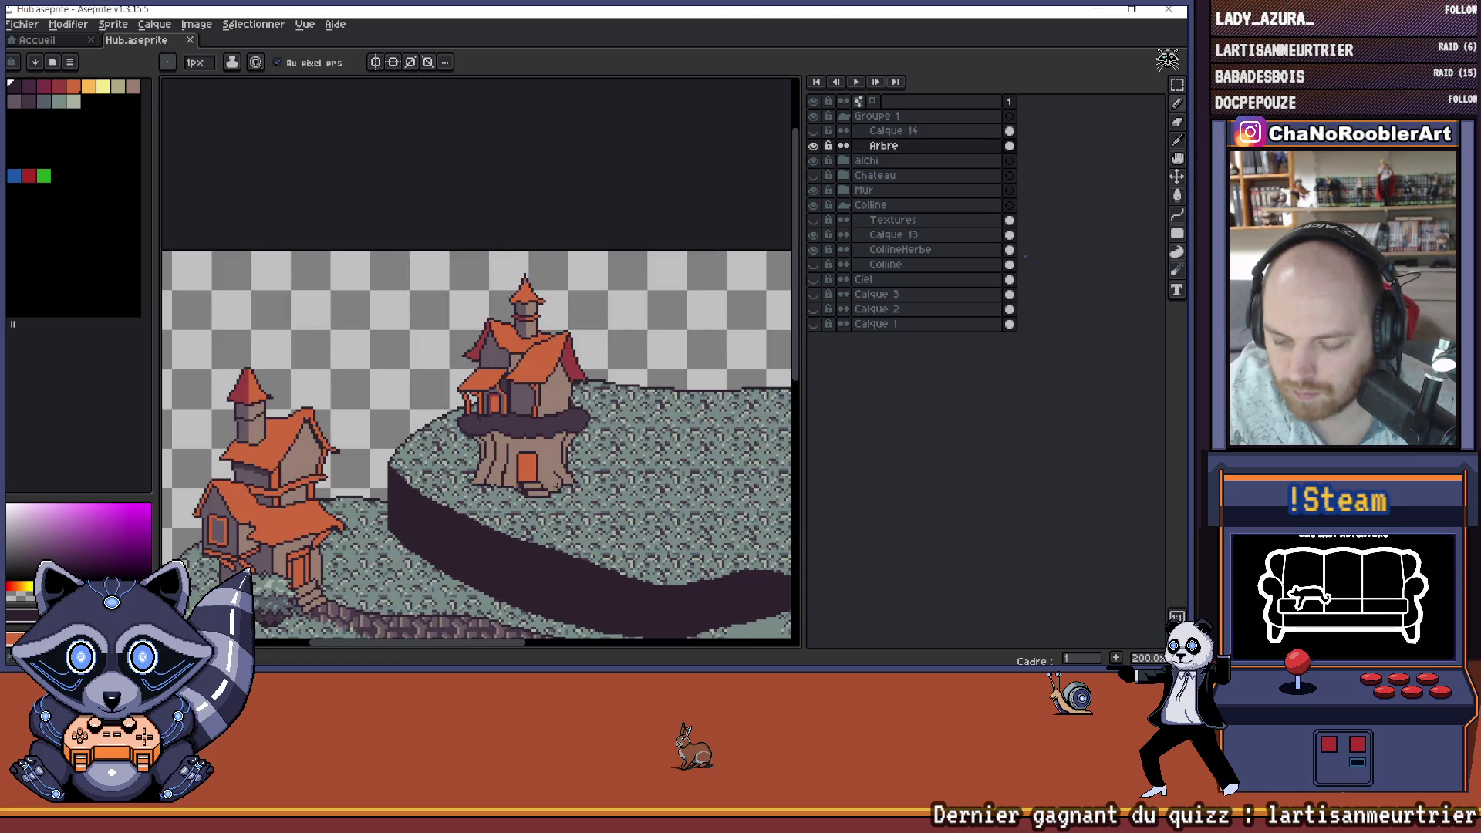
- Recolour the grey pixels at the door's bottom-left corner dark, then save the file
scroll(516, 482, up, 2)
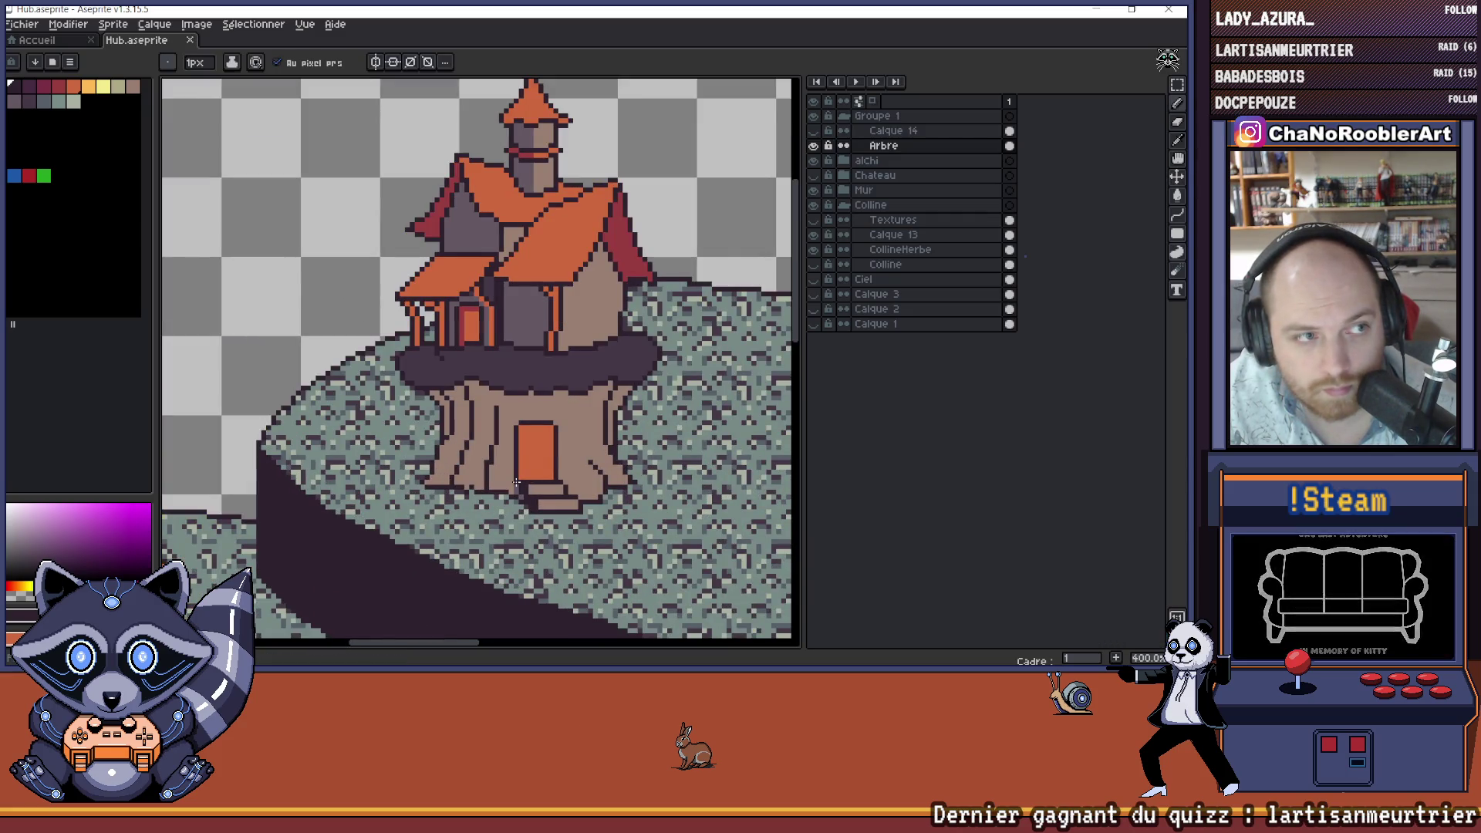
scroll(516, 482, right, 2)
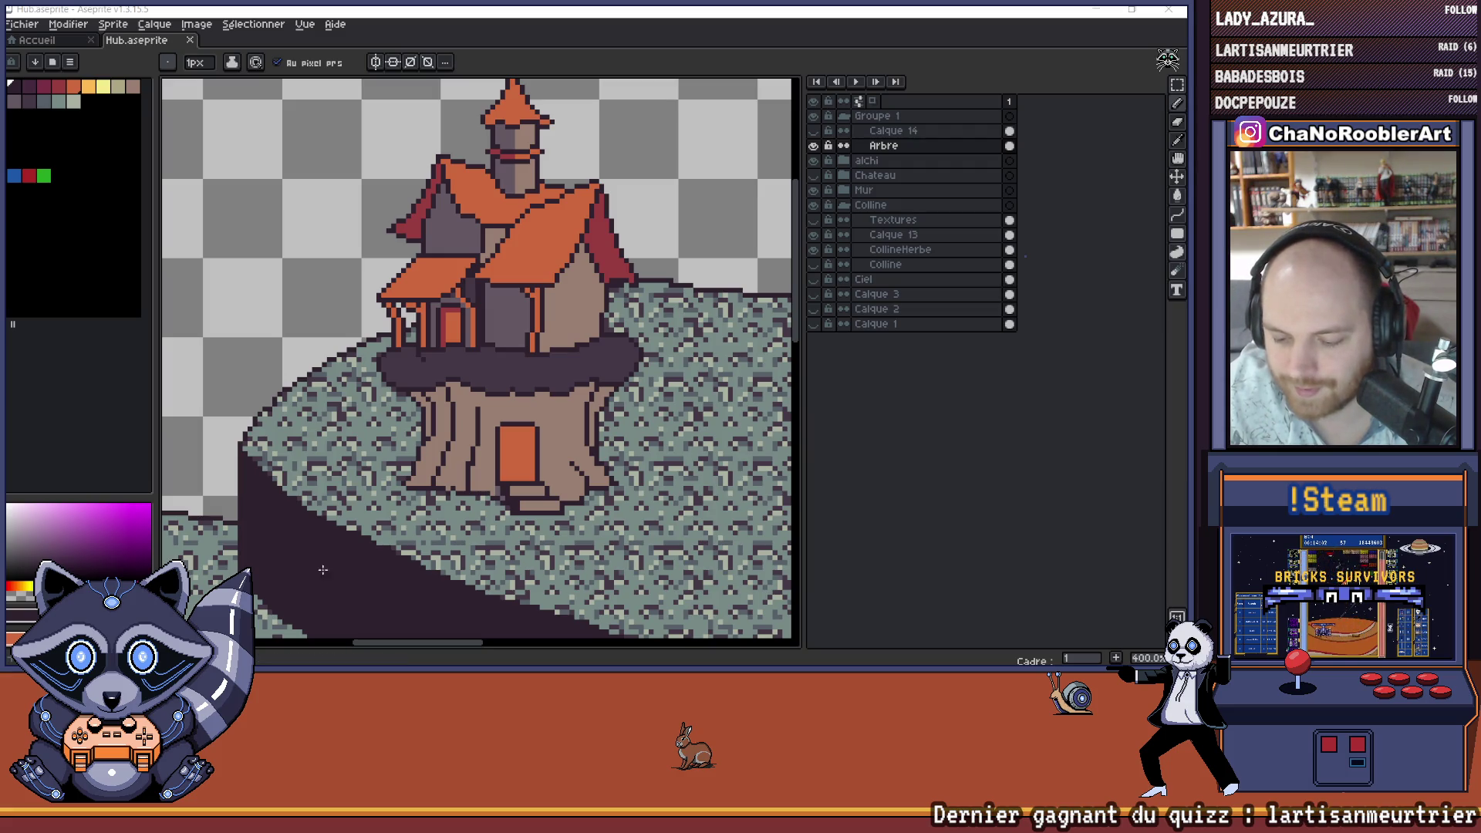
scroll(486, 483, up, 3)
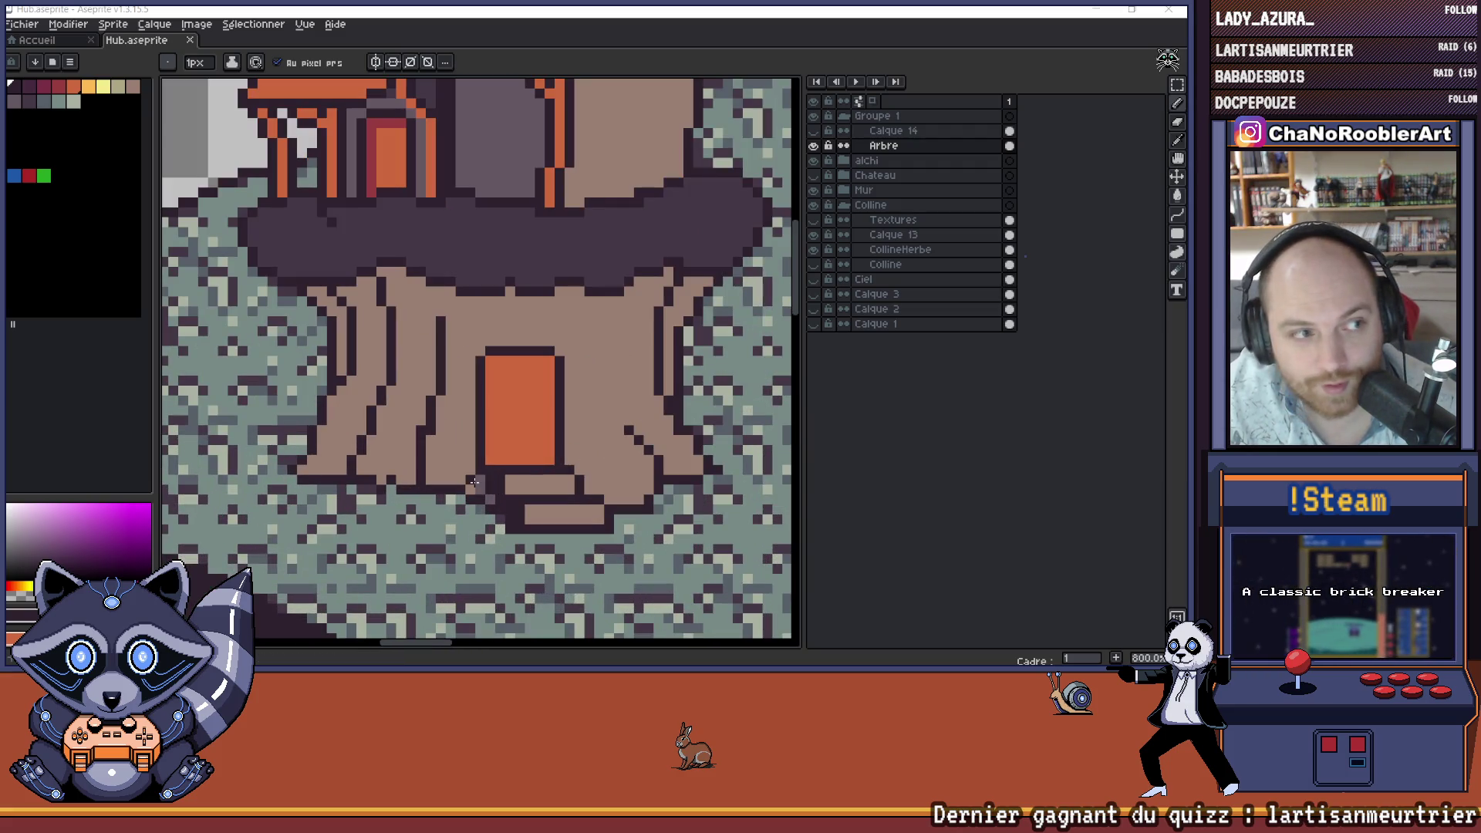
scroll(472, 481, up, 5)
mouse_move(438, 404)
mouse_down()
mouse_move(438, 434)
mouse_move(467, 465)
mouse_up()
scroll(470, 475, down, 4)
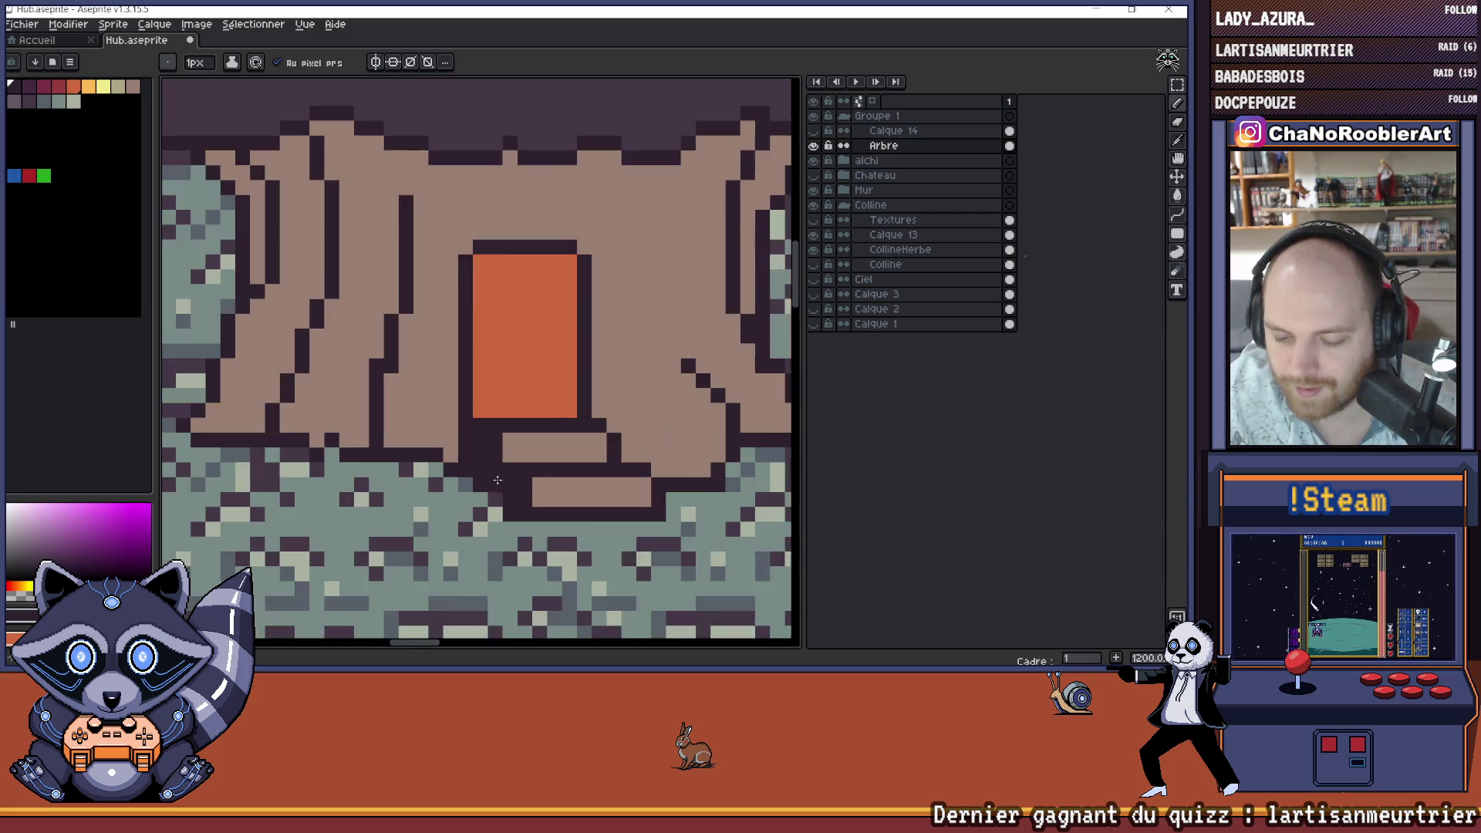
scroll(503, 500, up, 2)
scroll(503, 500, down, 4)
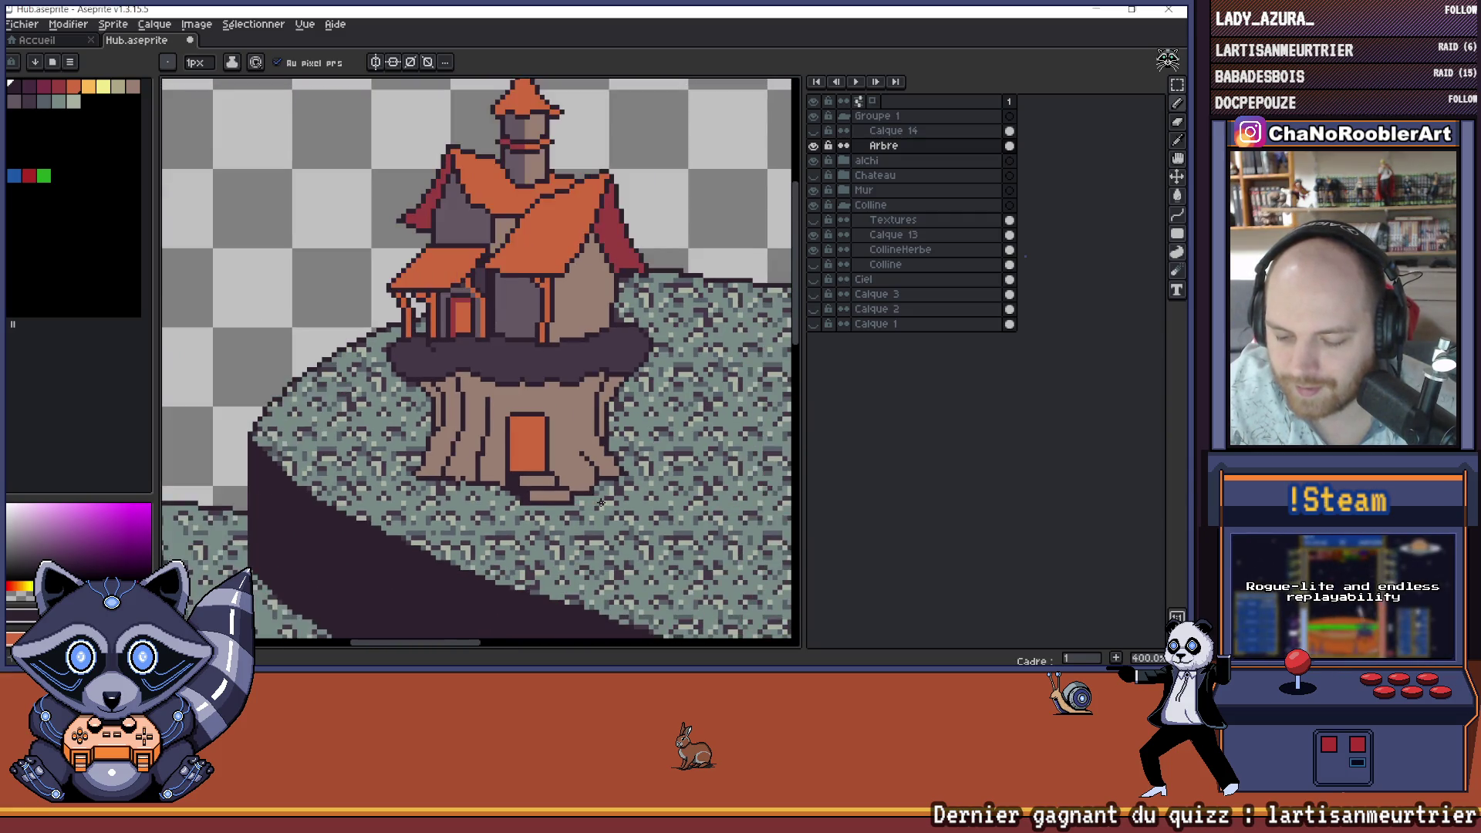
key(ctrl+s)
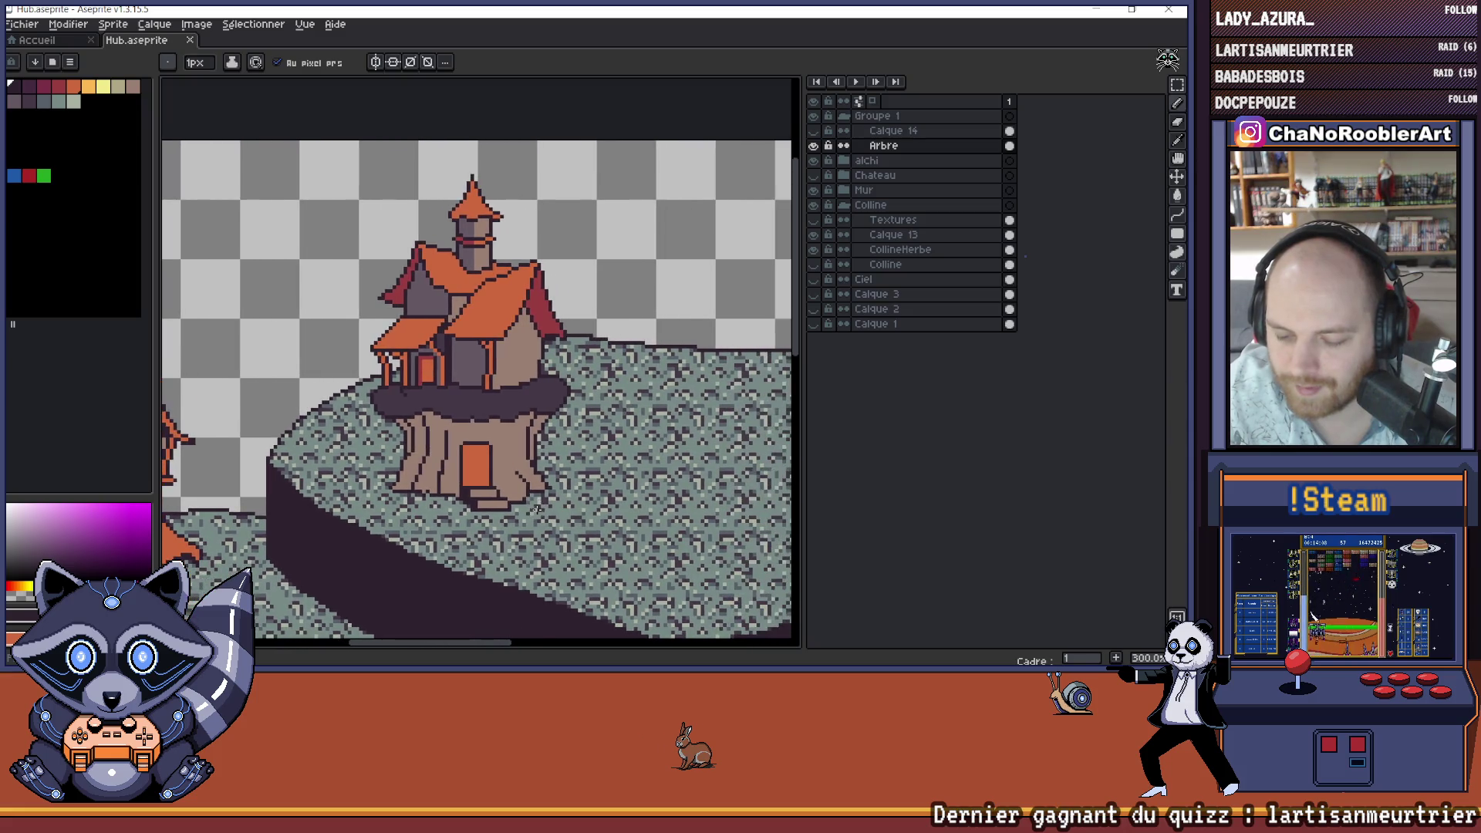
scroll(539, 509, down, 1)
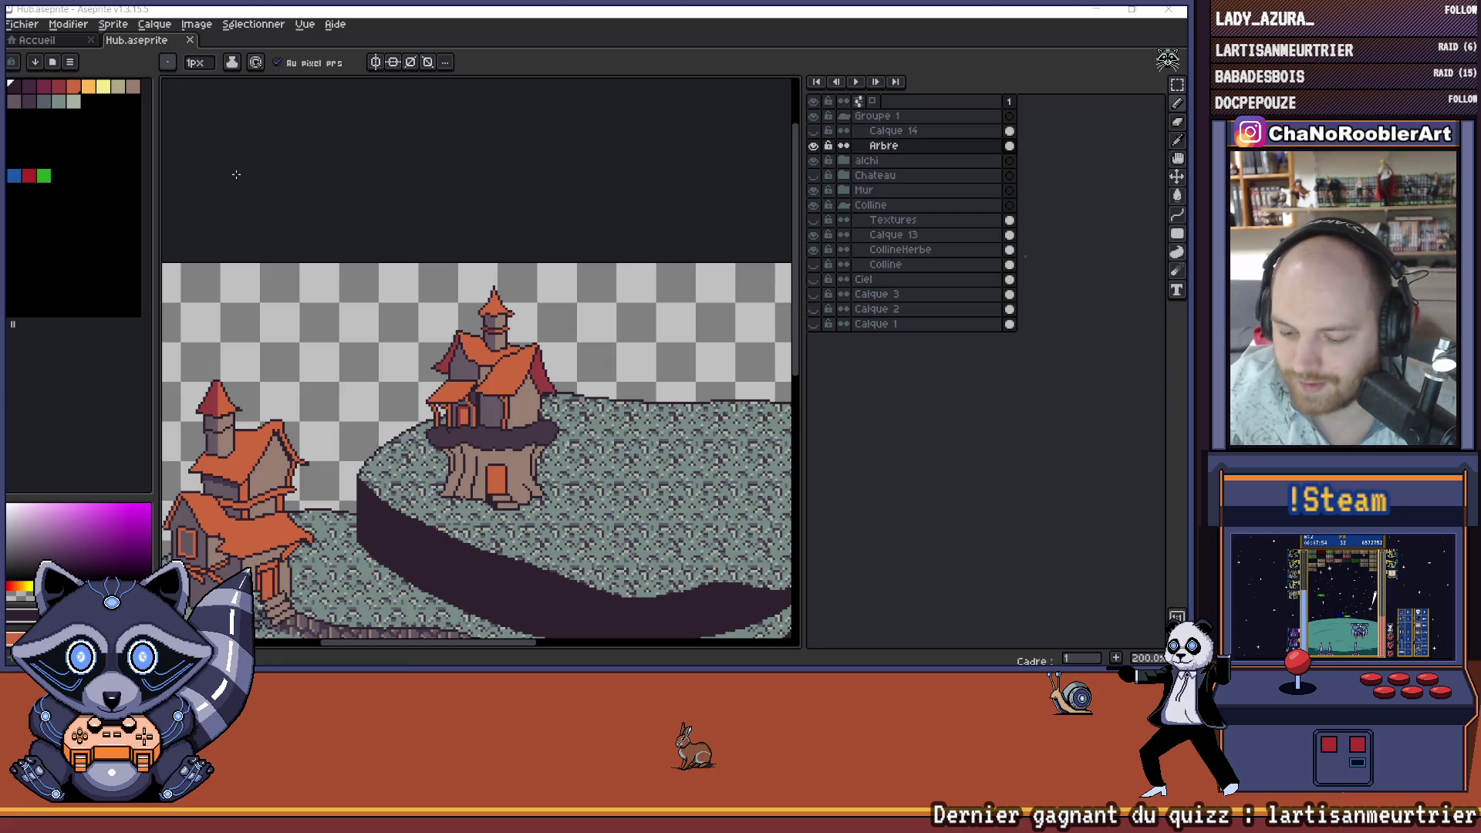
- Draw a dark vertical bark line down the trunk
scroll(532, 400, down, 1)
scroll(535, 418, up, 1)
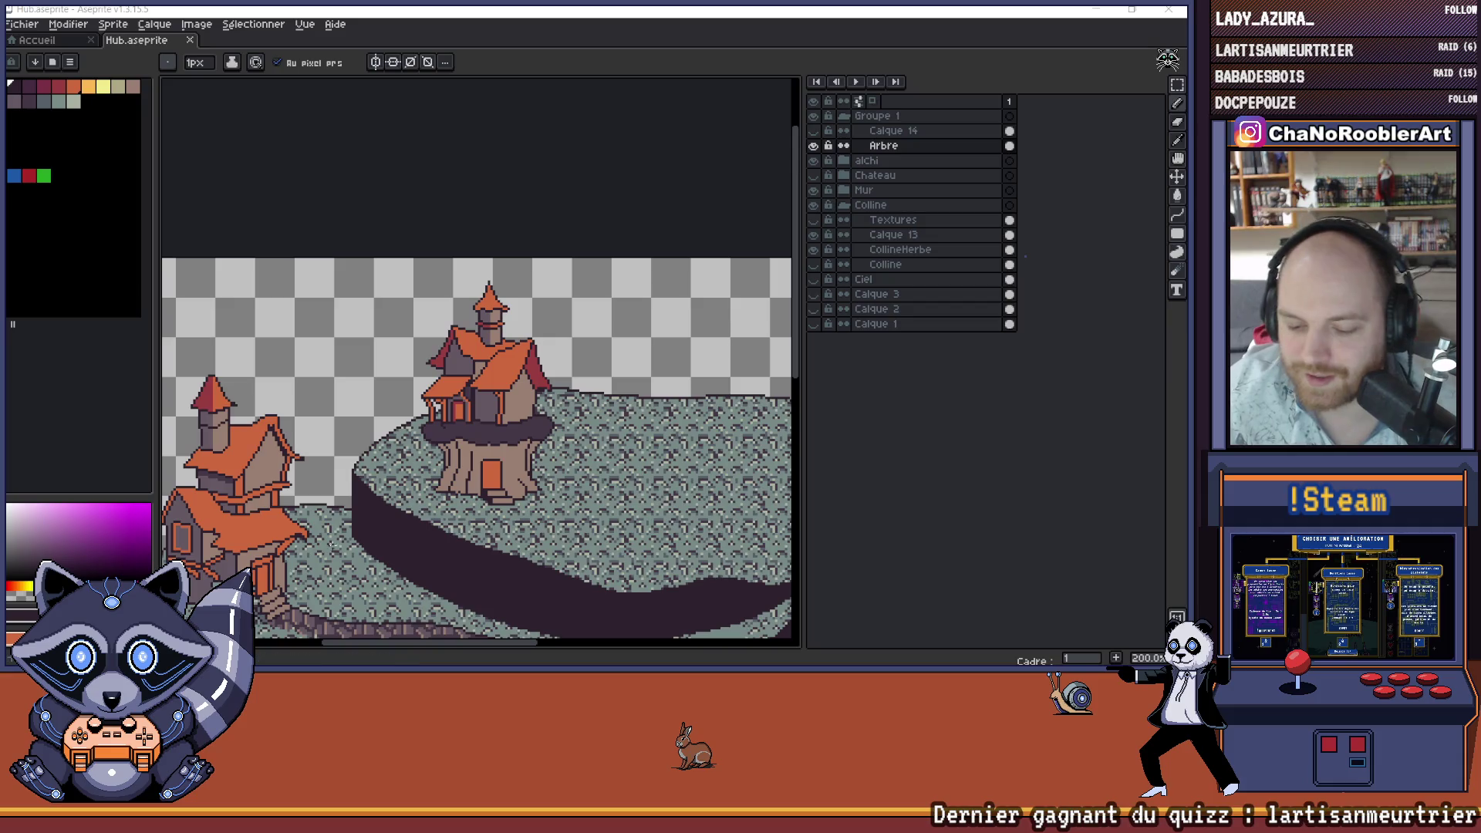
scroll(556, 491, up, 1)
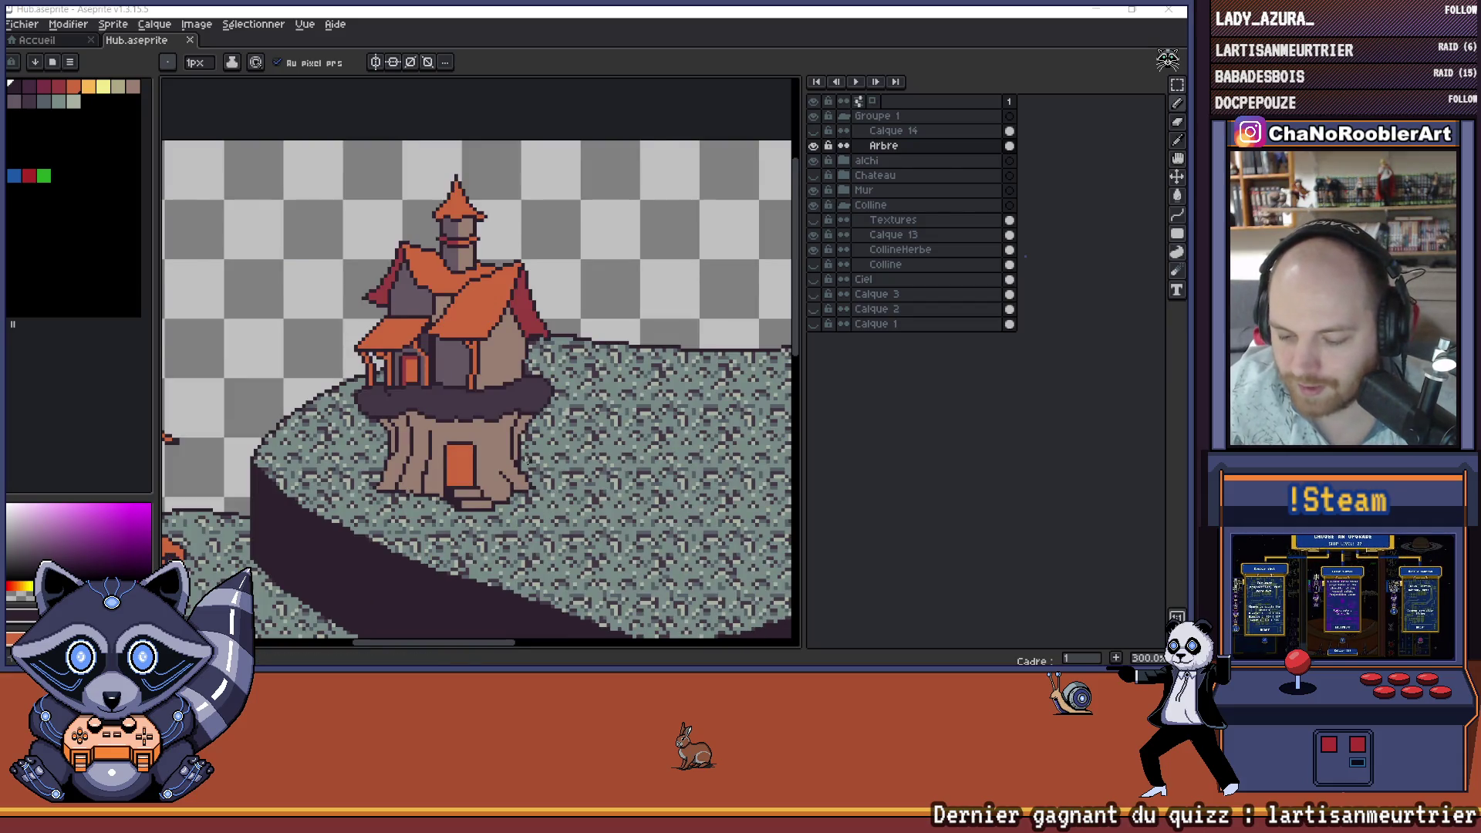
scroll(503, 461, up, 6)
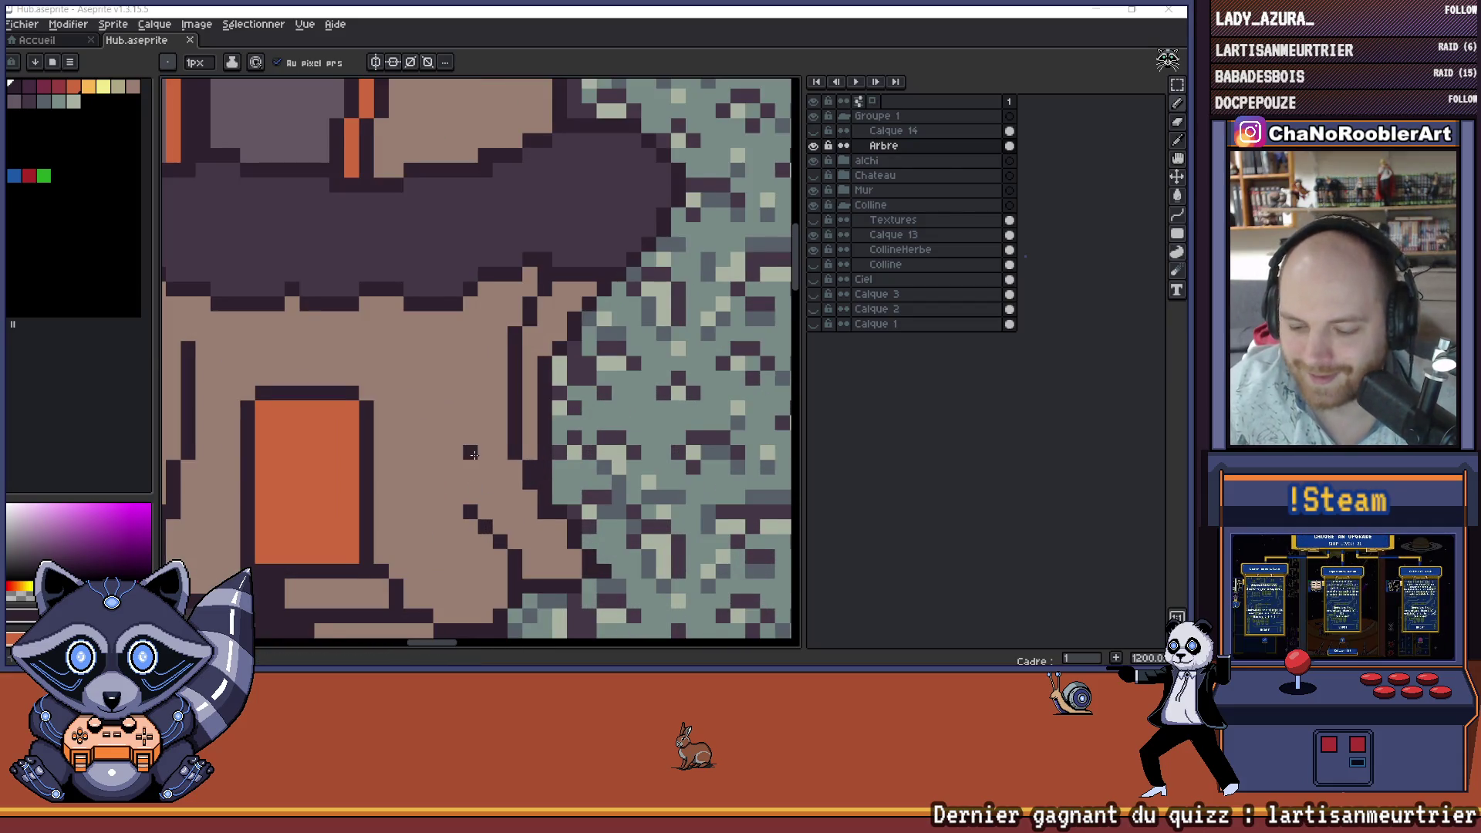
scroll(472, 455, down, 2)
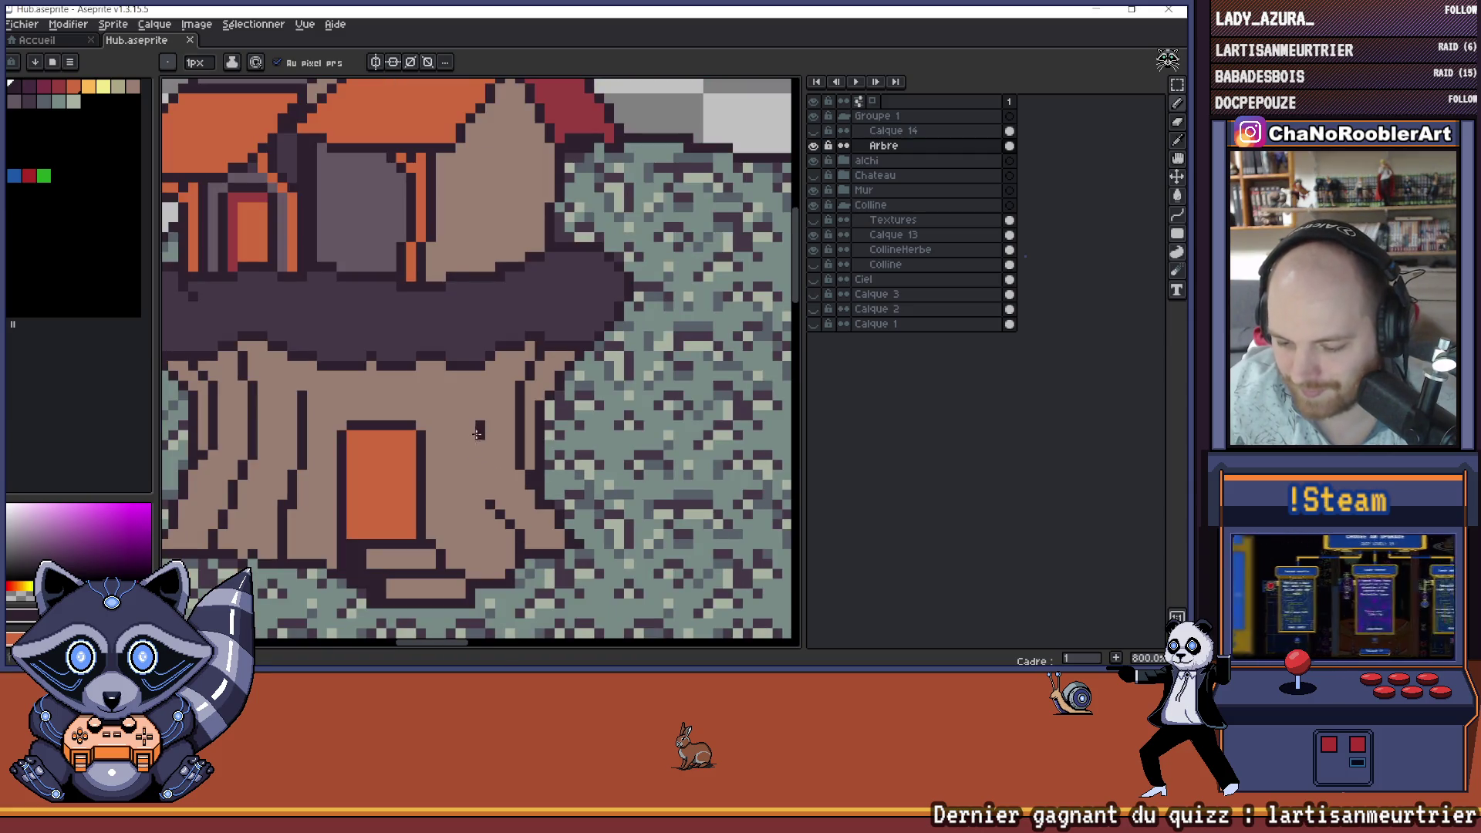
drag(478, 433, 476, 467)
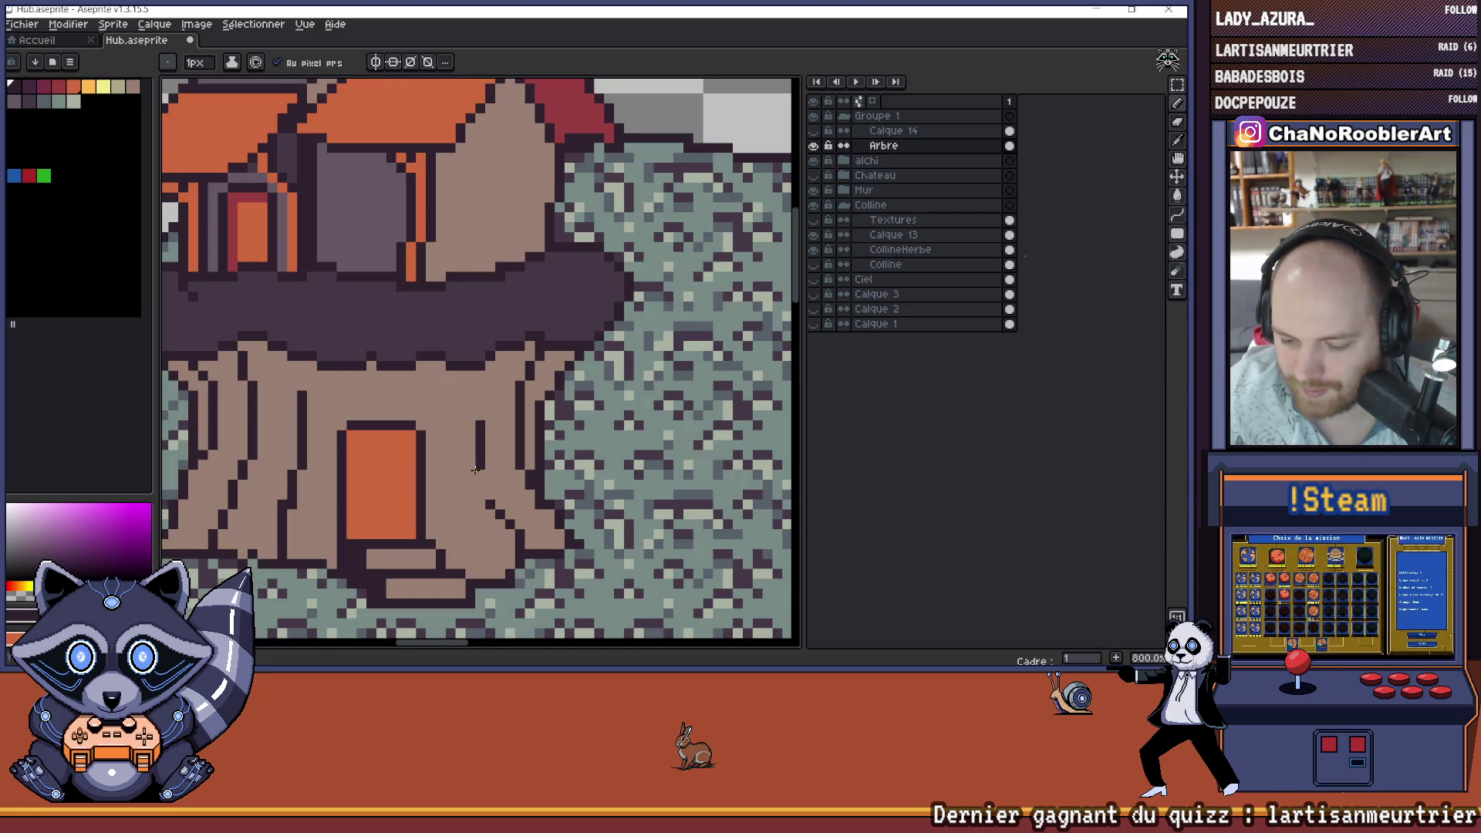
- Add two dark pixels on the trunk just under the canopy, then zoom out to 100%
scroll(524, 476, down, 3)
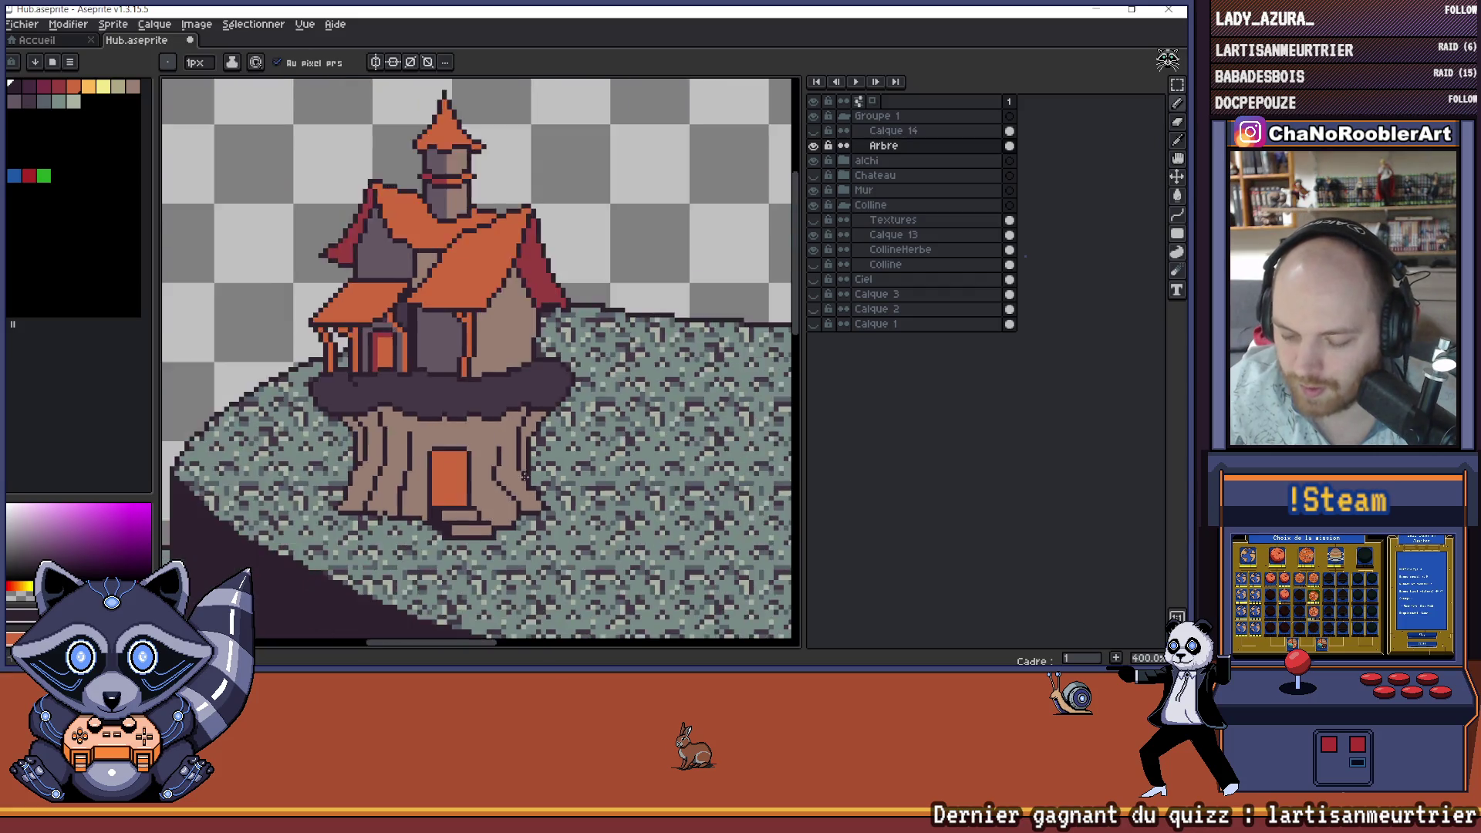
scroll(524, 476, down, 2)
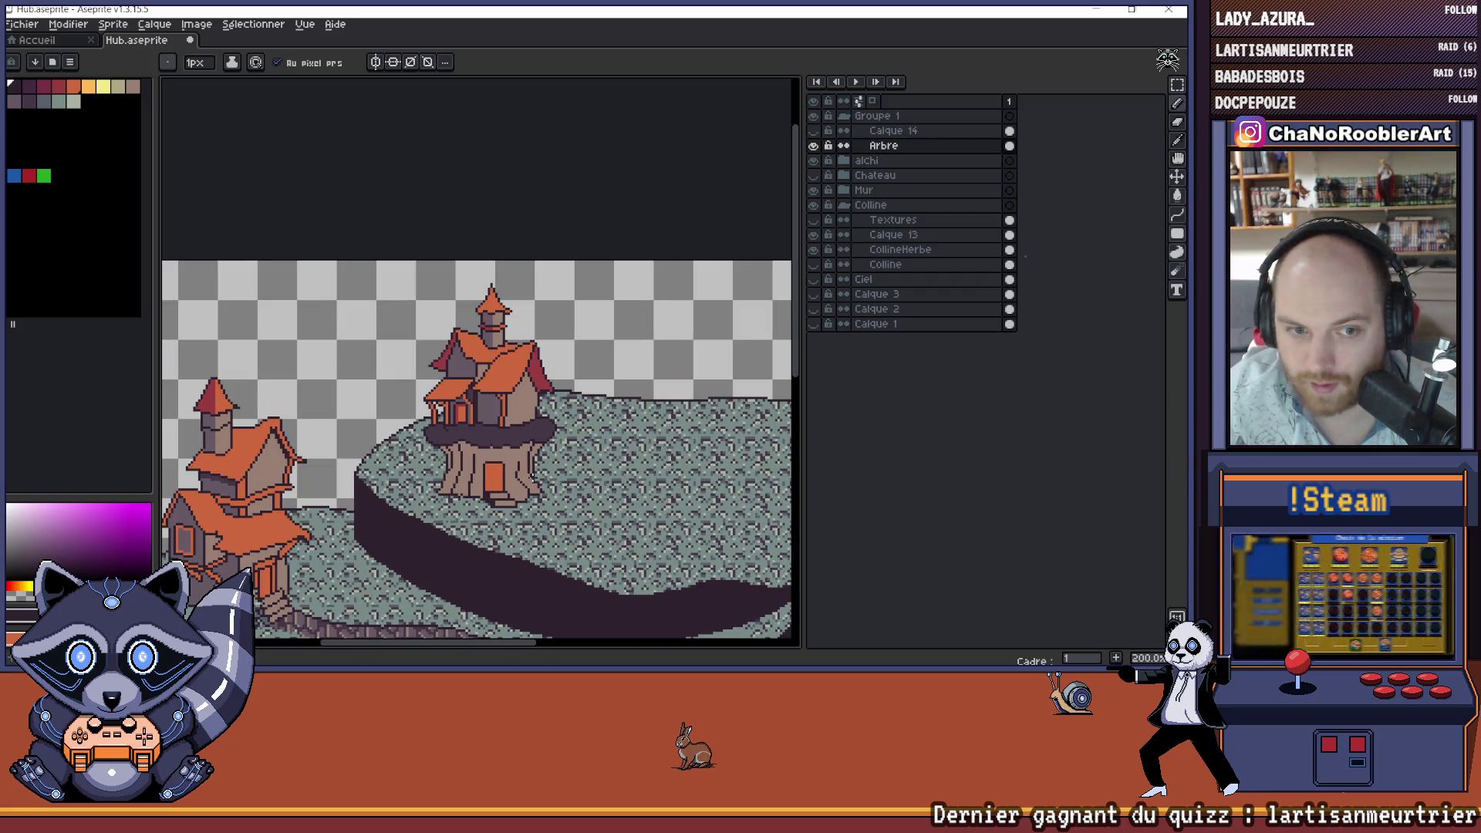
scroll(528, 479, up, 2)
scroll(485, 521, down, 3)
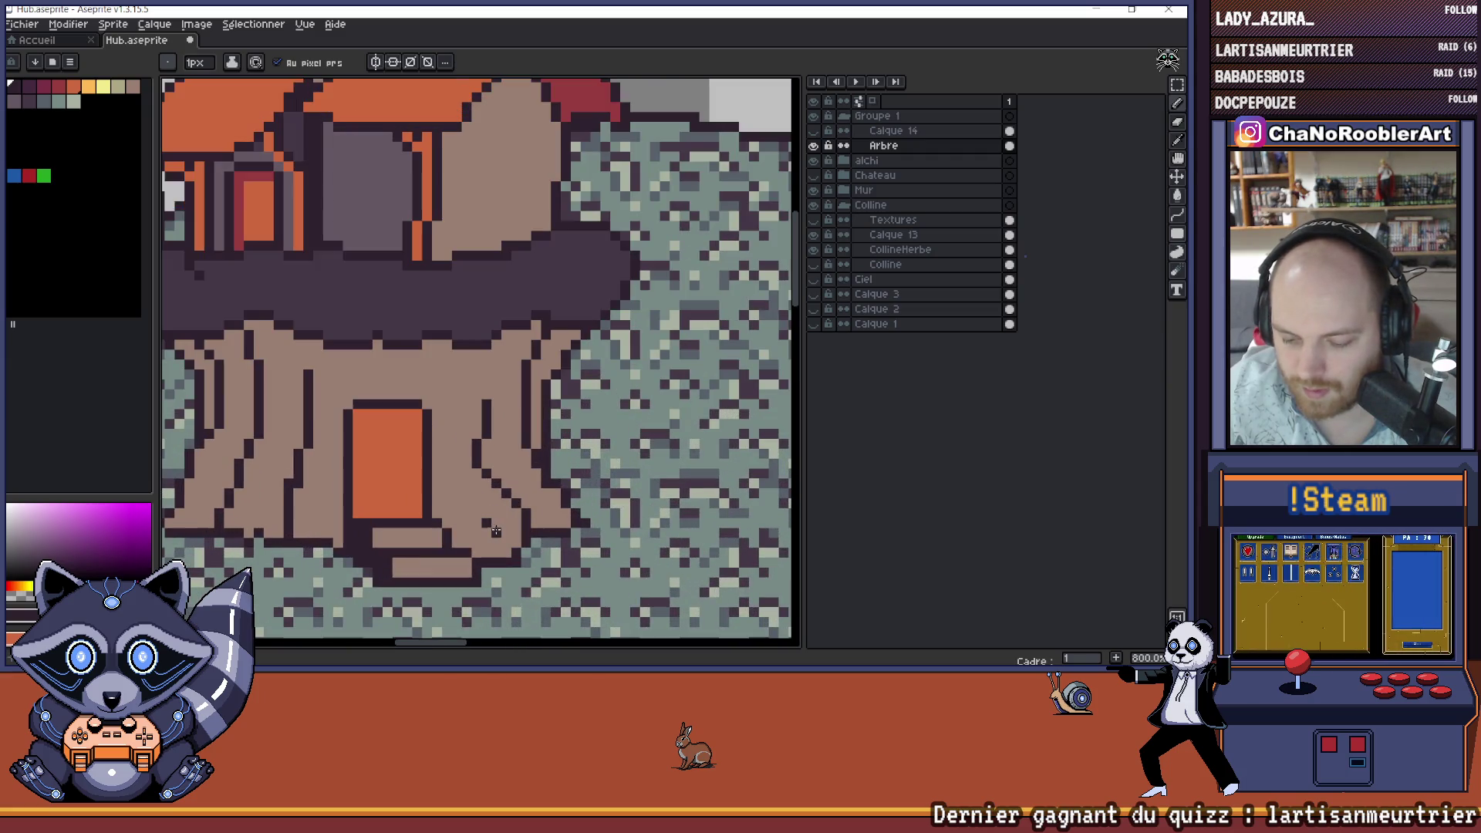
scroll(538, 529, up, 1)
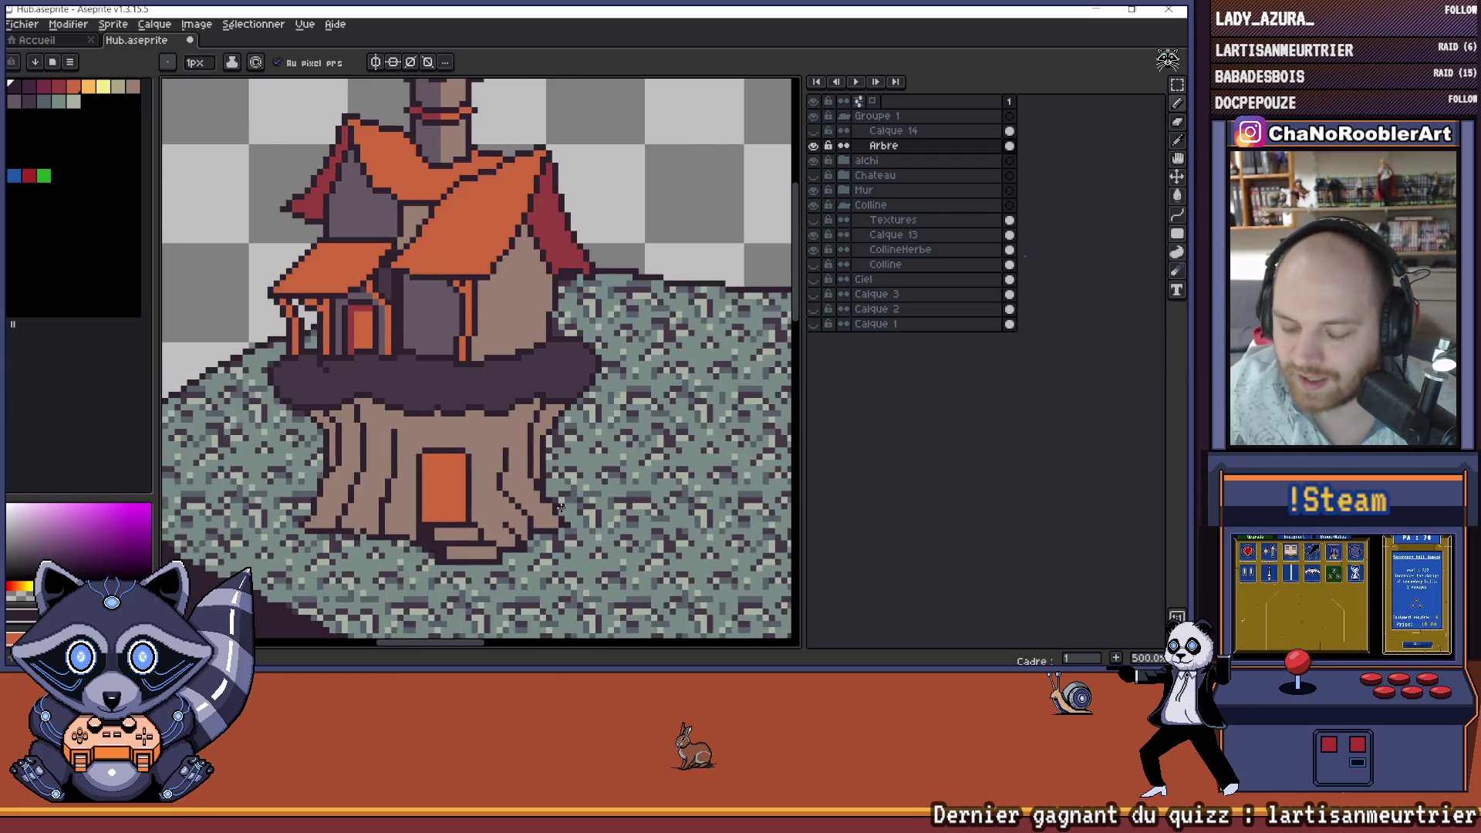
scroll(538, 529, down, 4)
scroll(535, 414, up, 5)
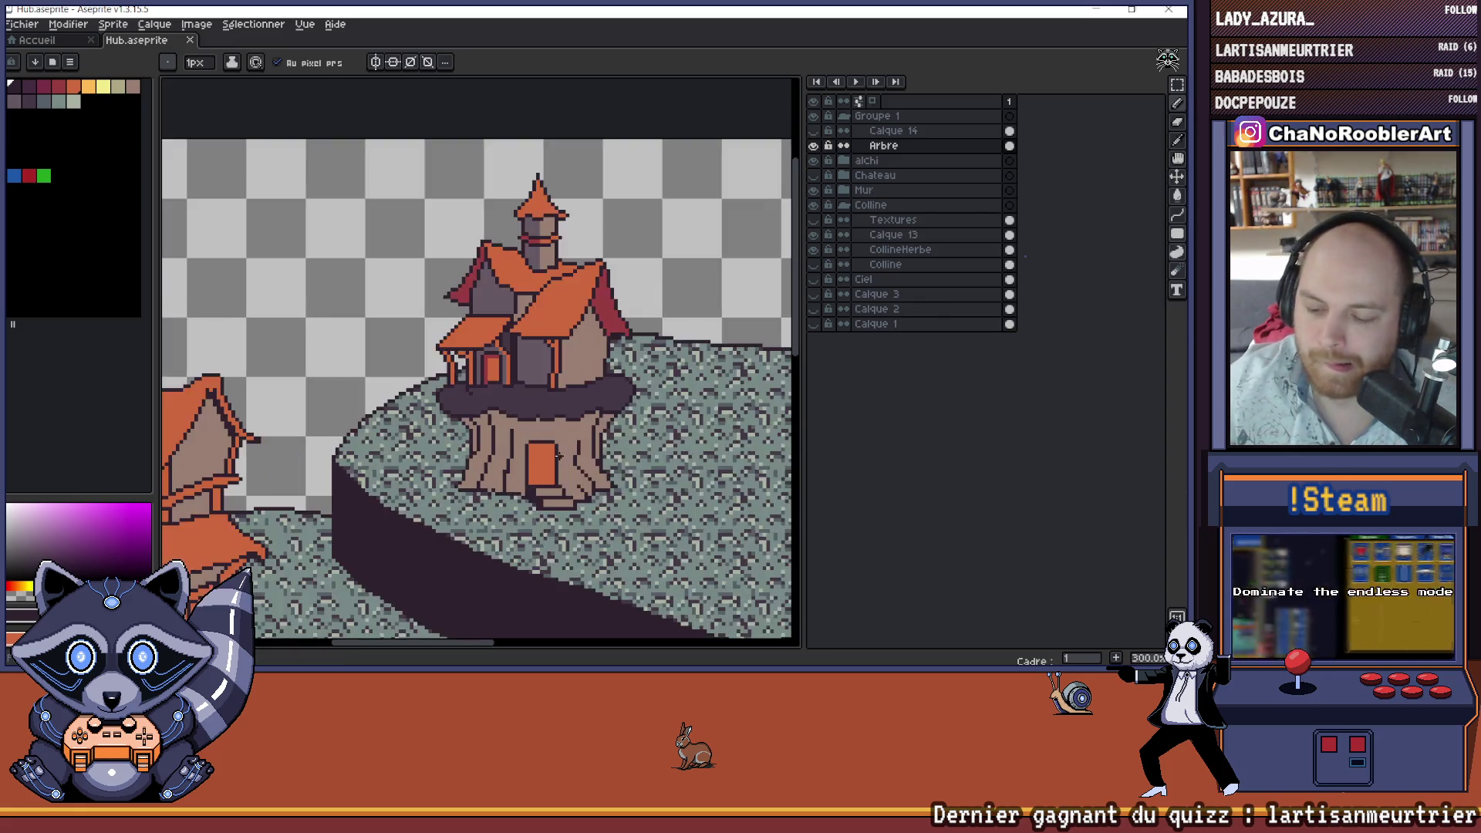
drag(535, 415, 536, 448)
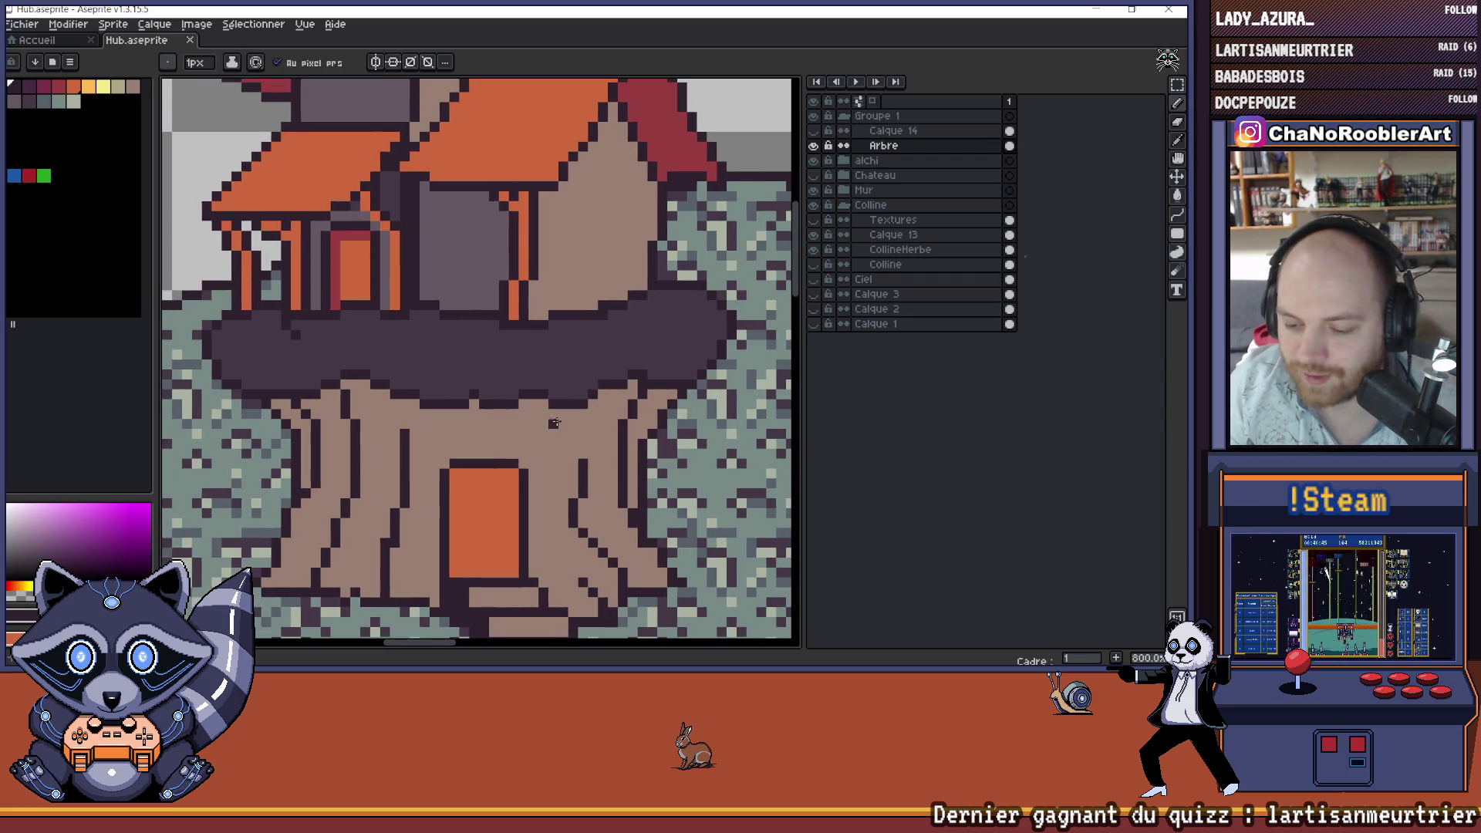
click(533, 417)
click(532, 432)
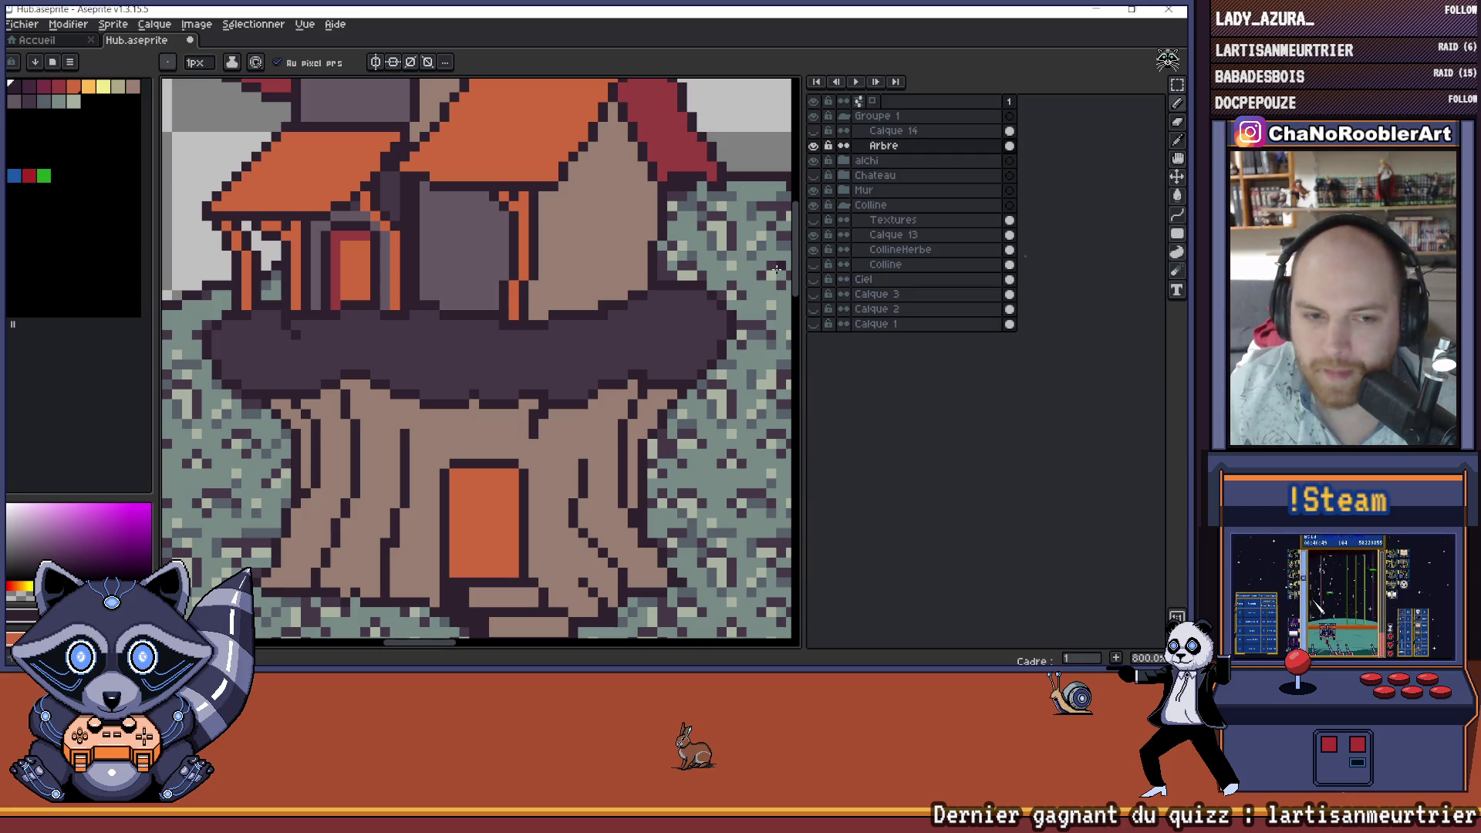
scroll(777, 269, down, 6)
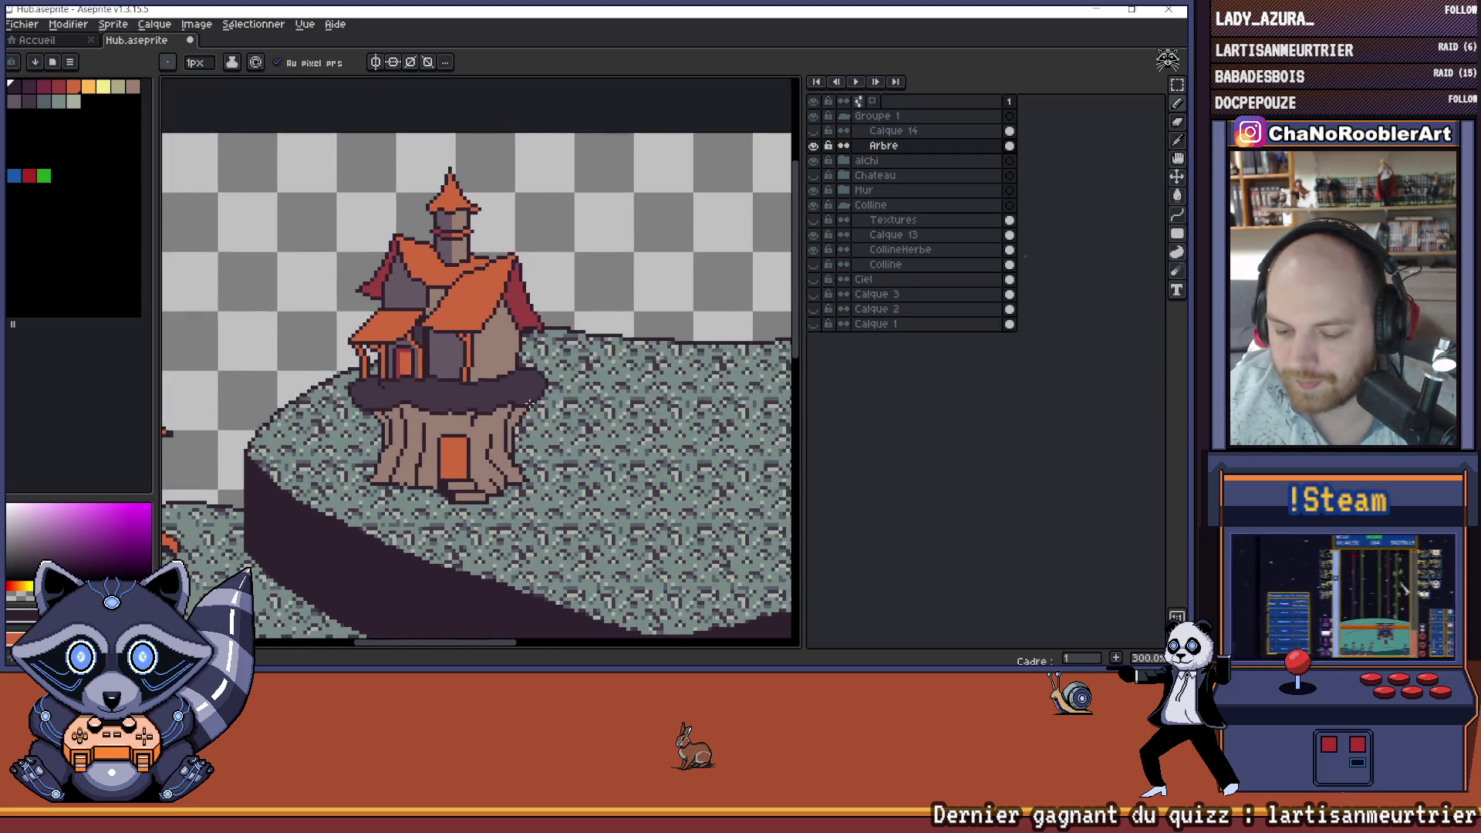
key(ctrl)
scroll(554, 404, down, 1)
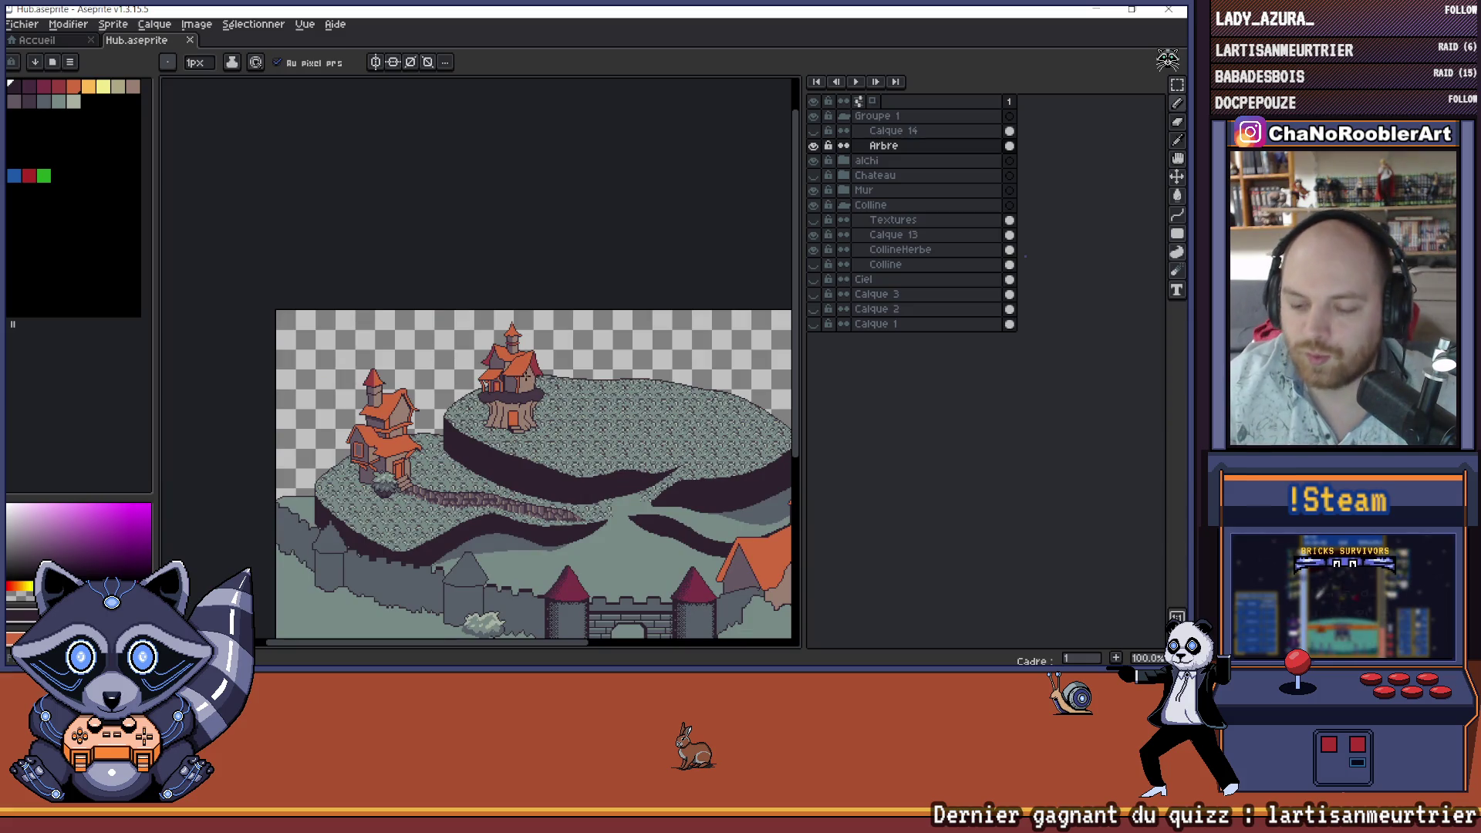
scroll(529, 389, up, 1)
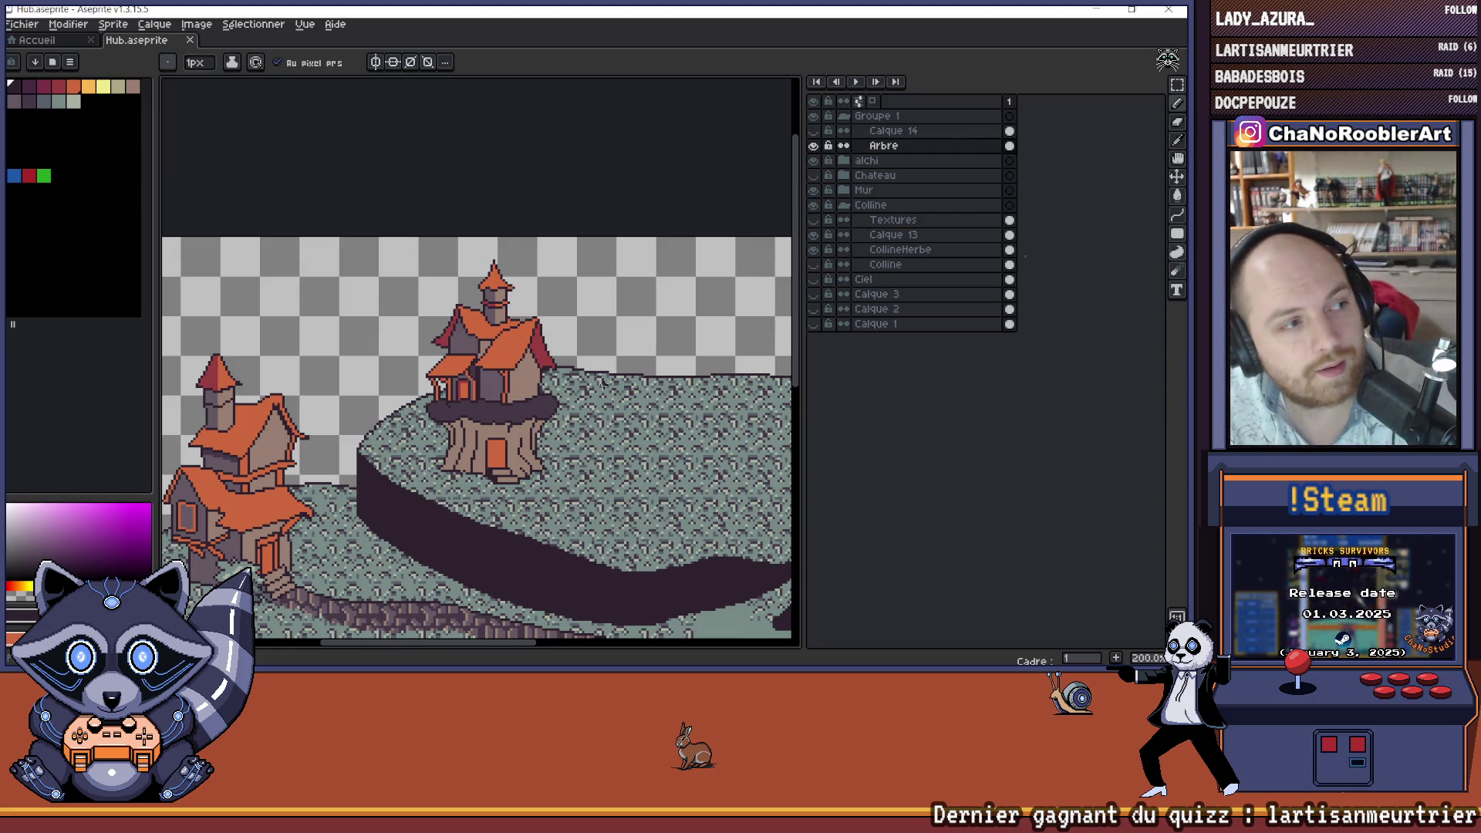
scroll(565, 443, down, 1)
scroll(602, 431, up, 1)
scroll(602, 432, down, 2)
scroll(552, 440, up, 1)
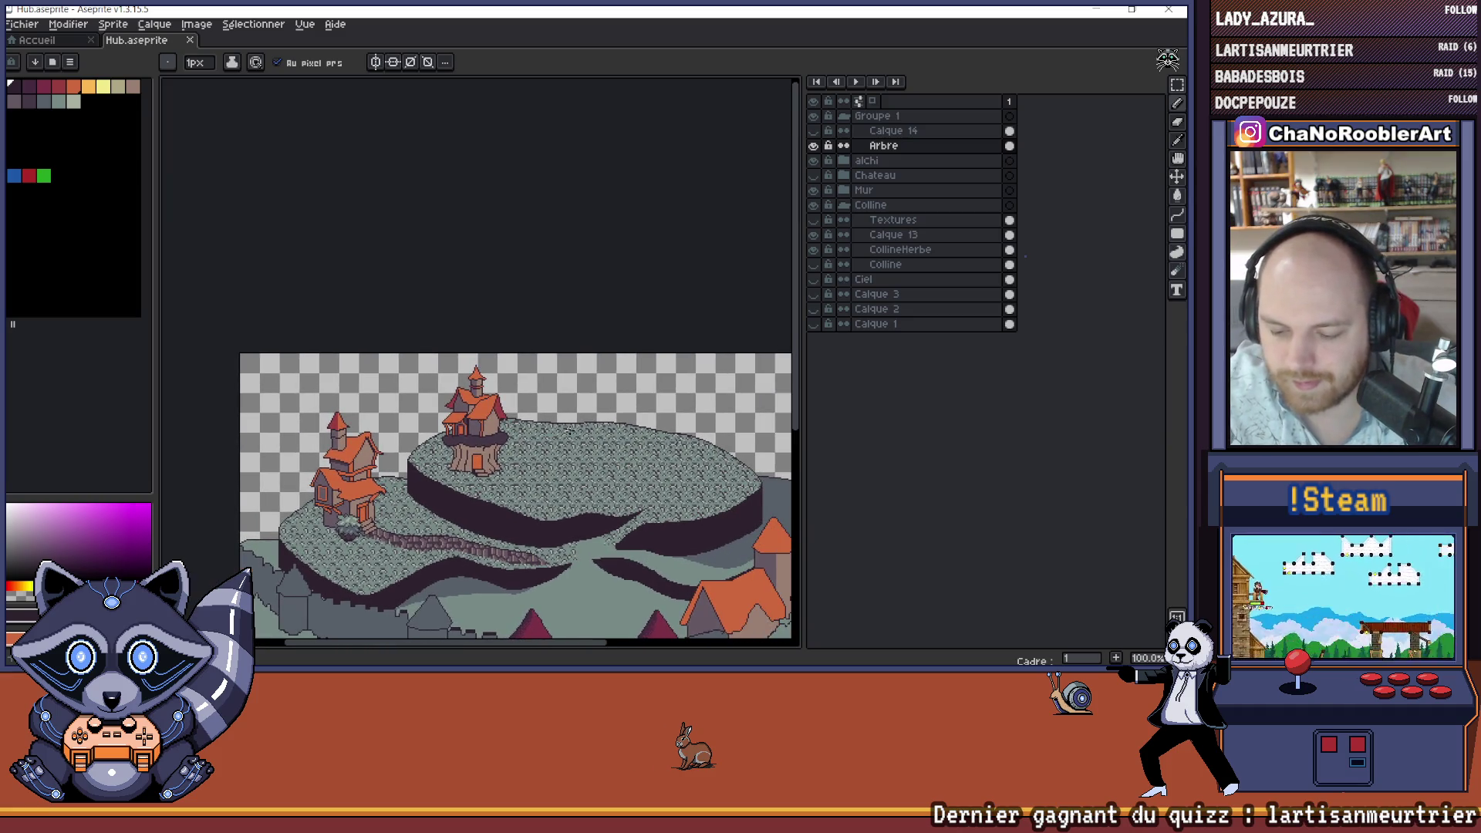
click(816, 176)
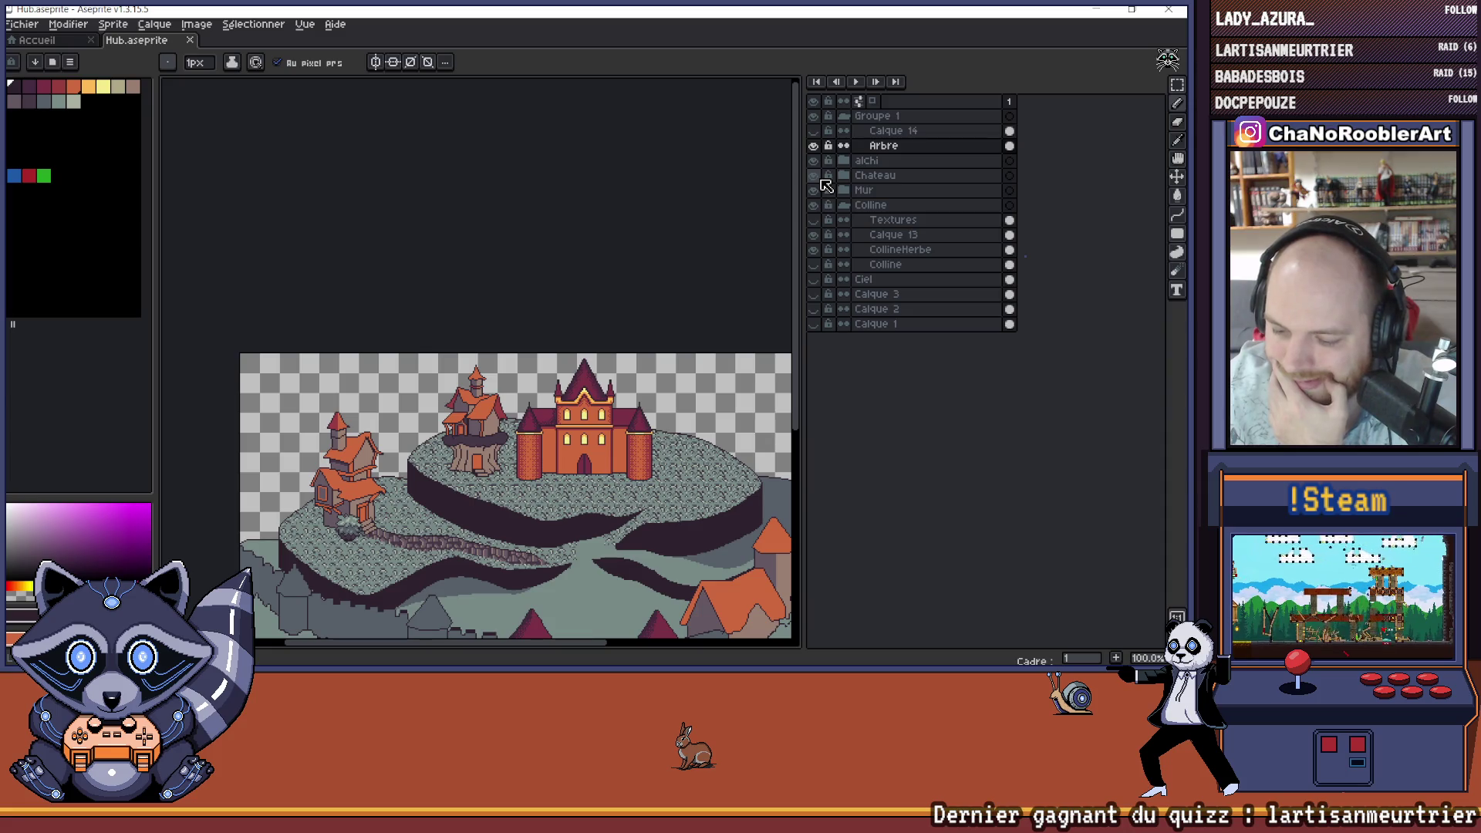
click(815, 176)
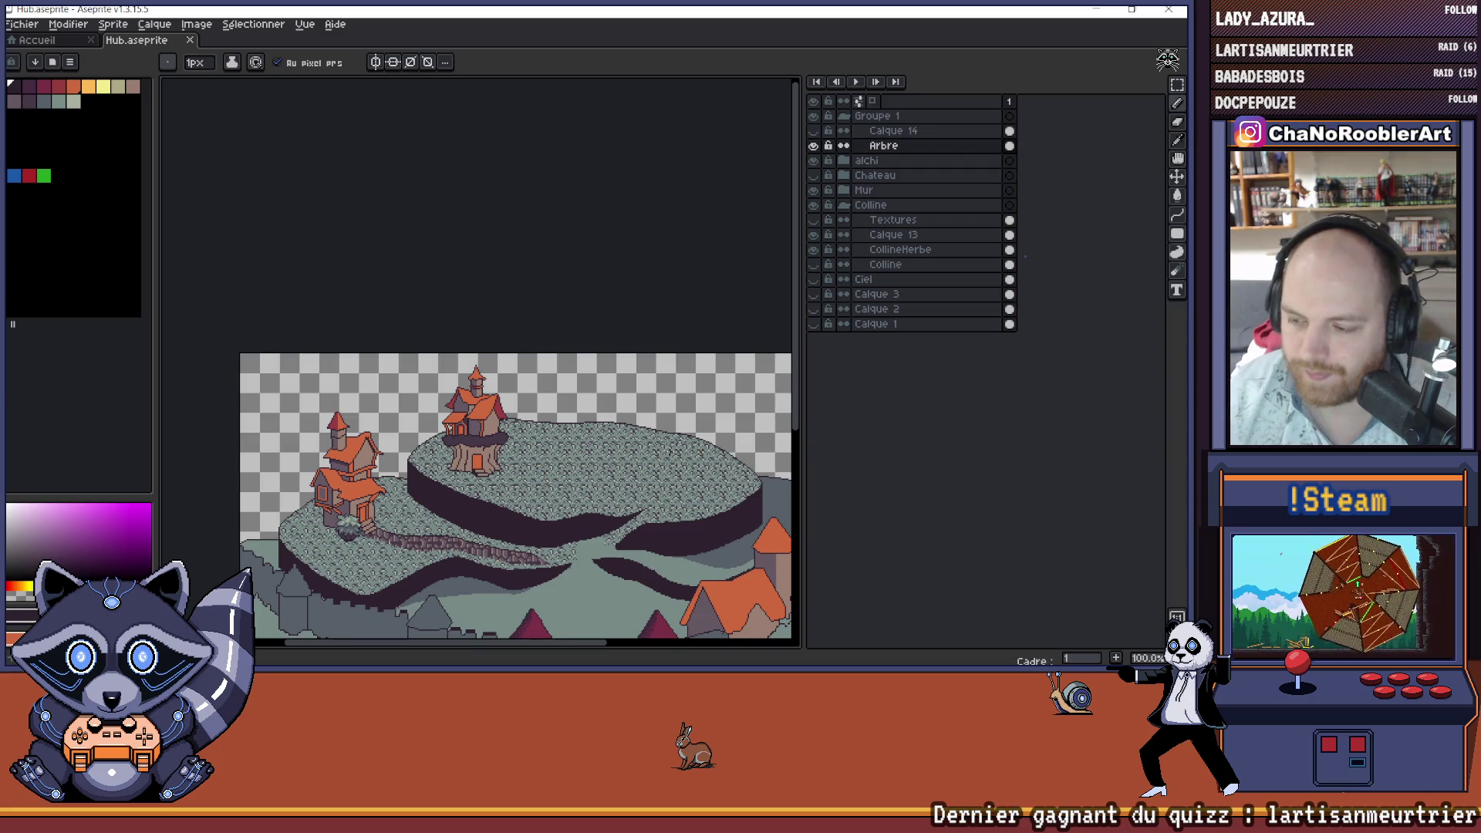
click(814, 176)
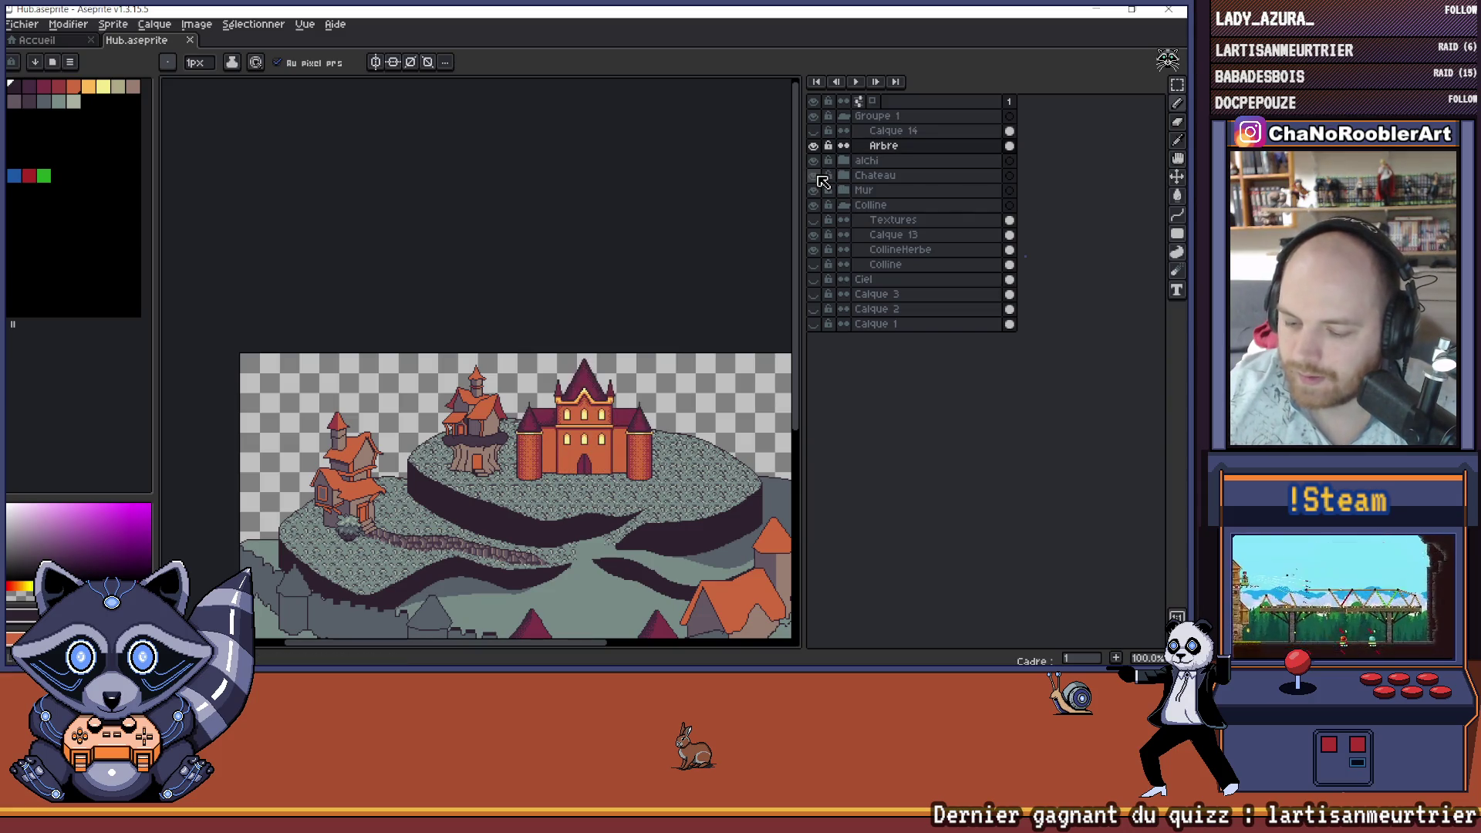
click(814, 176)
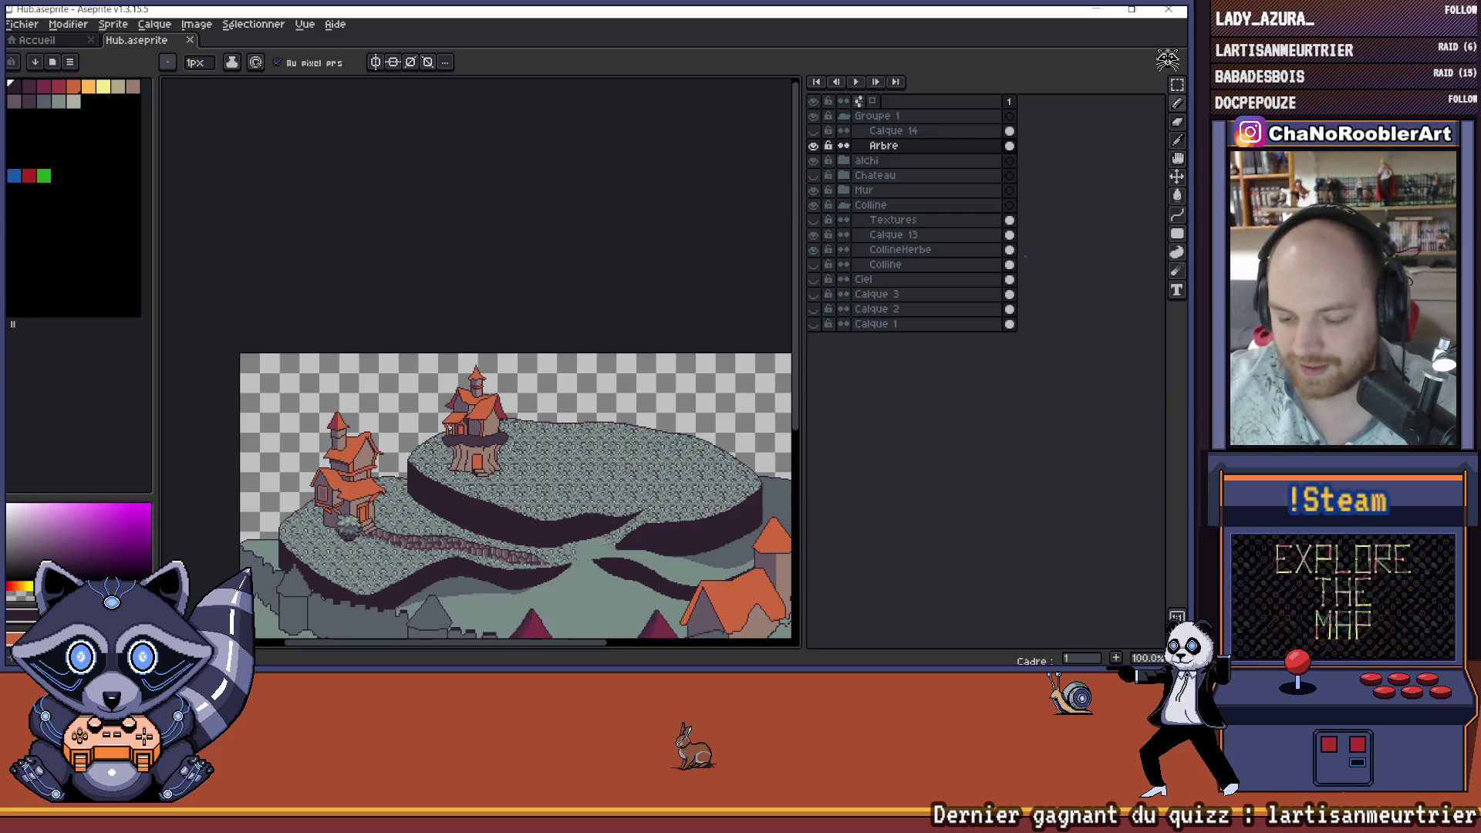
scroll(480, 430, up, 4)
scroll(481, 430, down, 4)
scroll(478, 429, up, 3)
scroll(509, 421, up, 1)
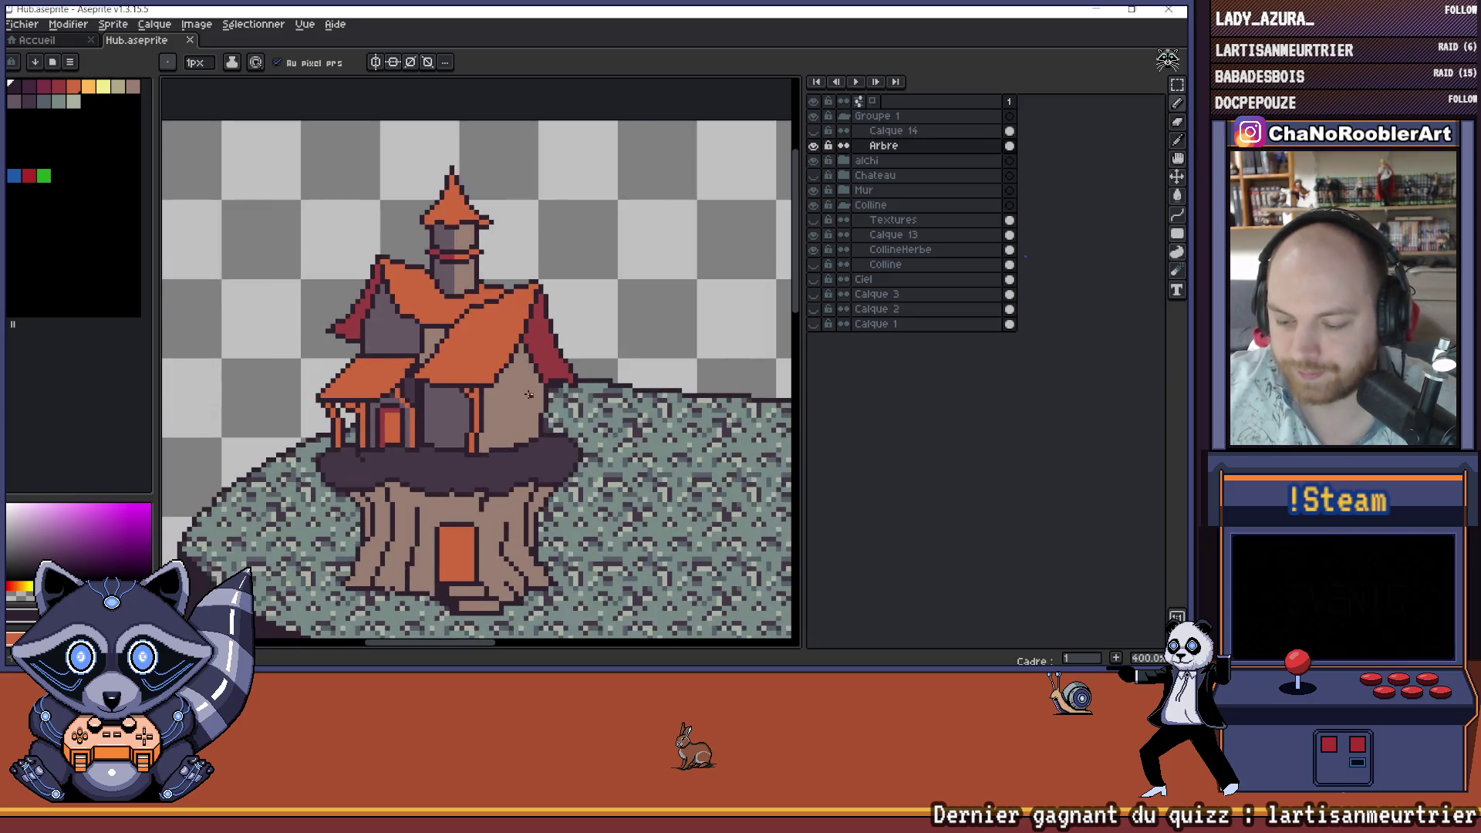
scroll(432, 385, down, 1)
scroll(419, 373, up, 1)
scroll(419, 374, down, 2)
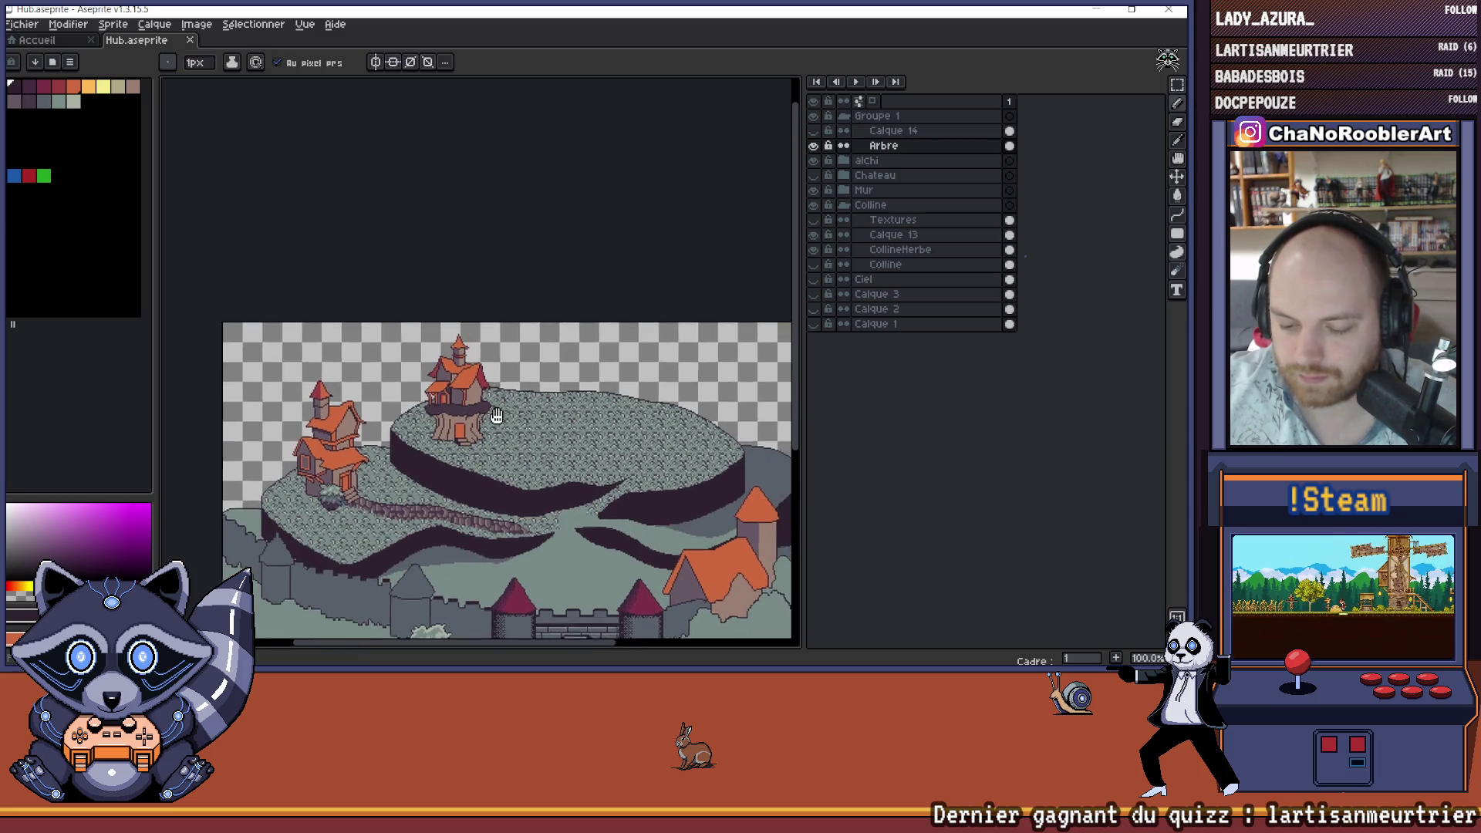
scroll(468, 414, up, 3)
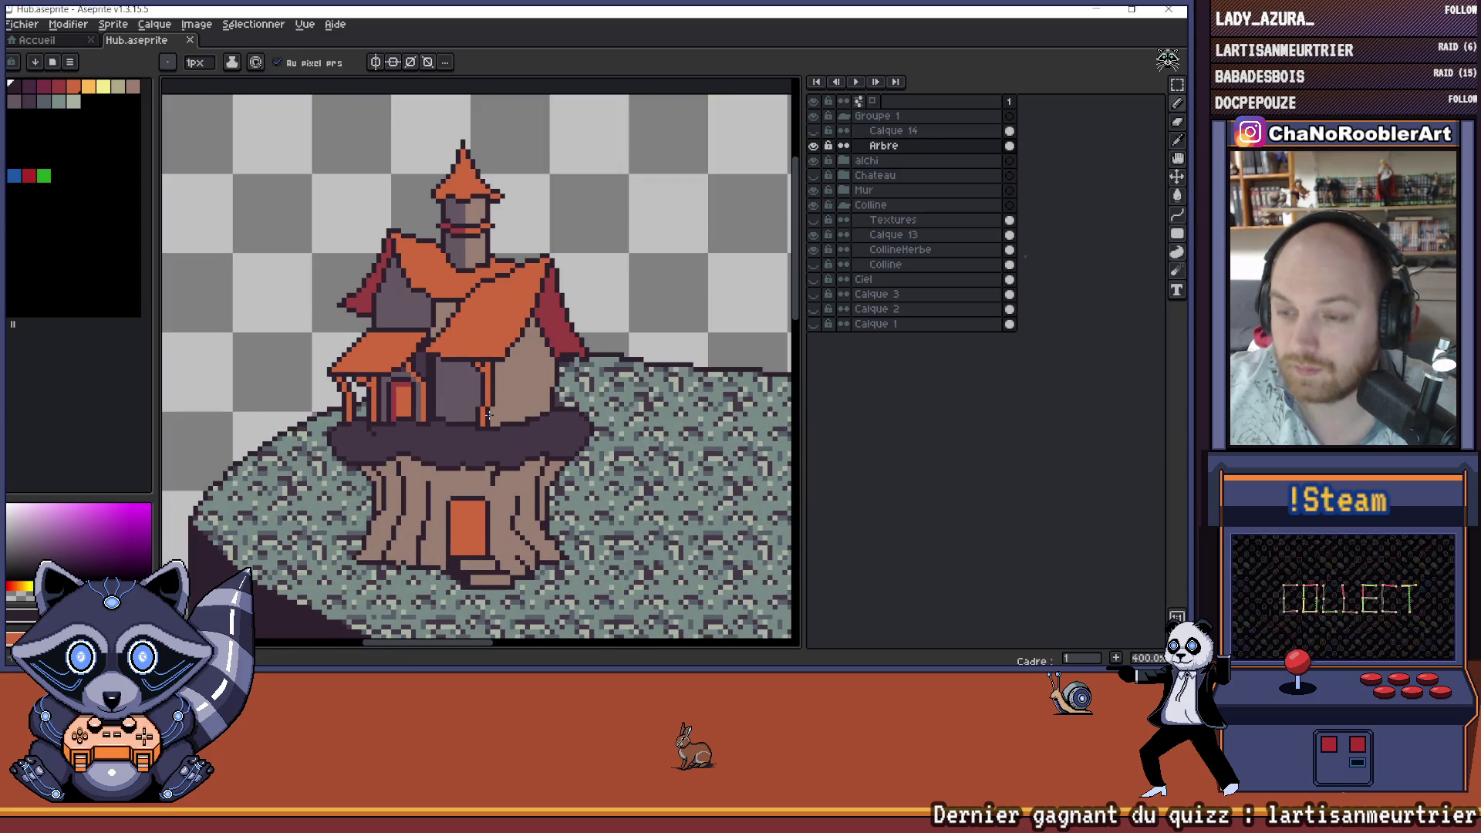
scroll(450, 435, up, 1)
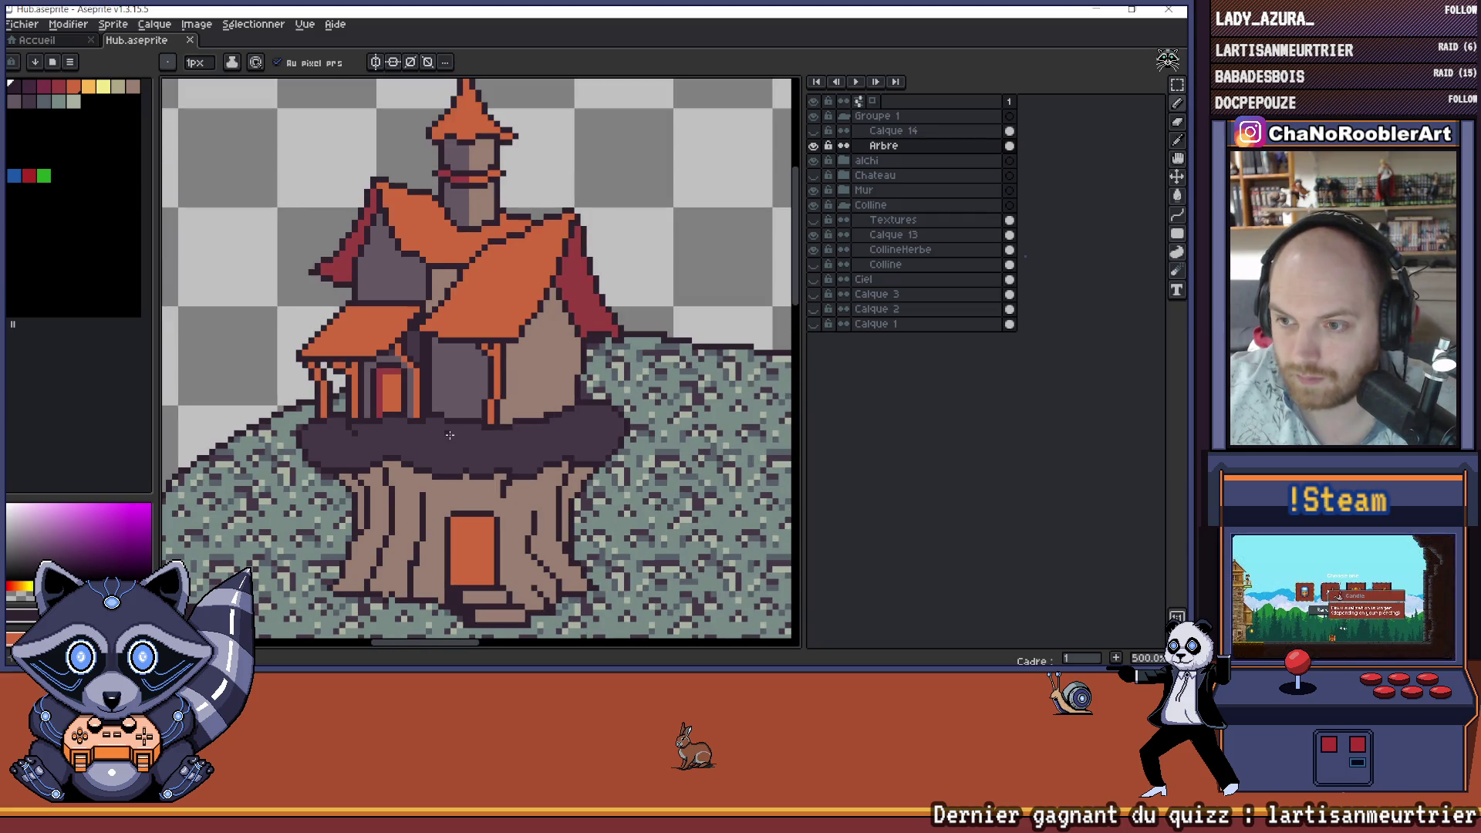
scroll(451, 440, up, 1)
scroll(462, 484, down, 1)
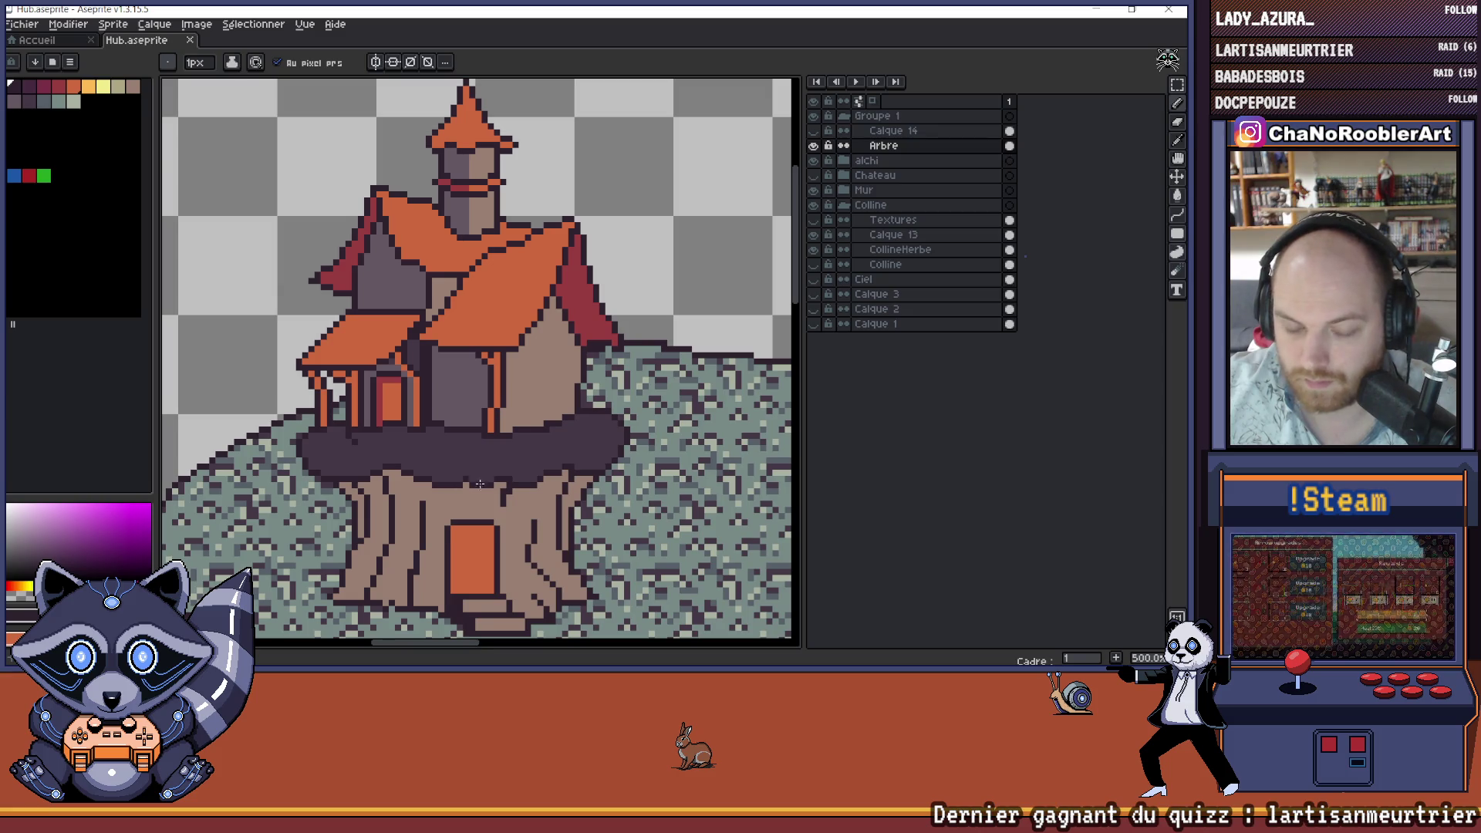
scroll(480, 484, up, 1)
scroll(455, 470, up, 1)
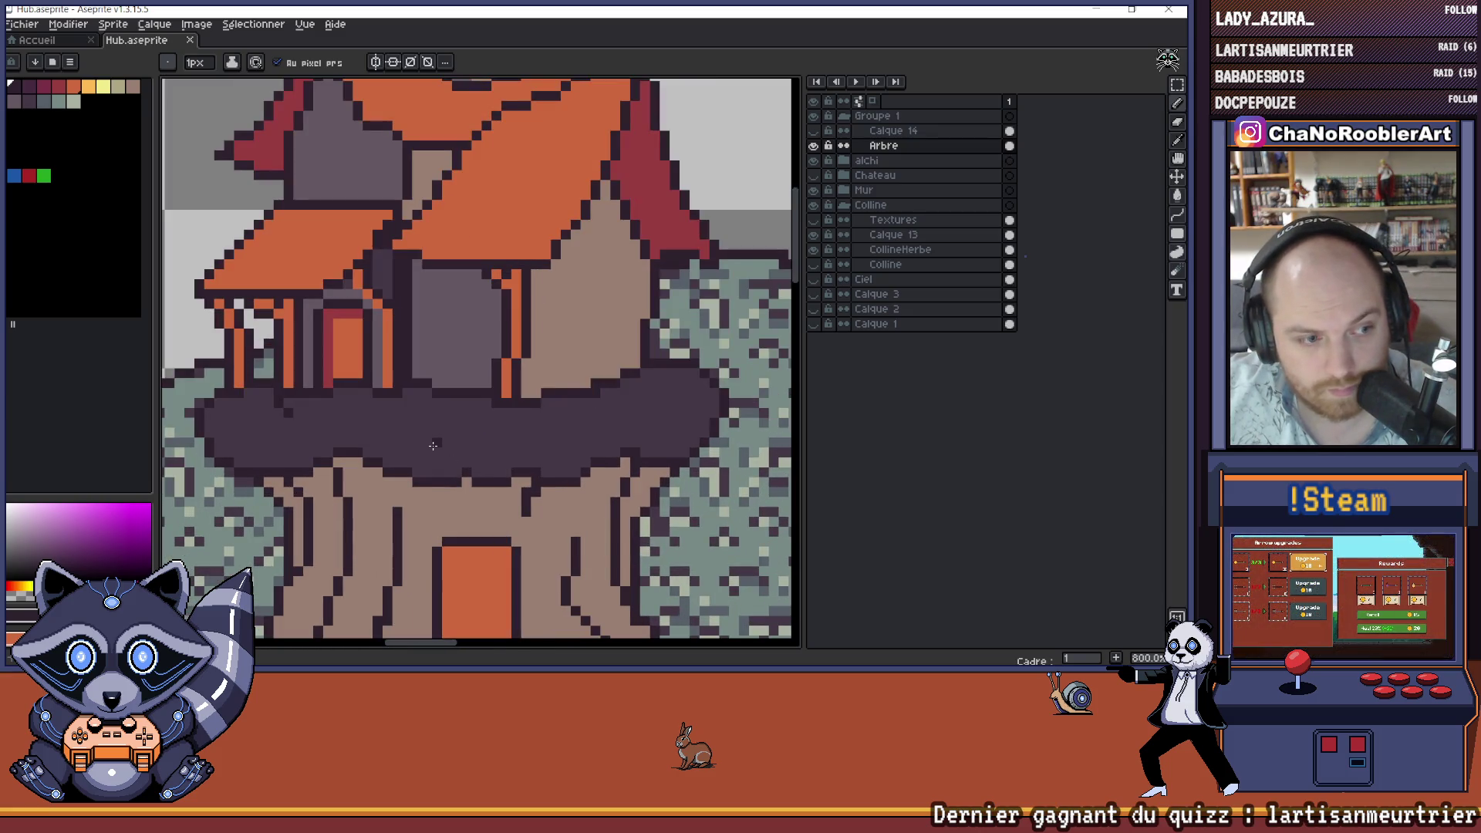
scroll(455, 418, down, 1)
scroll(462, 419, up, 1)
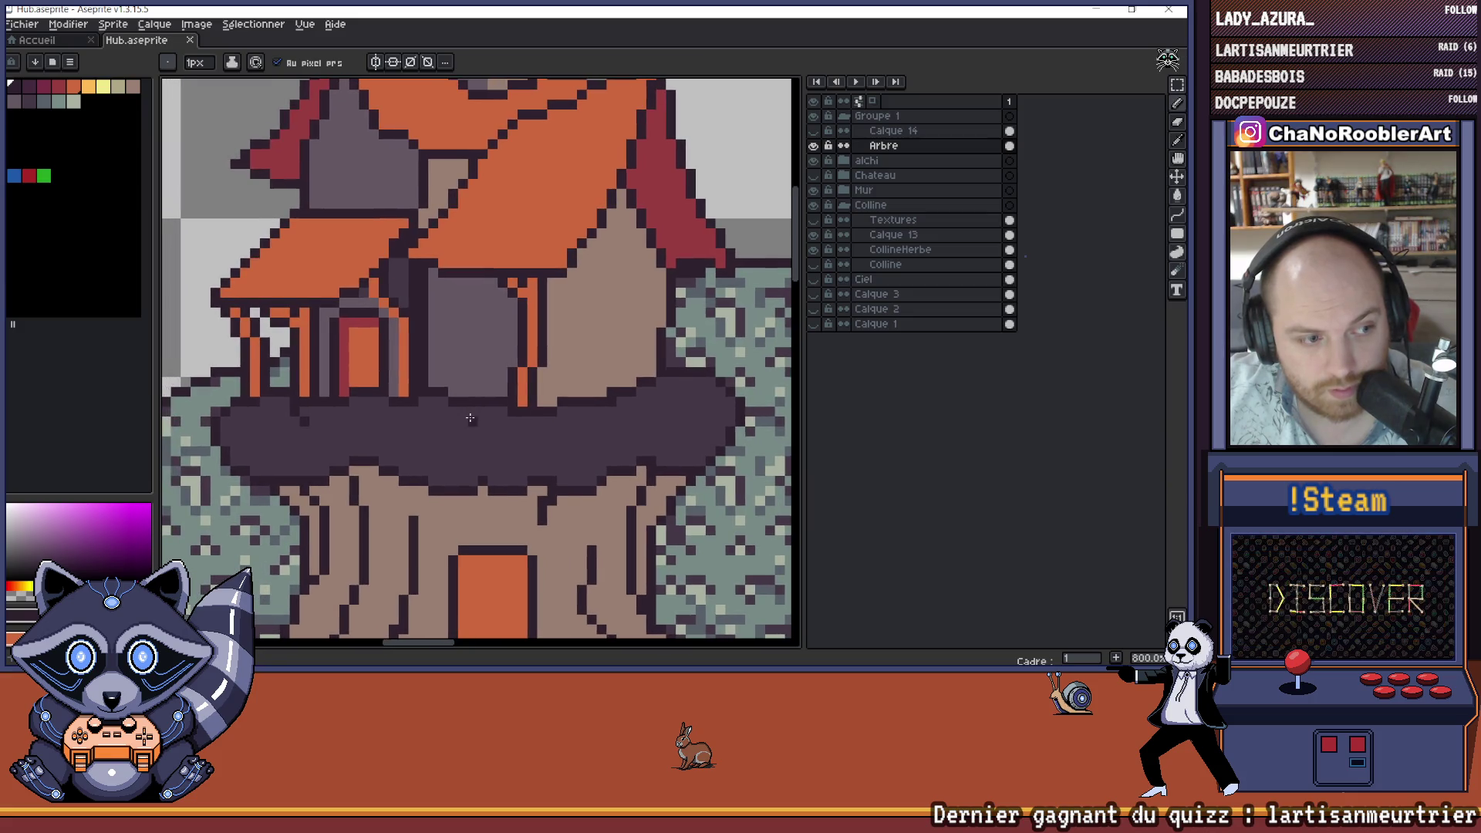
scroll(467, 419, up, 1)
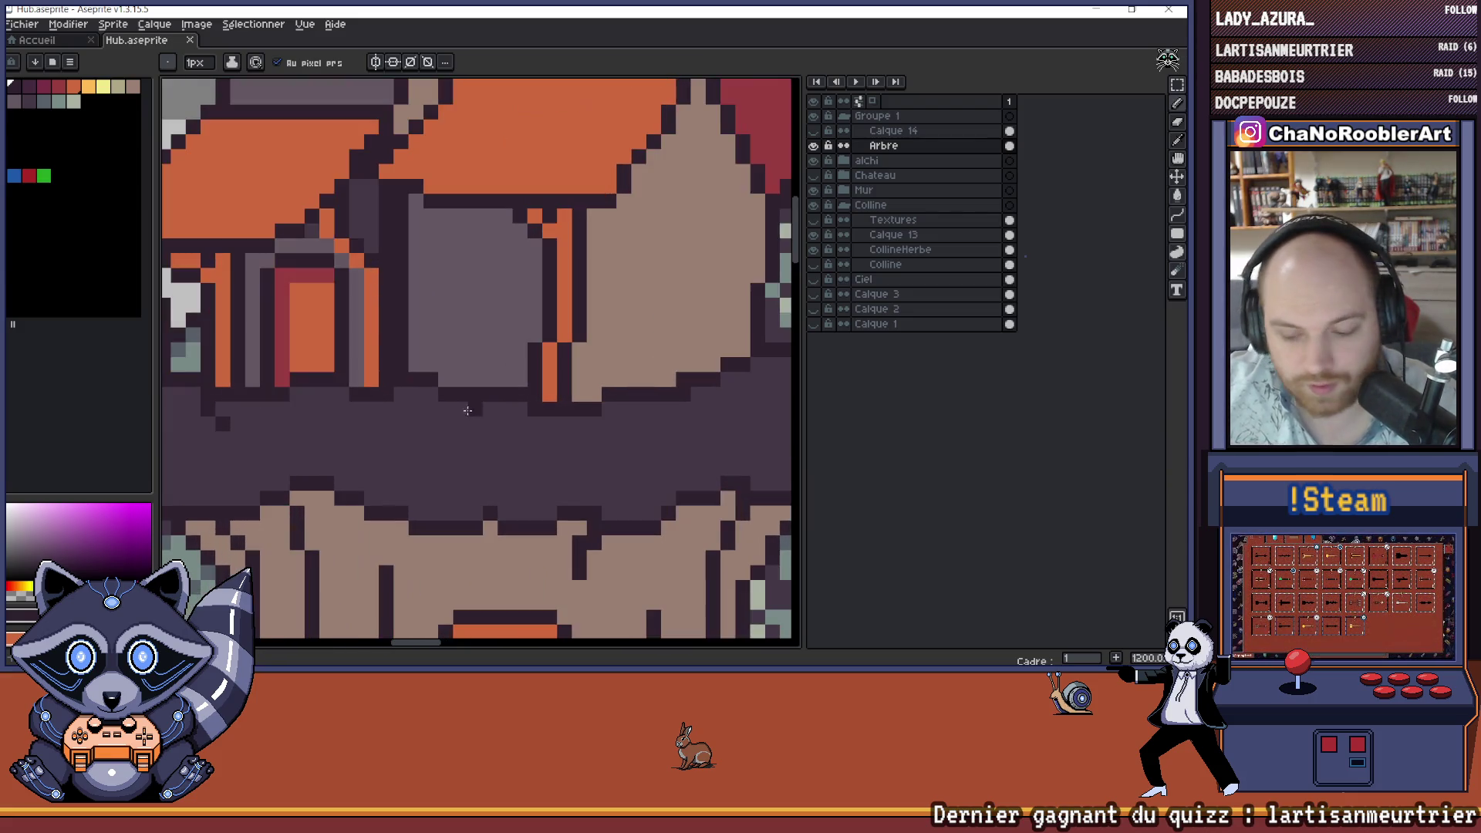
drag(473, 368, 499, 387)
alt+click(499, 389)
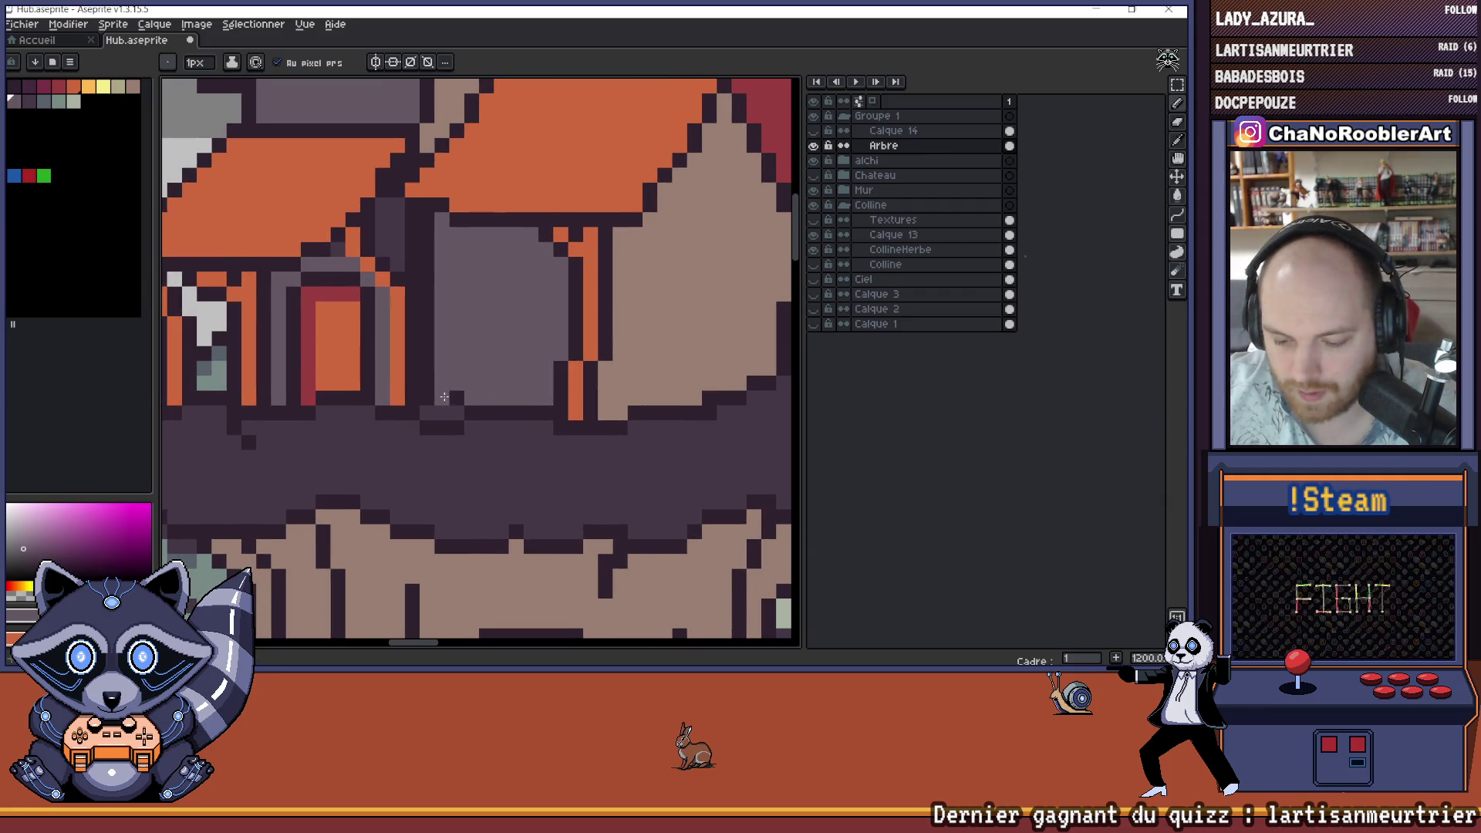
alt+click(437, 392)
scroll(437, 392, down, 5)
scroll(480, 379, up, 5)
scroll(501, 417, down, 4)
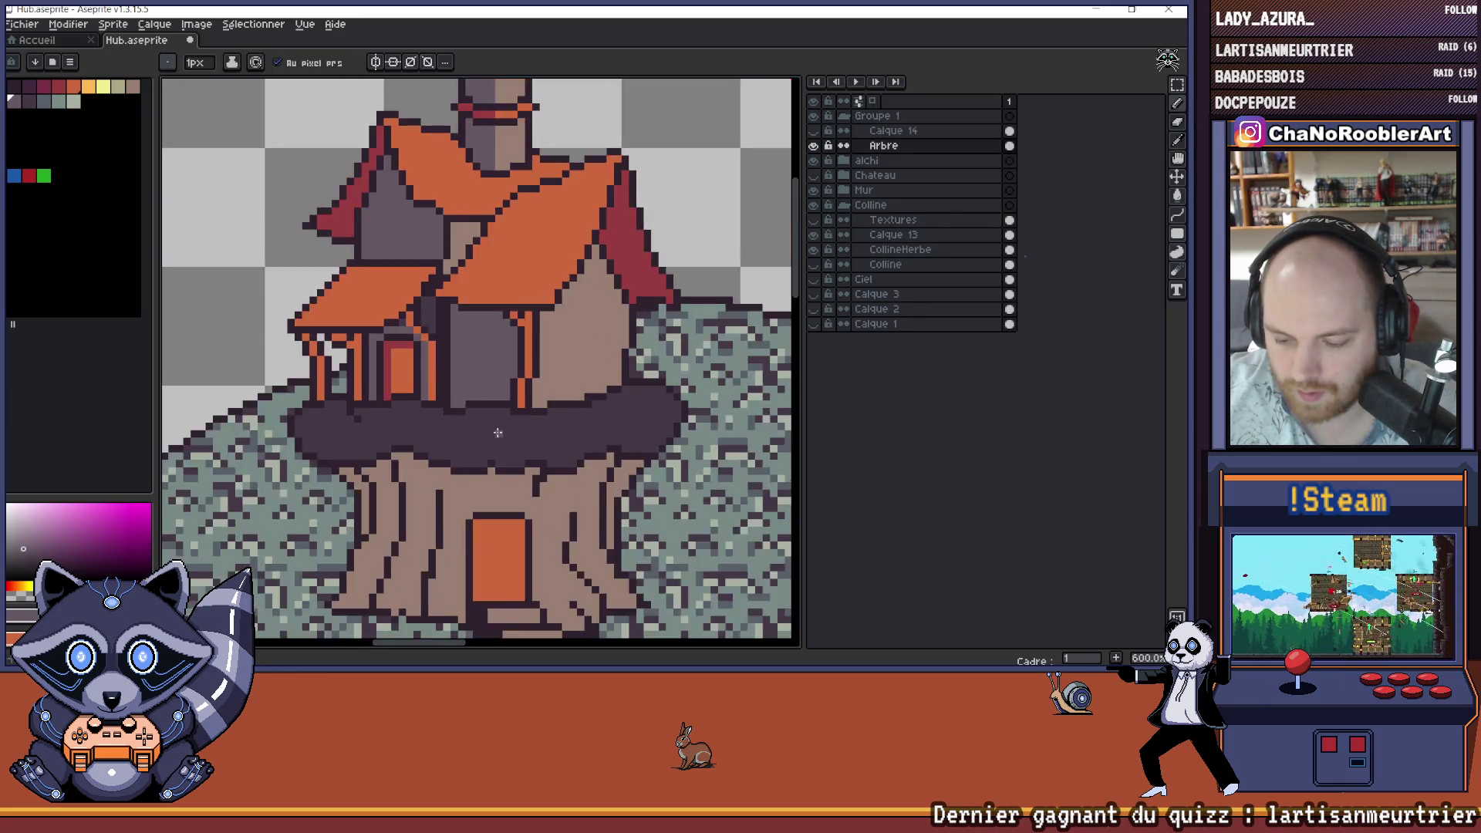
scroll(522, 444, down, 3)
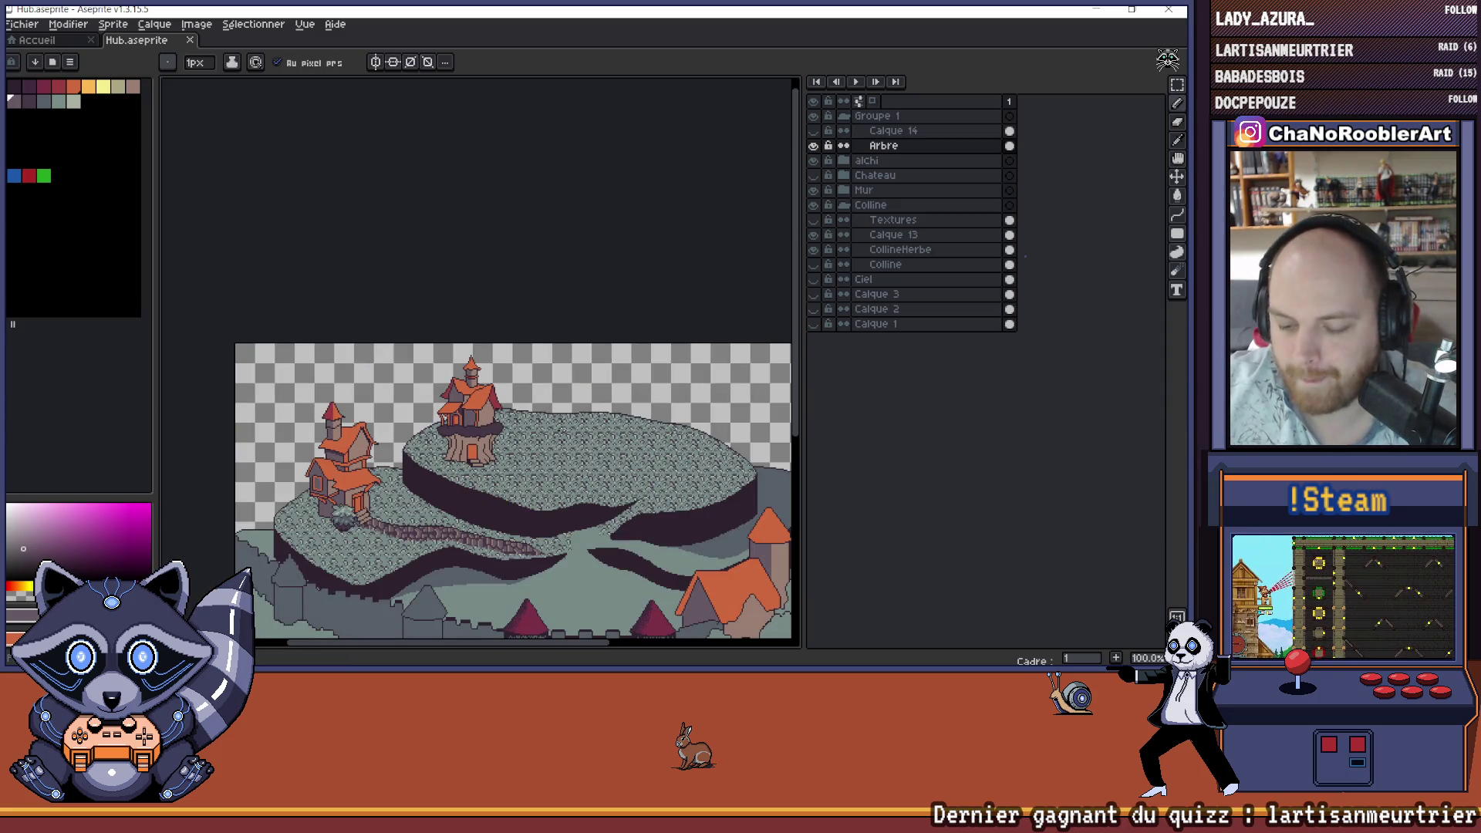
scroll(558, 438, down, 1)
scroll(557, 438, up, 1)
drag(555, 462, 498, 402)
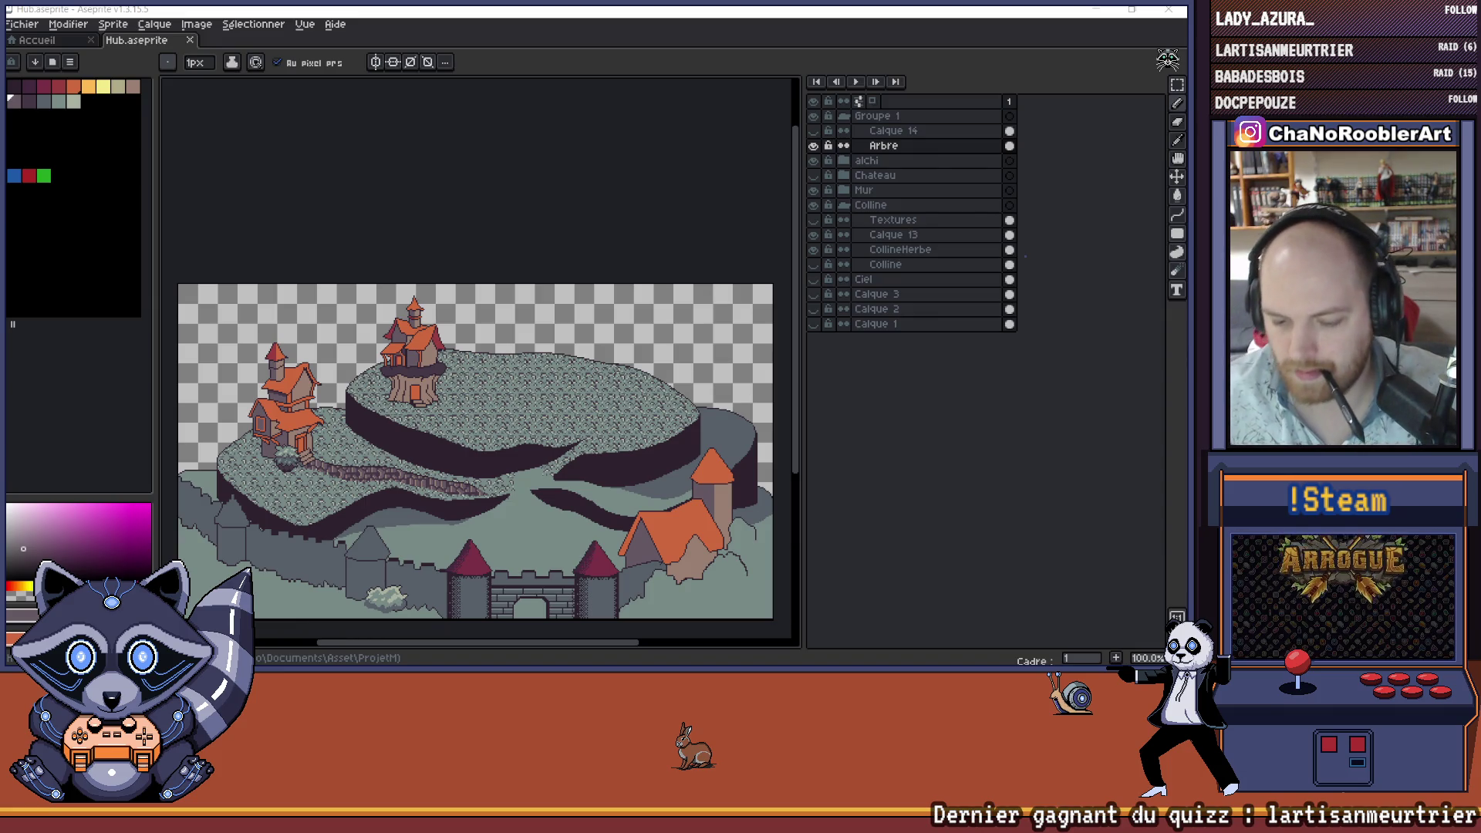
scroll(424, 353, up, 4)
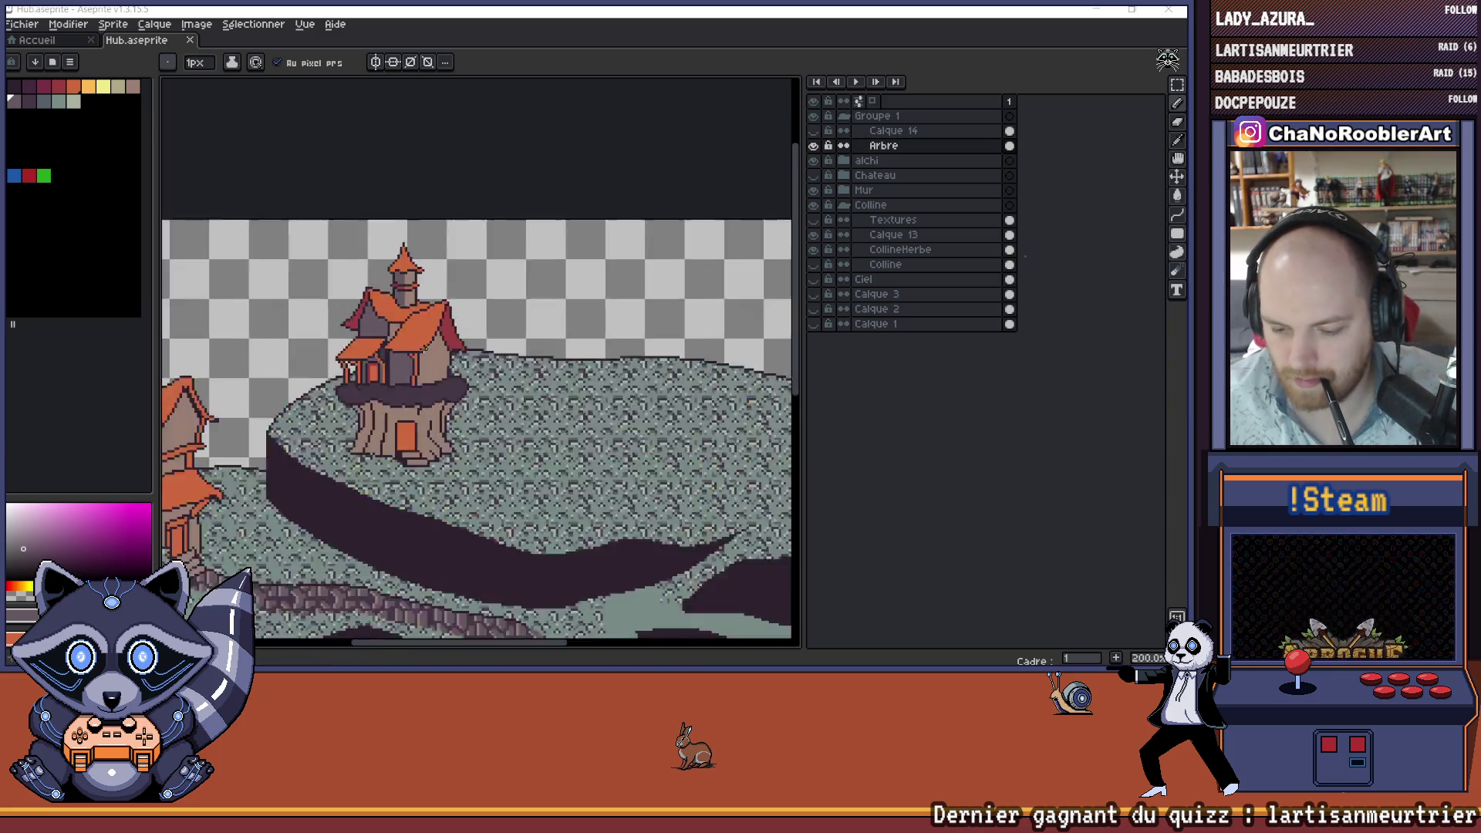
scroll(424, 353, down, 3)
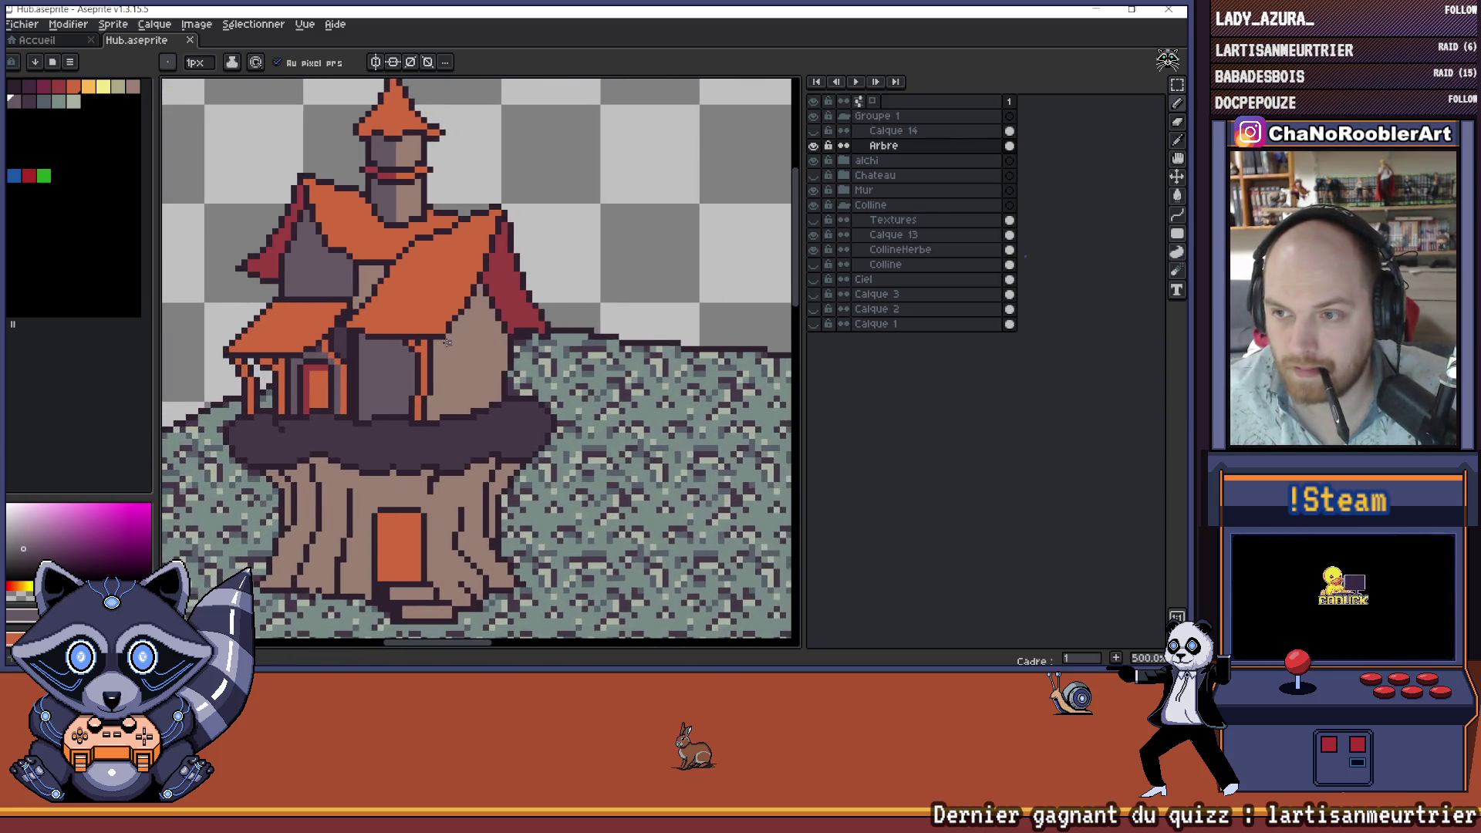
scroll(522, 358, down, 2)
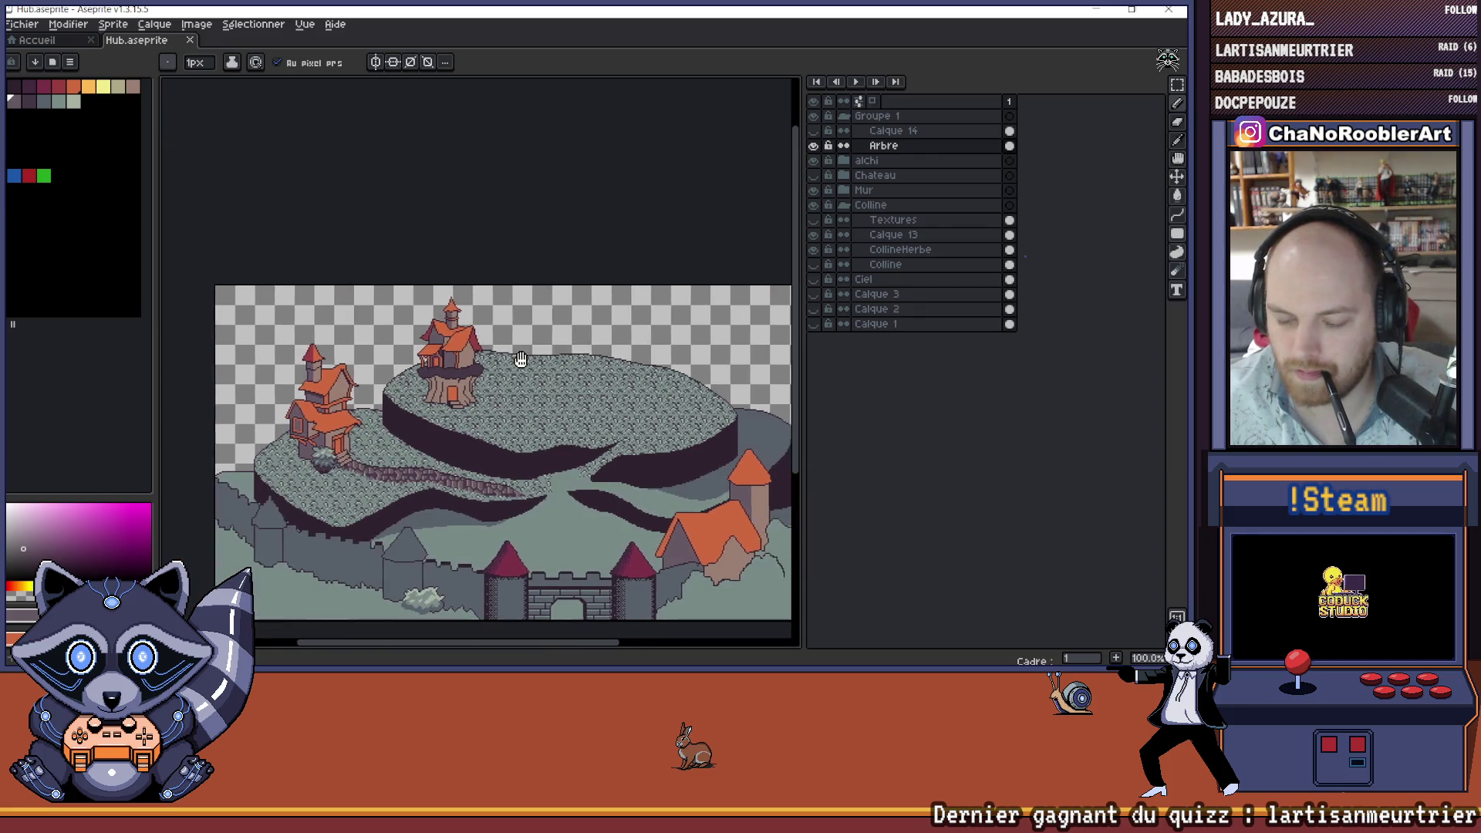
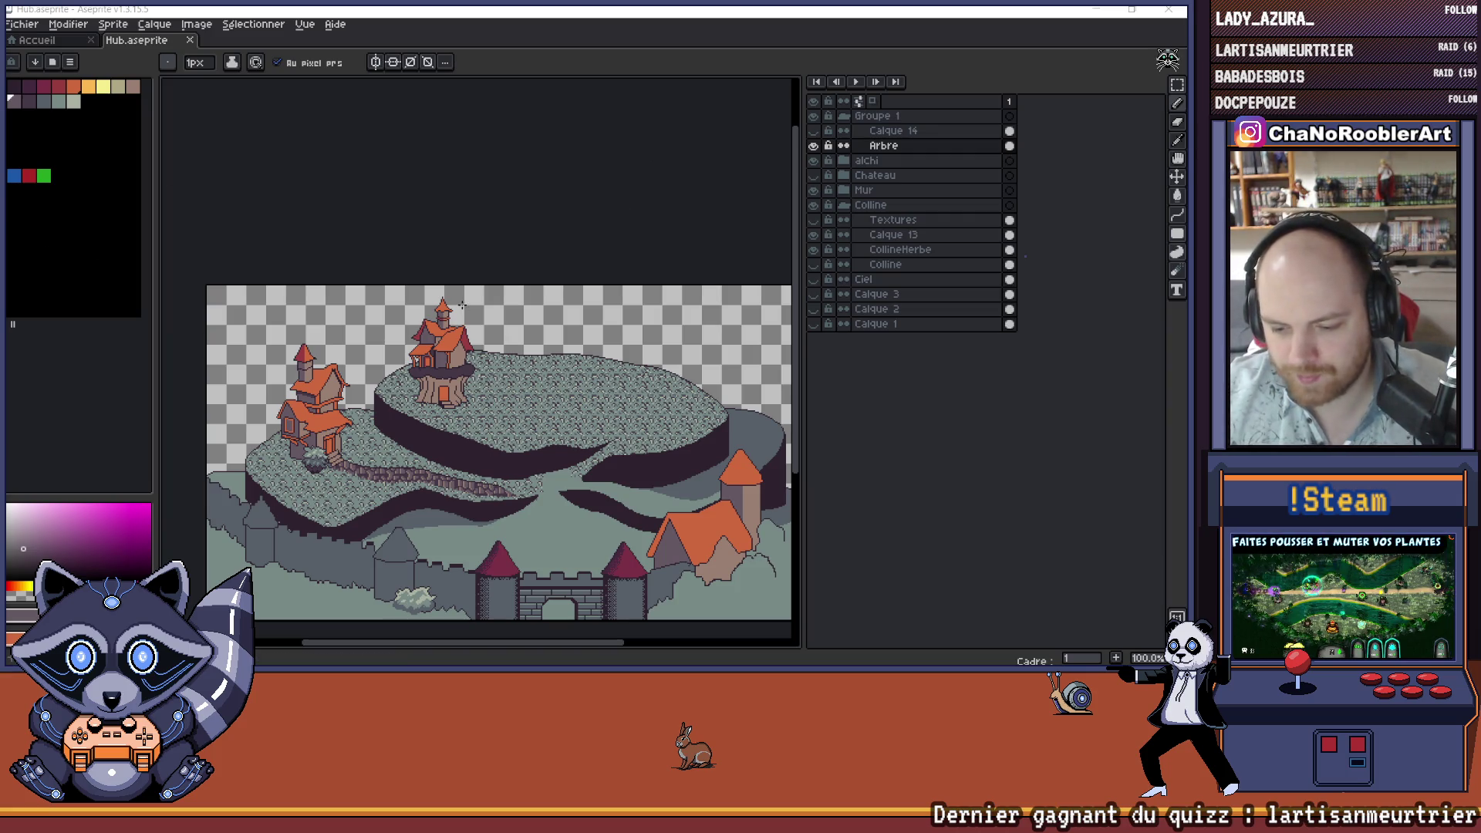
- Hide and reshow the CollineHerbe grass layer to compare the hills with and without it
scroll(488, 387, up, 3)
scroll(488, 386, up, 7)
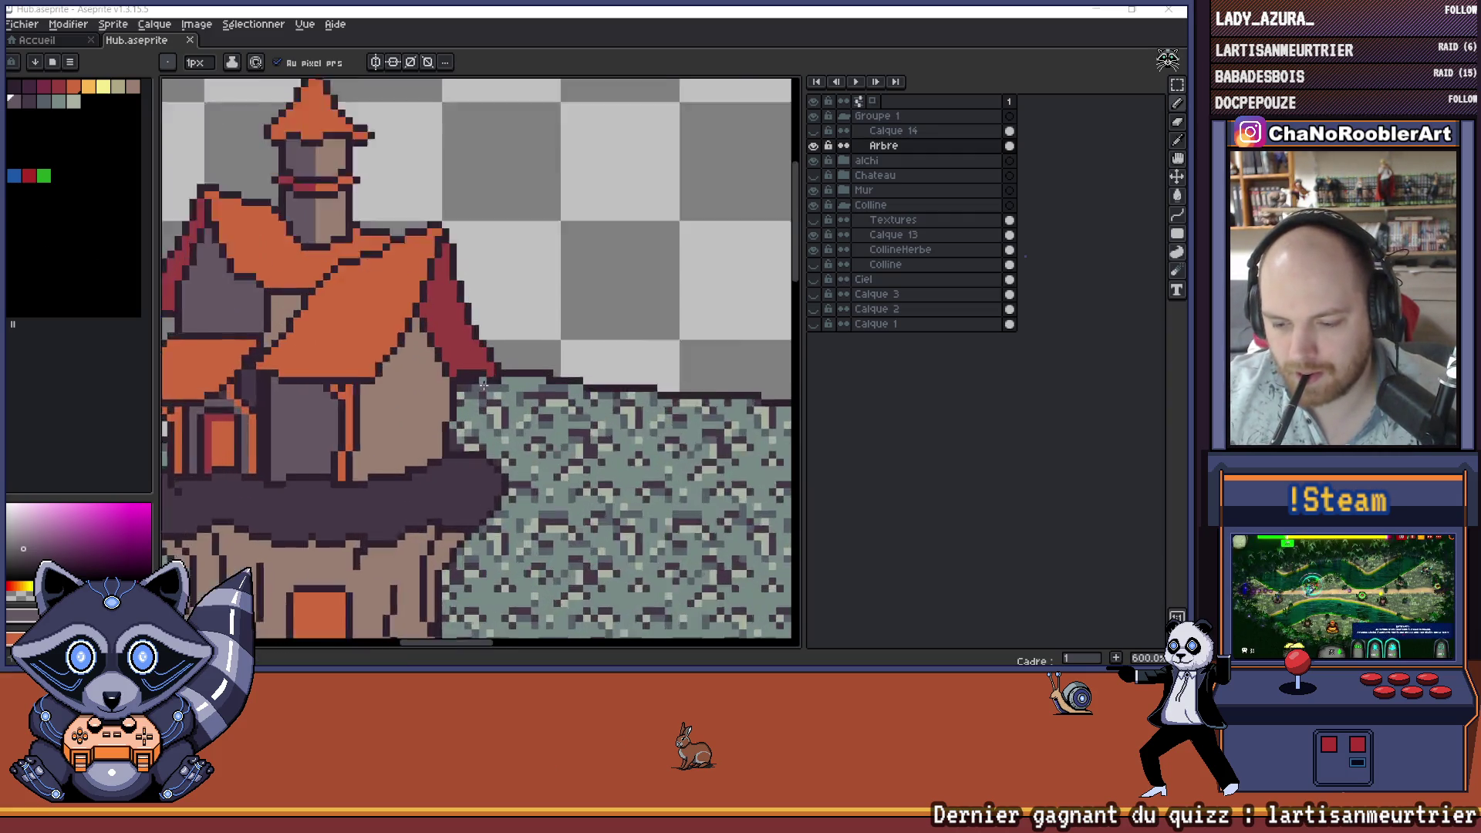
scroll(488, 387, down, 5)
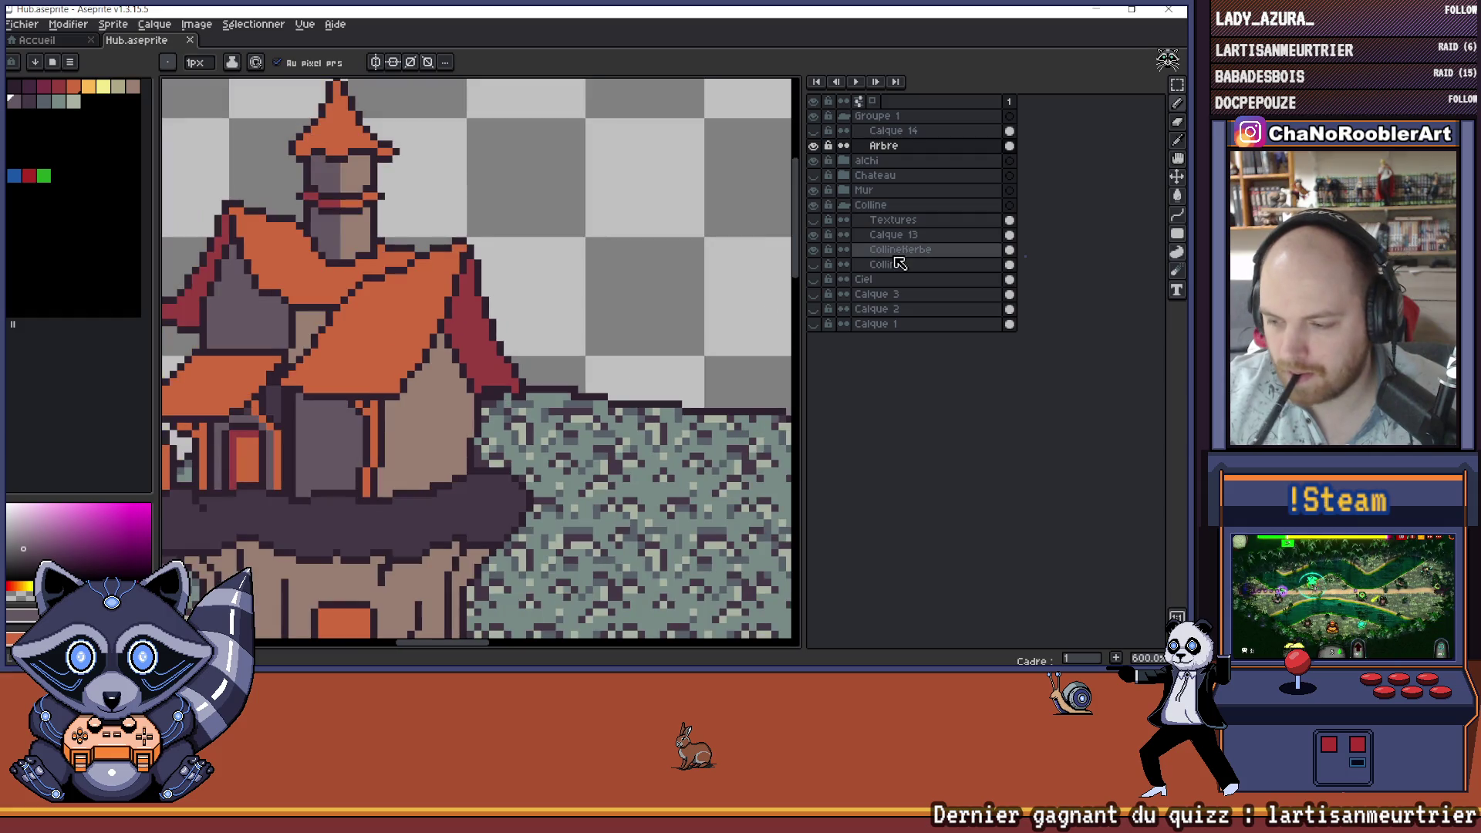
click(814, 249)
click(813, 249)
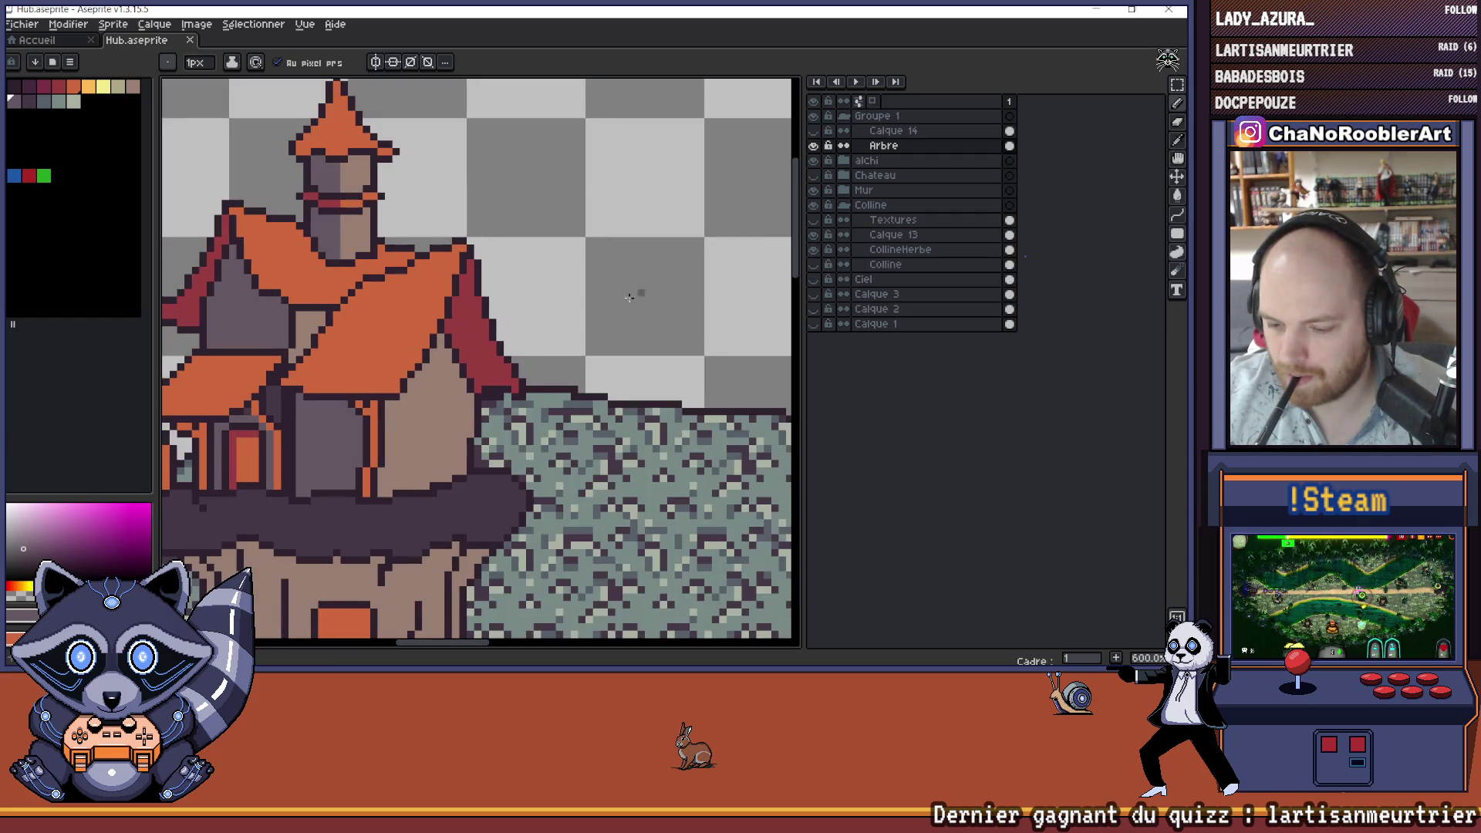
- Select the Groupe 1 layer group in the Layers panel
scroll(593, 330, down, 2)
scroll(593, 330, down, 3)
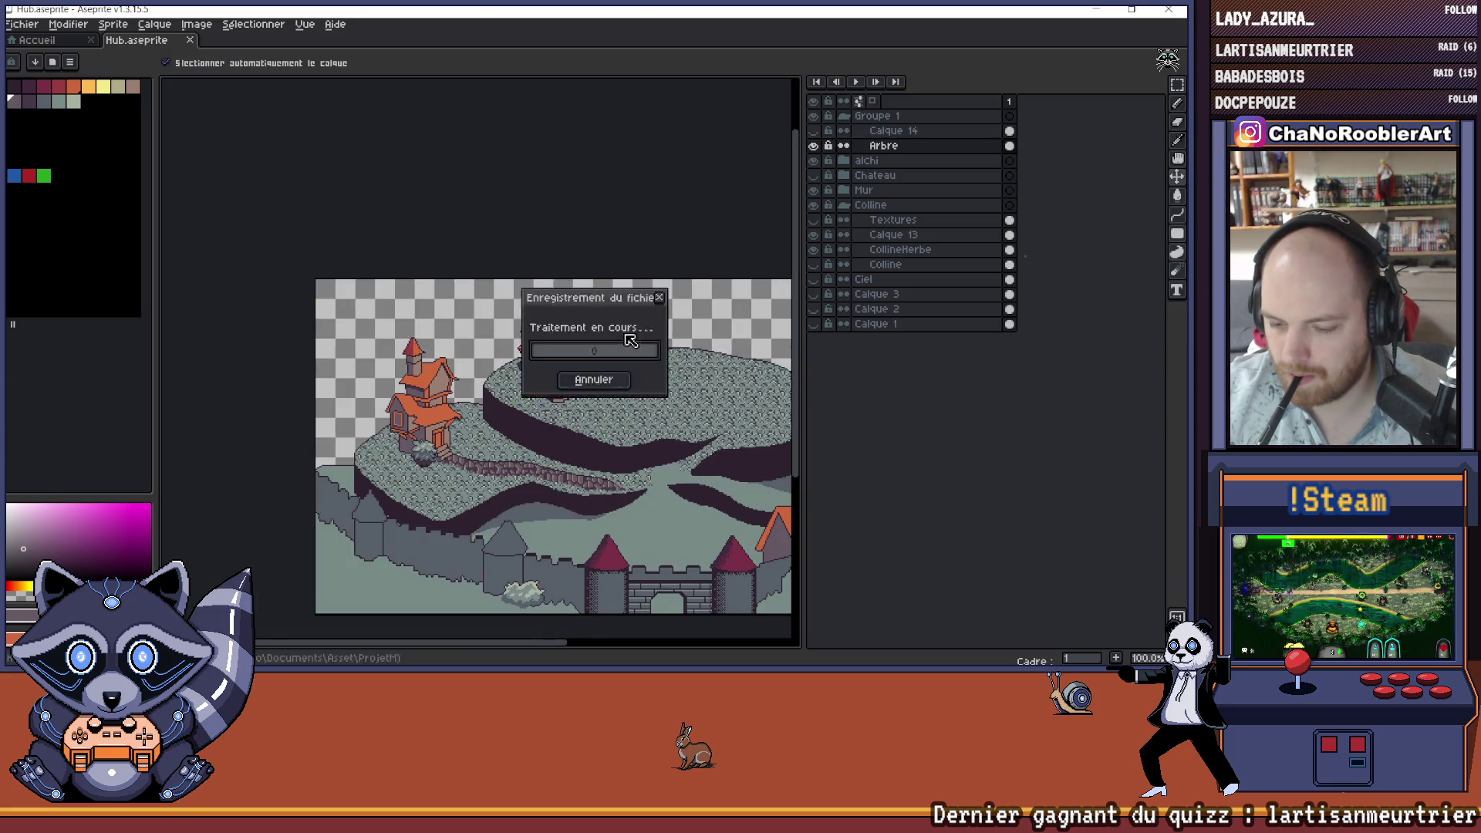
click(886, 116)
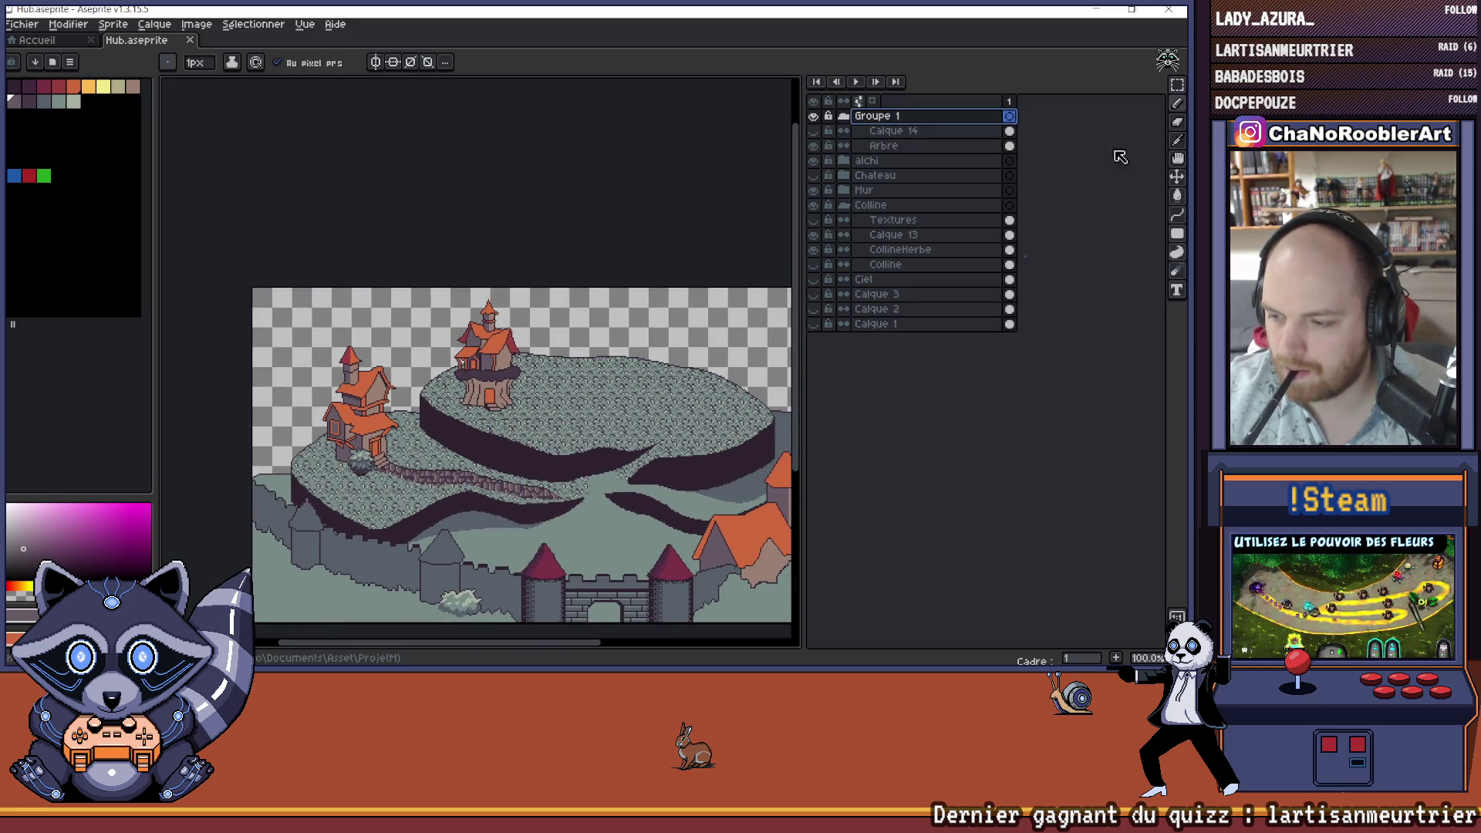
- With the Move tool, drag the tree house down onto the lower hill by the path
click(1178, 177)
scroll(473, 434, up, 1)
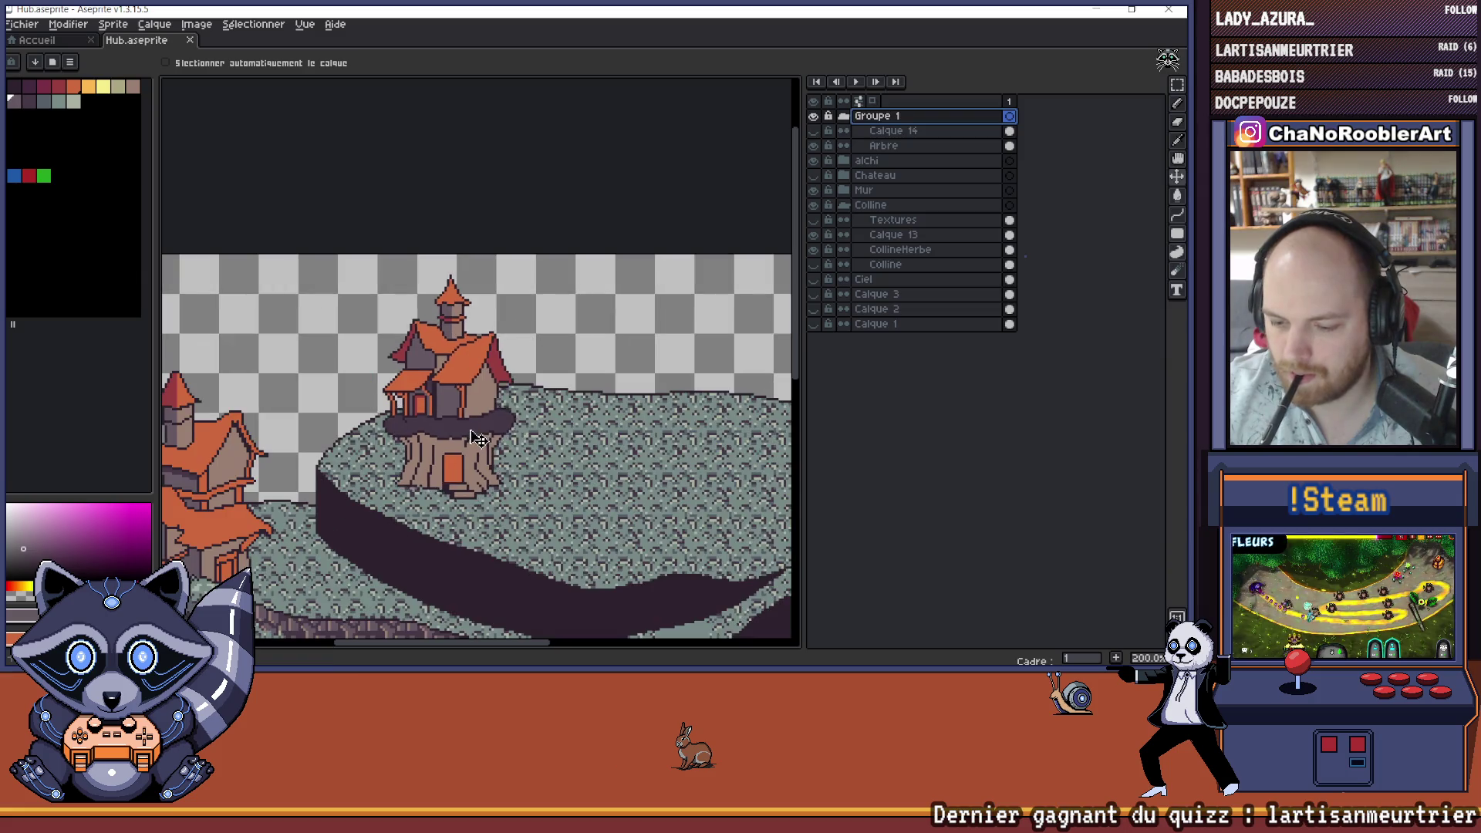
drag(473, 435, 410, 436)
scroll(521, 509, up, 4)
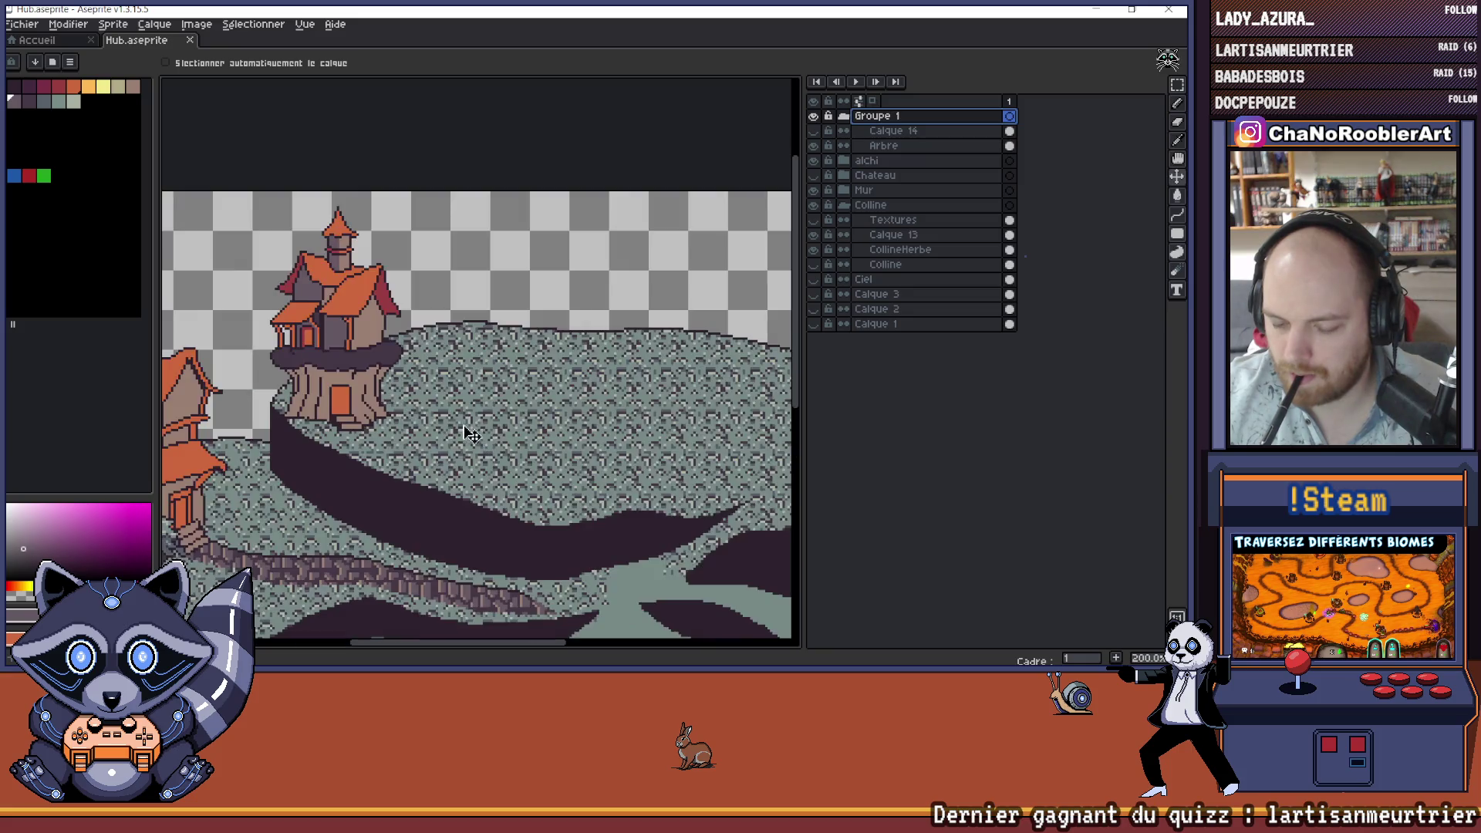
scroll(494, 463, down, 3)
scroll(483, 434, up, 1)
scroll(482, 393, down, 2)
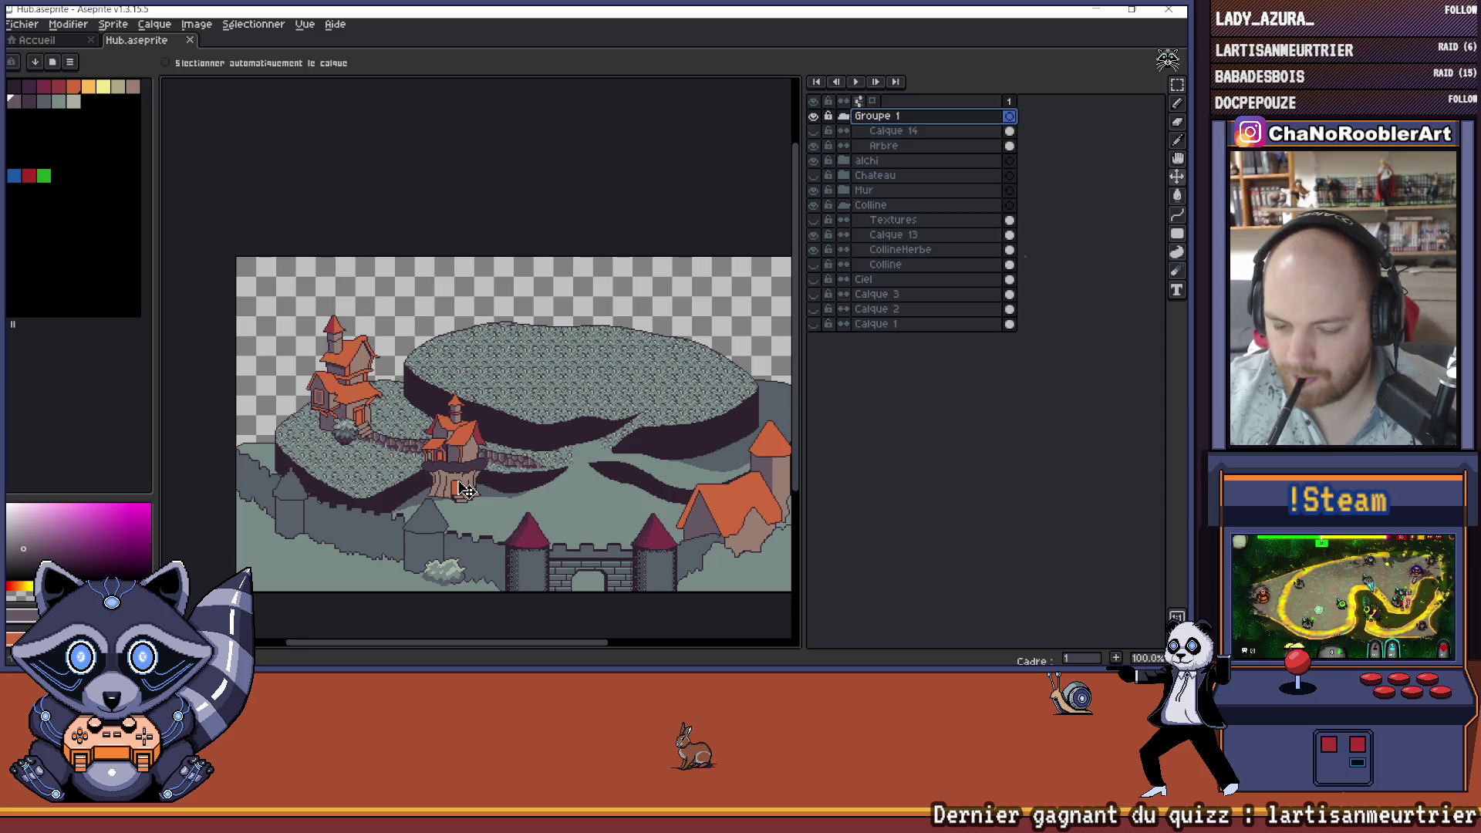
- Fine-tune the tree house position, nudging it slightly left and up
mouse_move(467, 491)
mouse_down()
mouse_move(419, 455)
mouse_move(521, 445)
mouse_move(474, 451)
mouse_up()
scroll(436, 454, up, 1)
scroll(515, 444, down, 2)
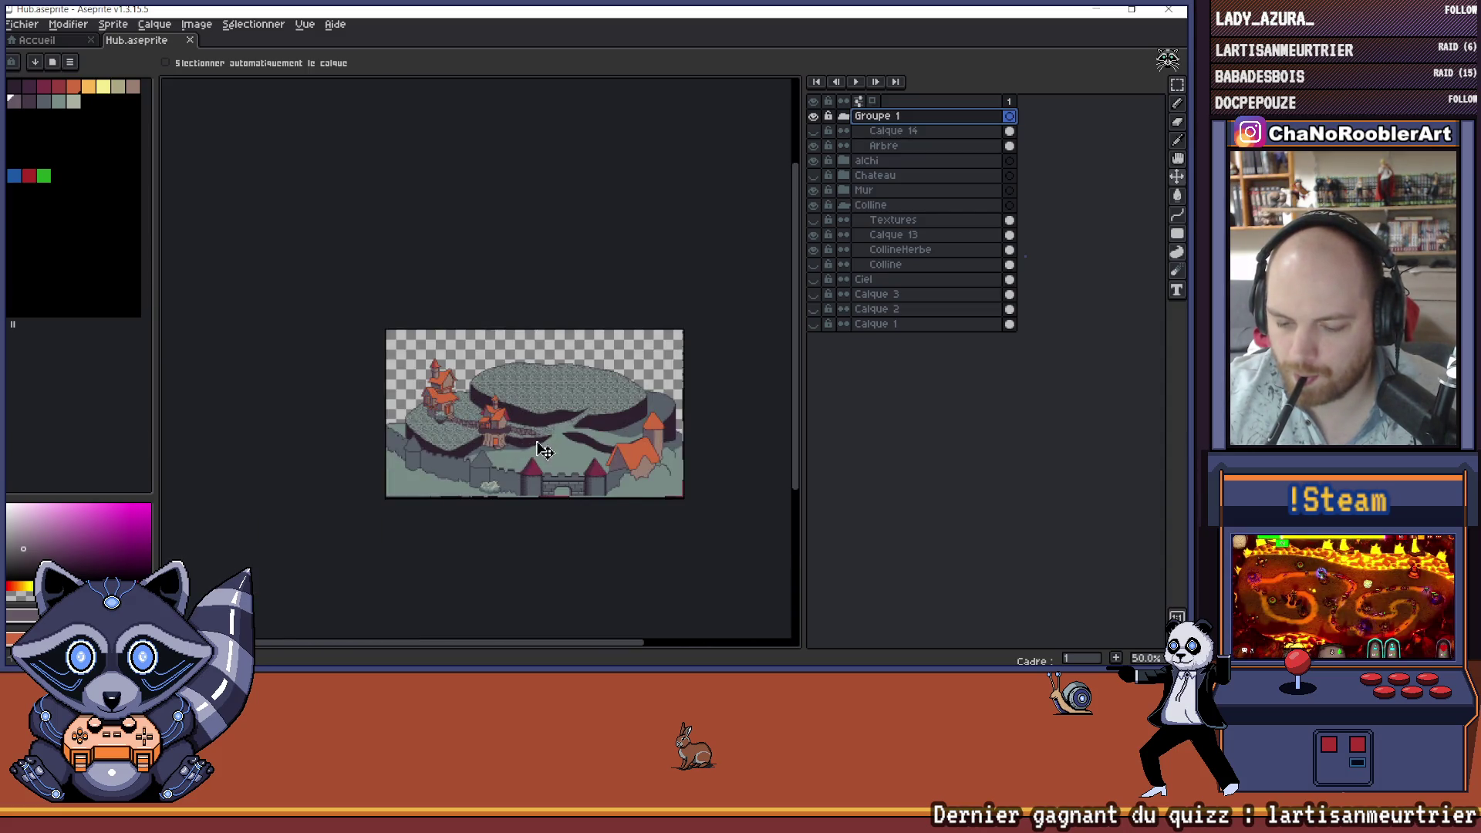
scroll(539, 446, up, 1)
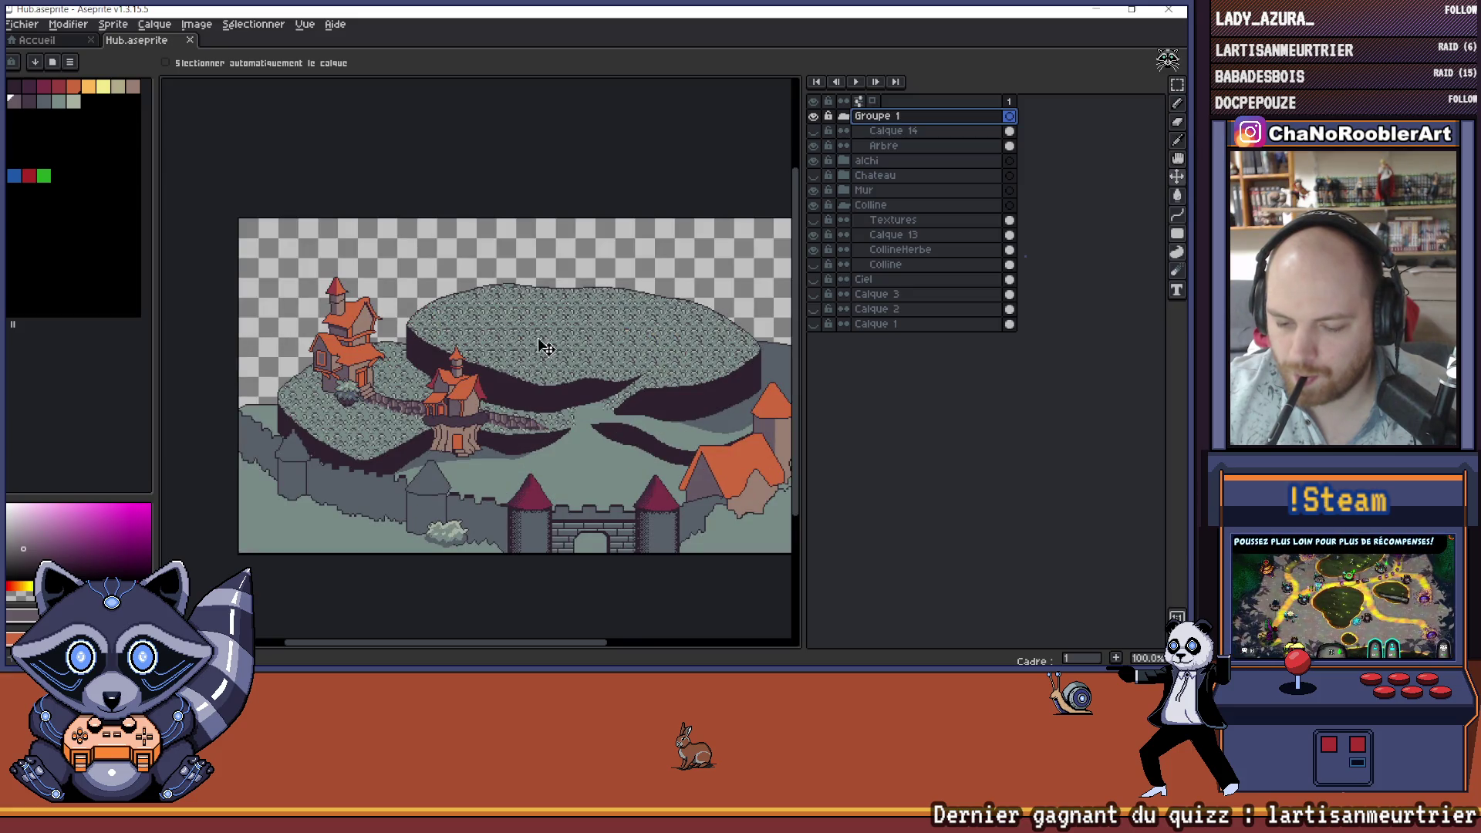
scroll(539, 340, right, 1)
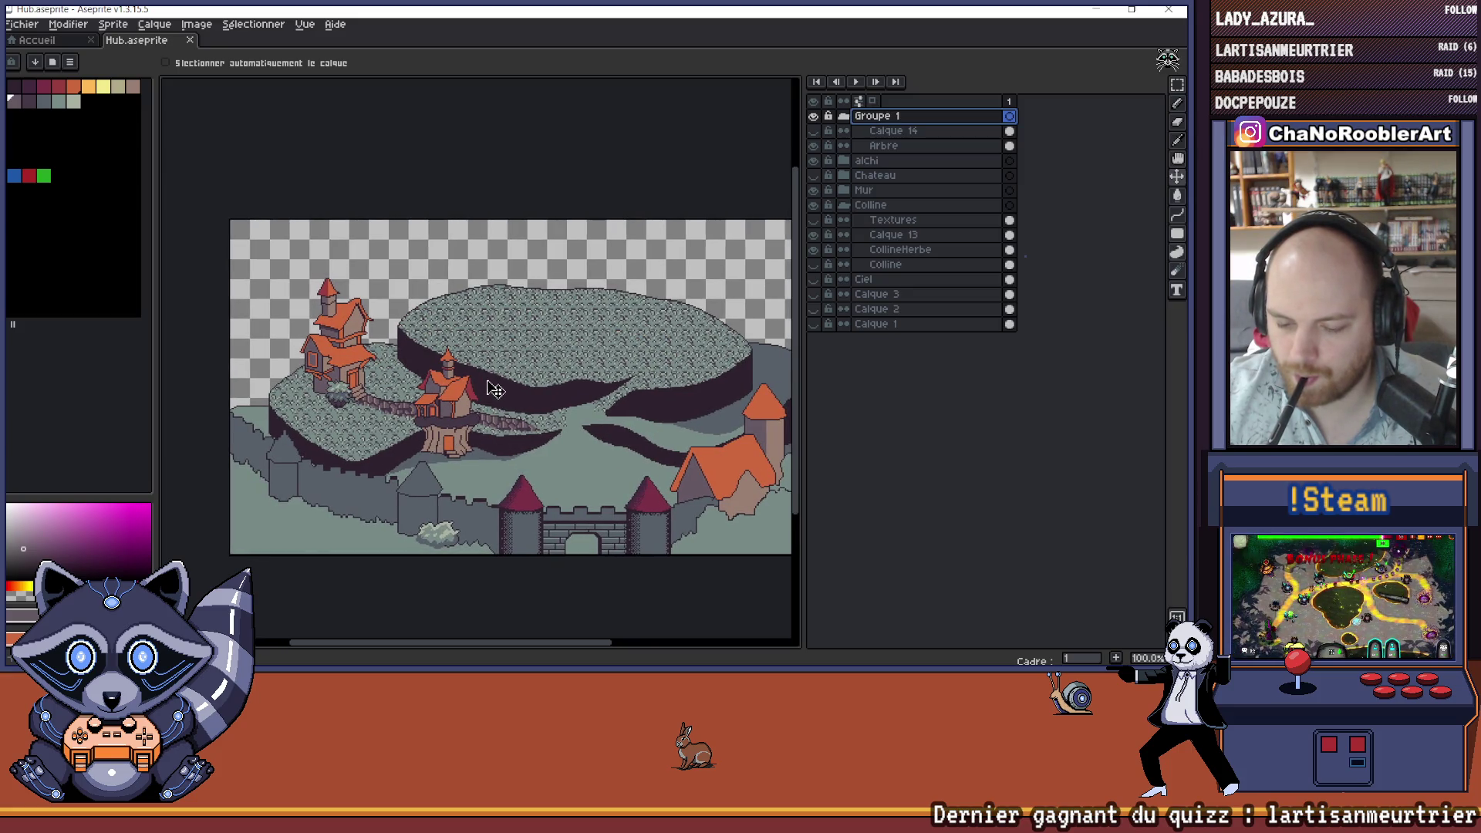
drag(459, 447, 458, 448)
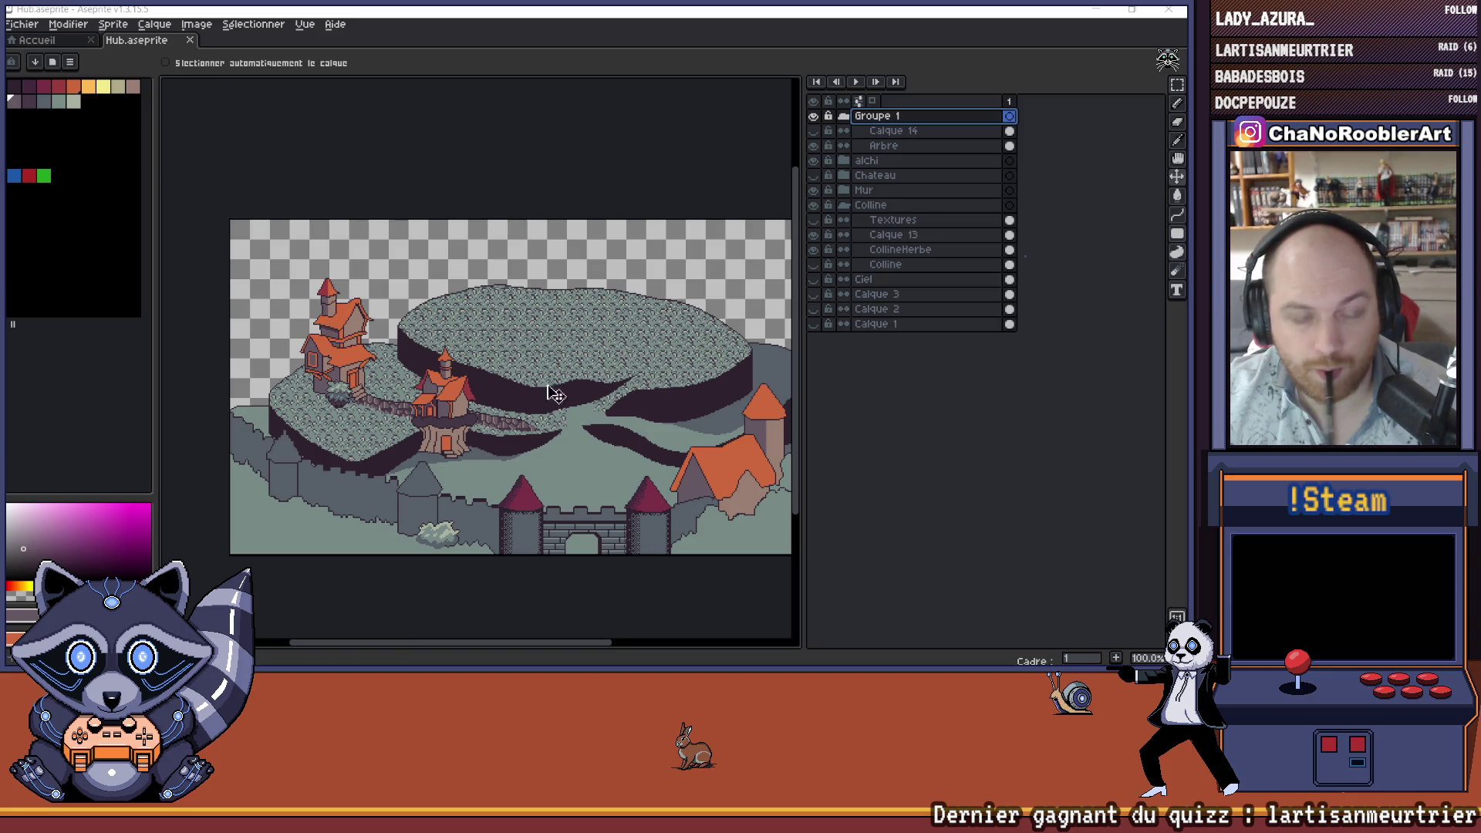
- Nudge the tree house a few pixels right and up on the lower hill
scroll(463, 437, up, 2)
drag(467, 436, 474, 442)
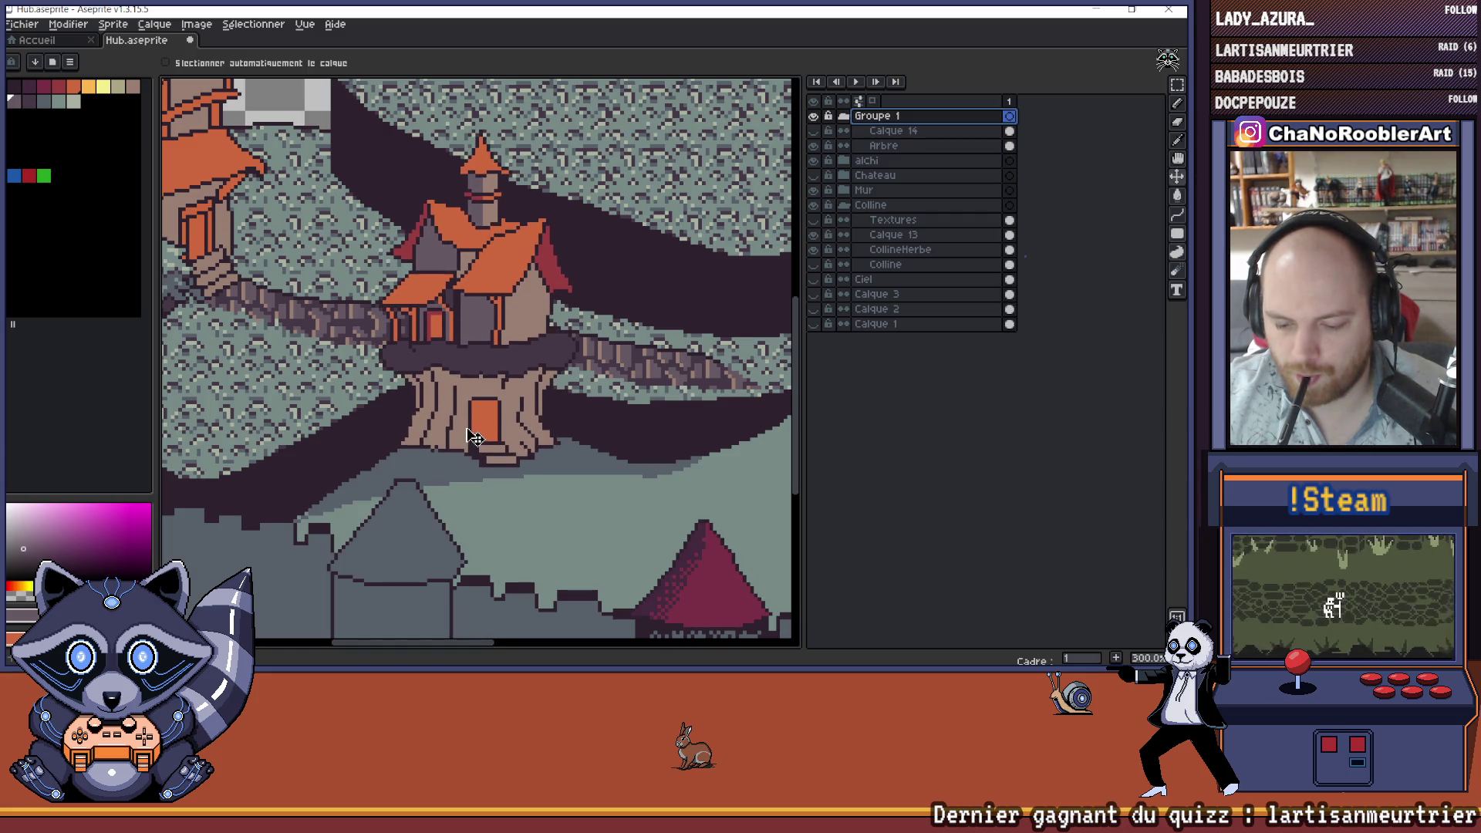
scroll(501, 436, down, 2)
scroll(549, 442, right, 3)
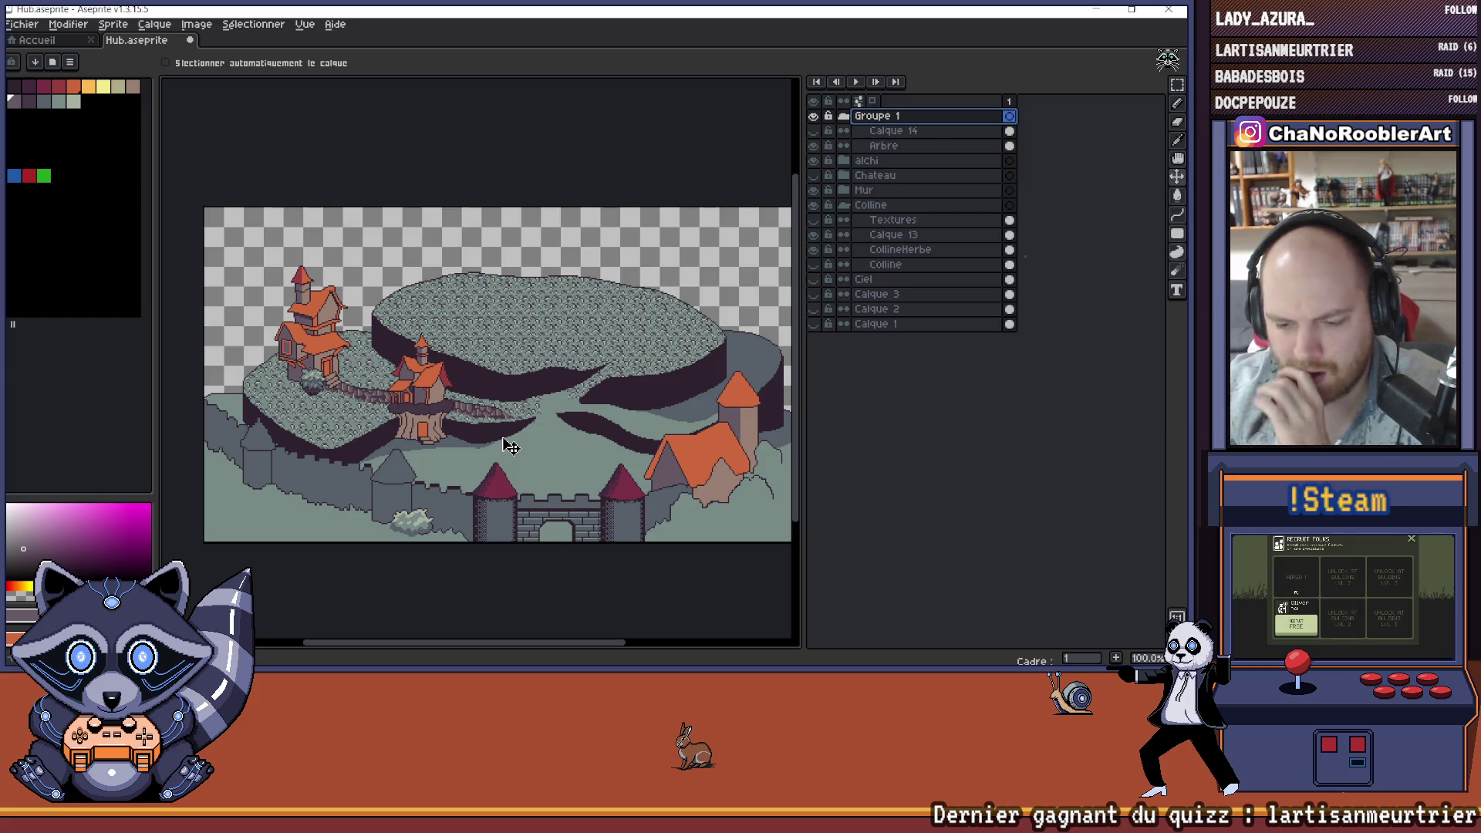
- Pan back out so the whole hub scene is in view
scroll(394, 426, up, 1)
scroll(455, 424, down, 1)
drag(496, 428, 467, 451)
scroll(478, 439, up, 1)
scroll(479, 440, down, 1)
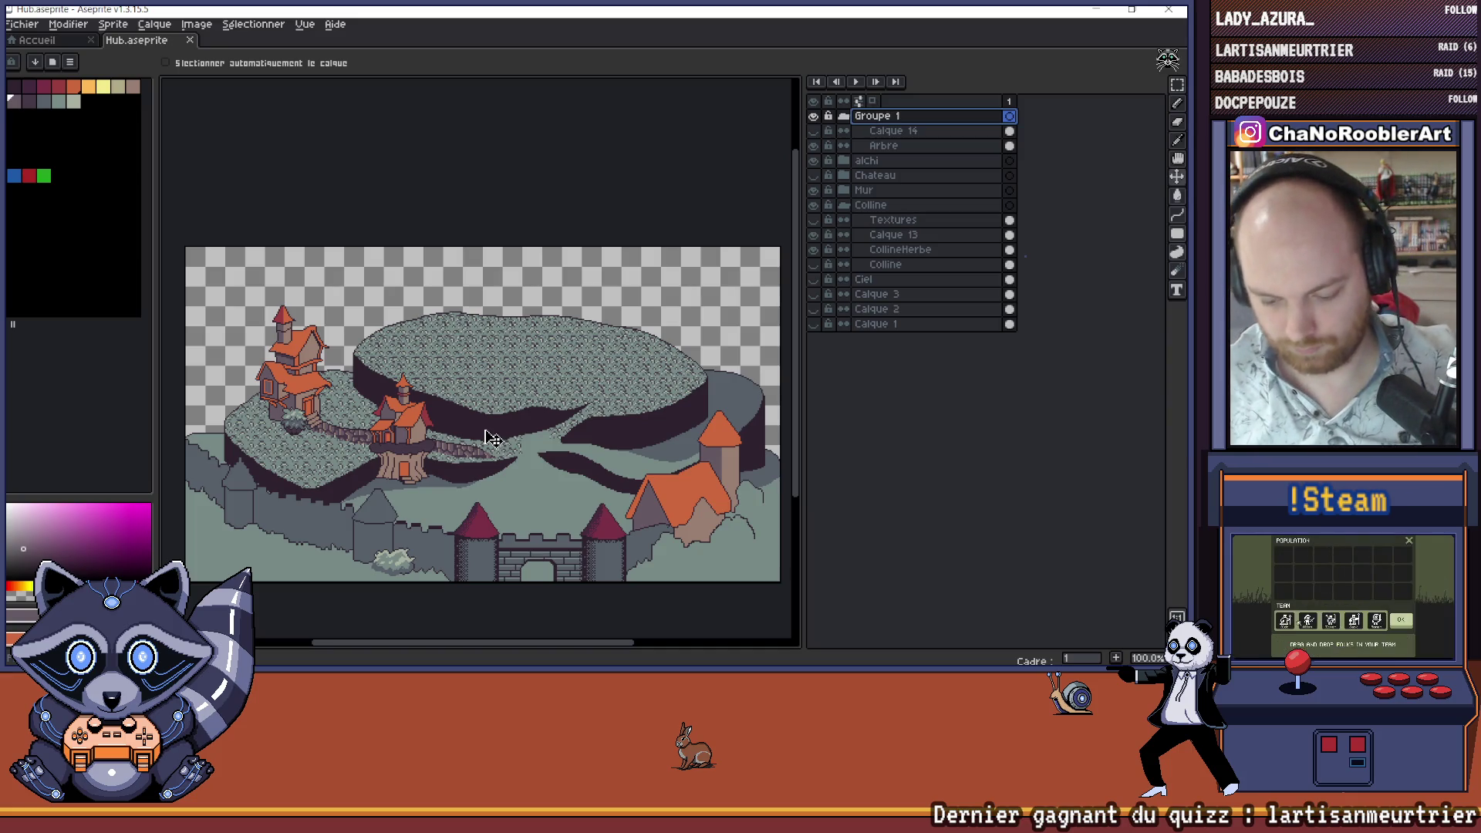
key(ctrl)
- Make the Ciel layer visible so a beige sky fills the background
click(814, 280)
mouse_move(596, 372)
mouse_down()
mouse_move(539, 356)
mouse_move(487, 375)
mouse_move(507, 378)
mouse_up()
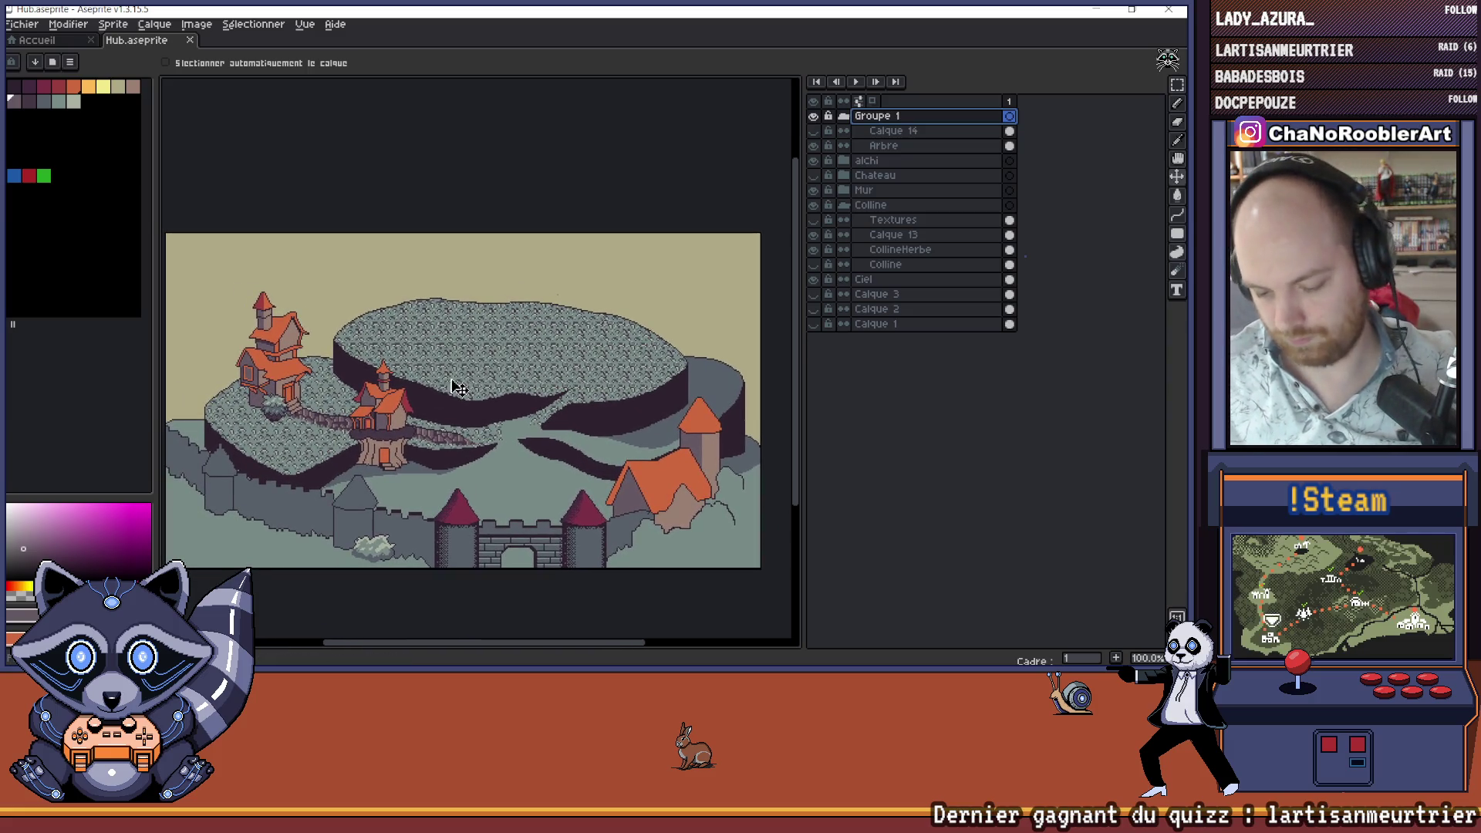
drag(487, 465, 515, 449)
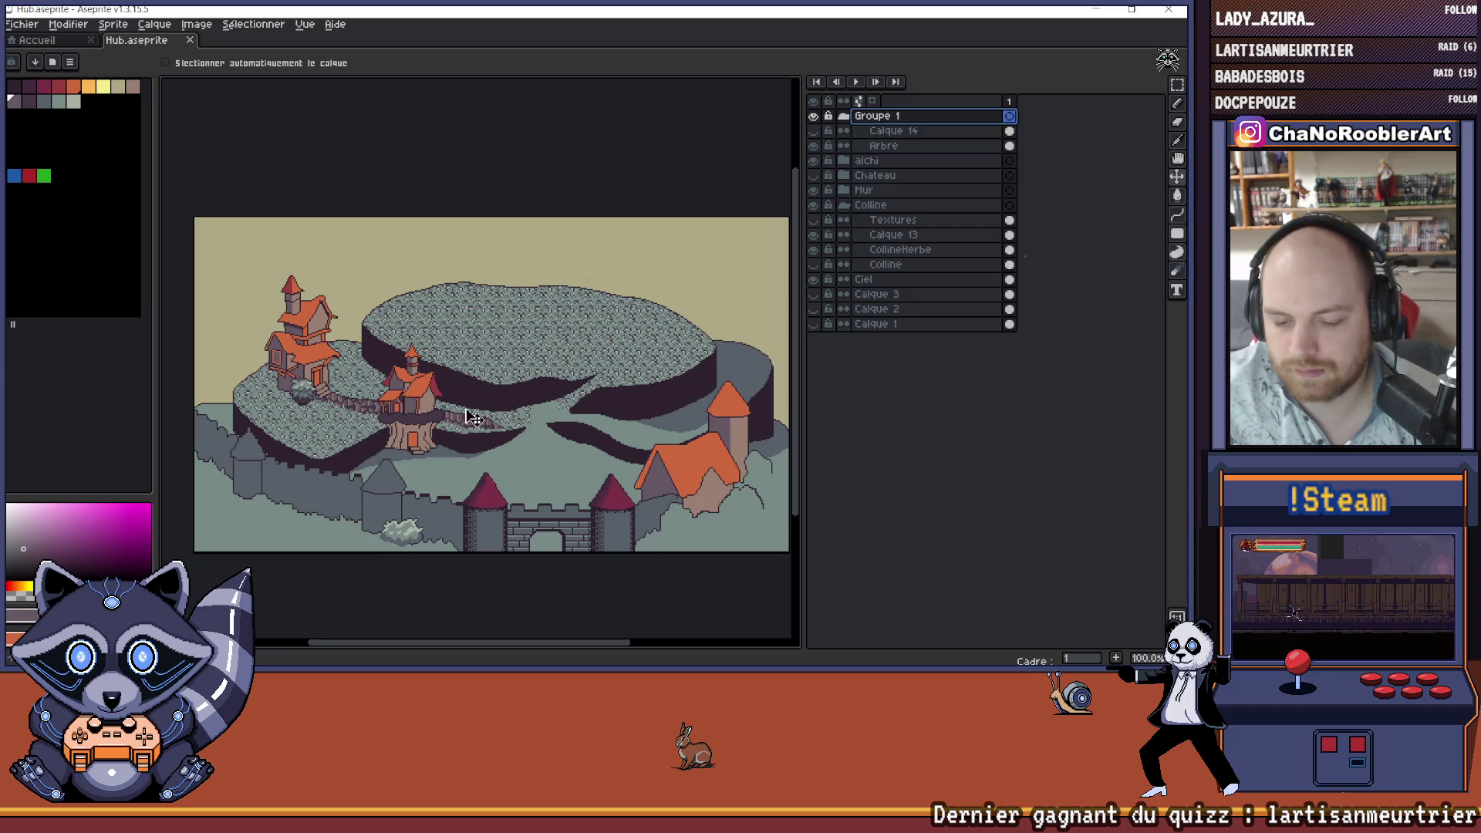
- Zoom in on the tree house and select its Arbre layer
scroll(401, 414, up, 1)
scroll(409, 456, up, 1)
scroll(408, 457, down, 1)
drag(409, 456, 476, 479)
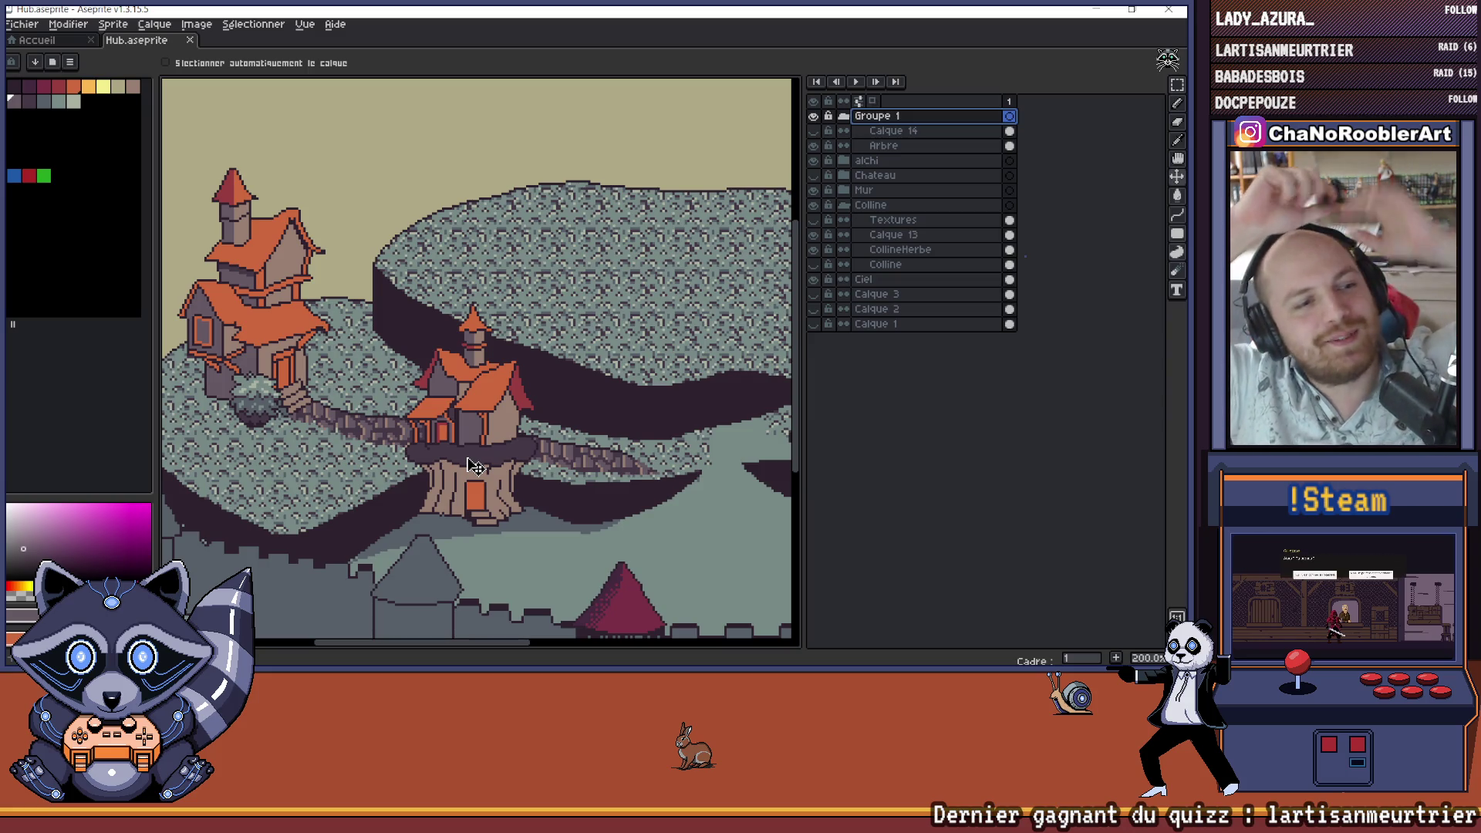
click(474, 465)
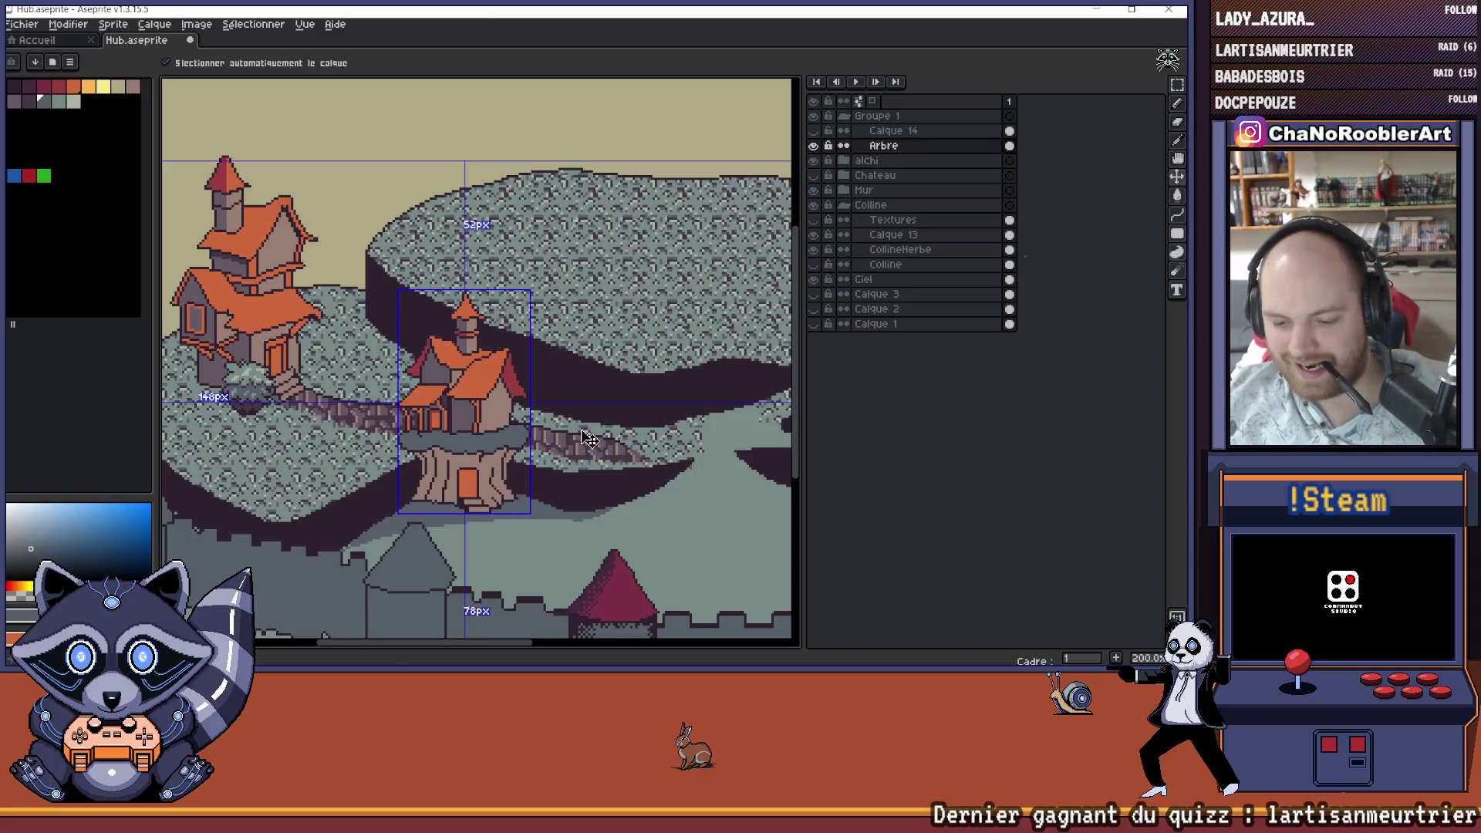
- Zoom out to the whole scene and save Hub.aseprite with Ctrl+S
key(w)
scroll(503, 454, down, 1)
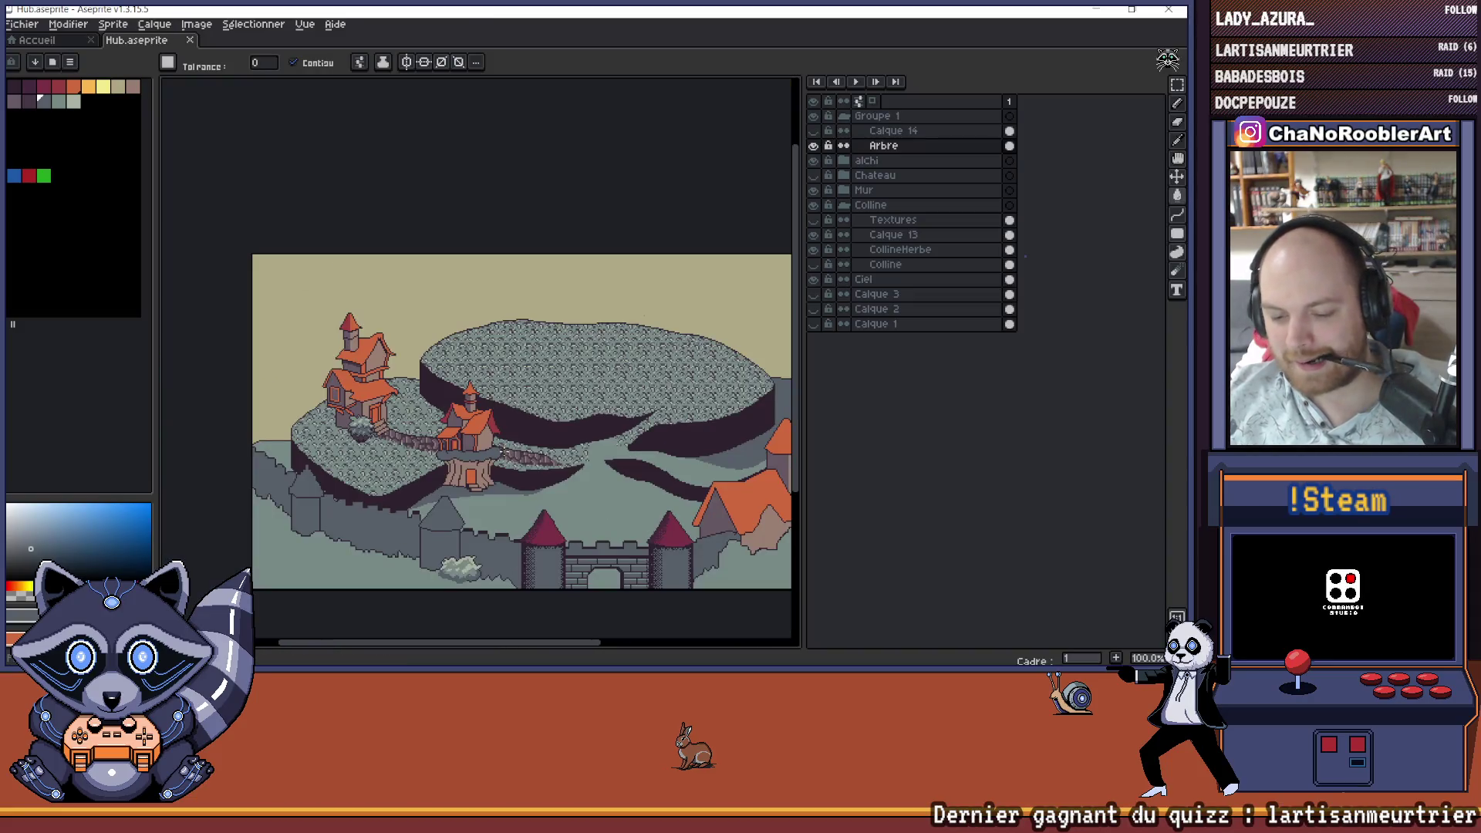
drag(502, 455, 480, 484)
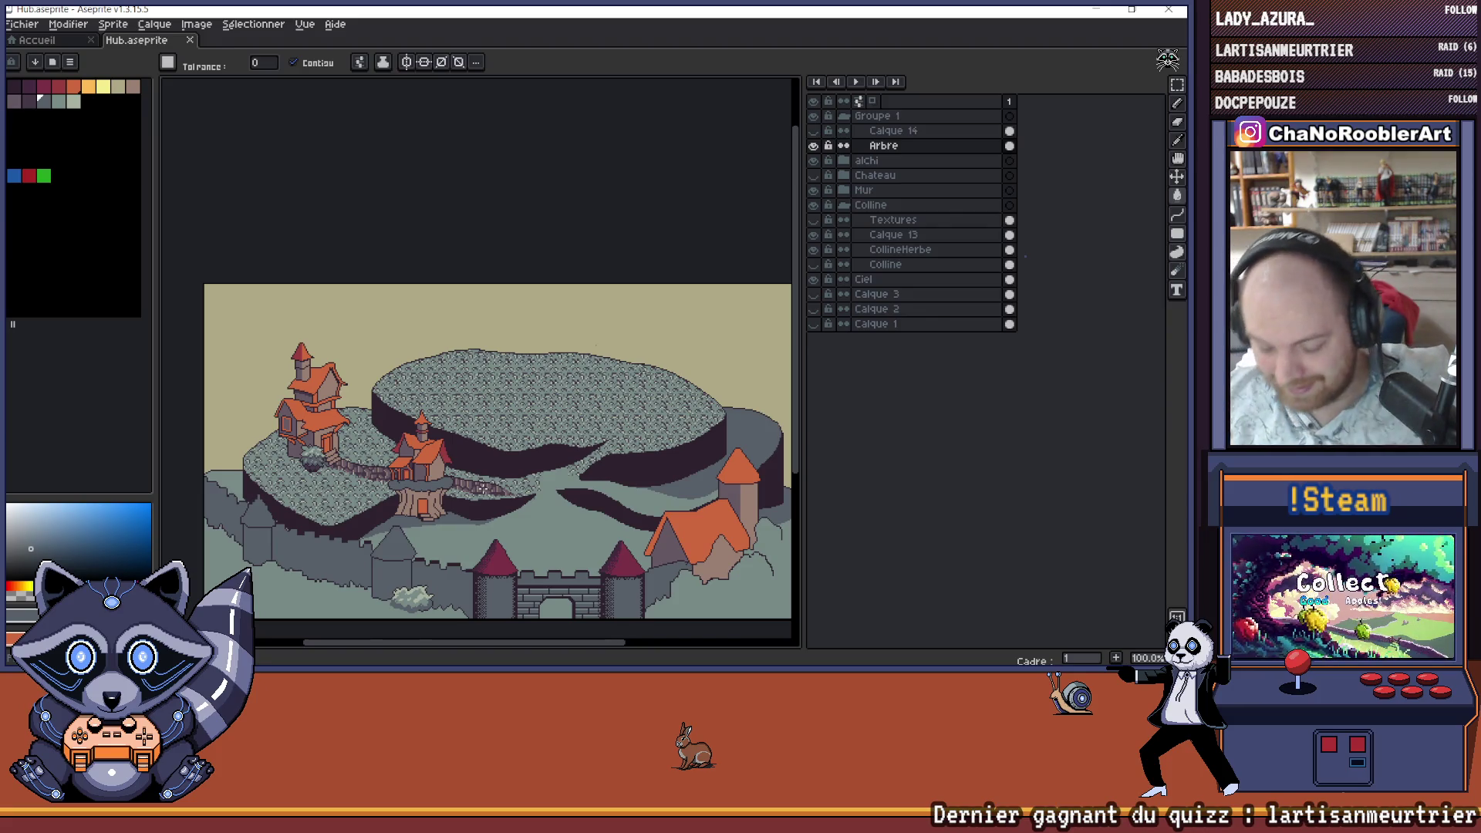
scroll(462, 482, up, 2)
scroll(472, 456, down, 3)
scroll(471, 457, up, 1)
key(ctrl+s)
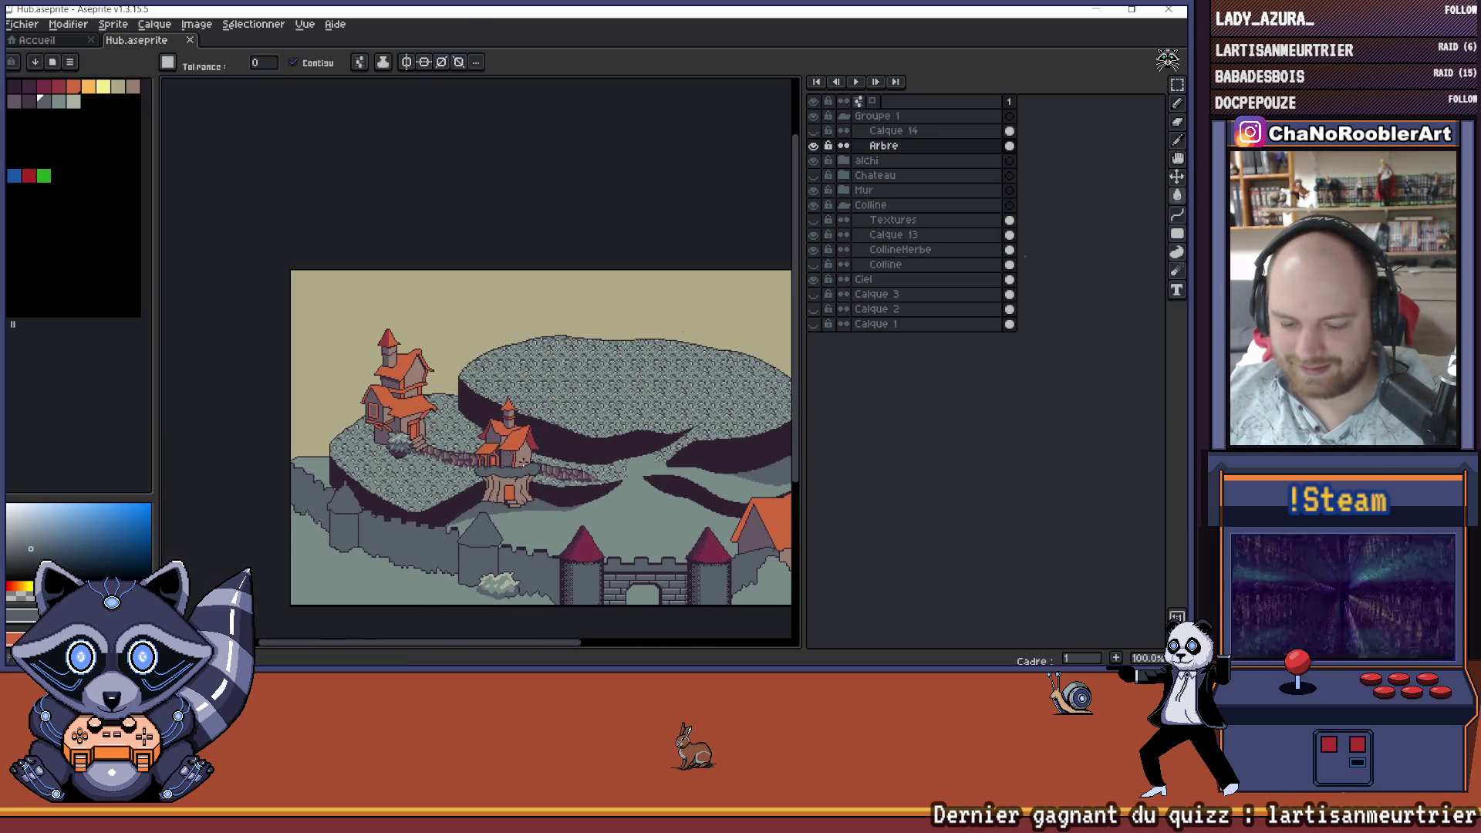
- Pan around and recentre the view to review the saved scene
mouse_move(546, 451)
mouse_down()
mouse_move(537, 461)
mouse_move(479, 420)
mouse_up()
scroll(551, 455, down, 1)
scroll(552, 455, up, 1)
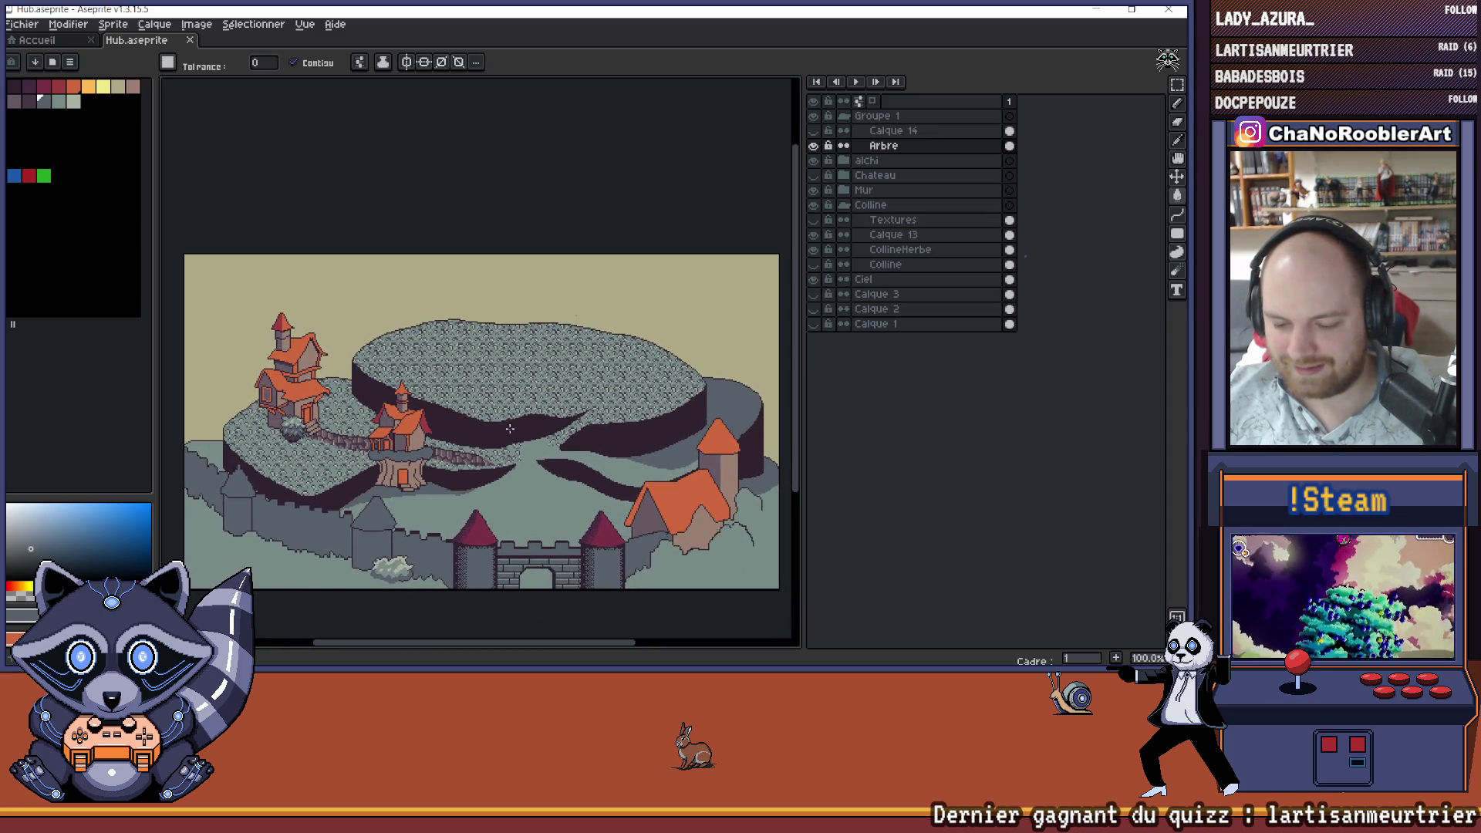
scroll(539, 432, down, 1)
scroll(499, 418, up, 1)
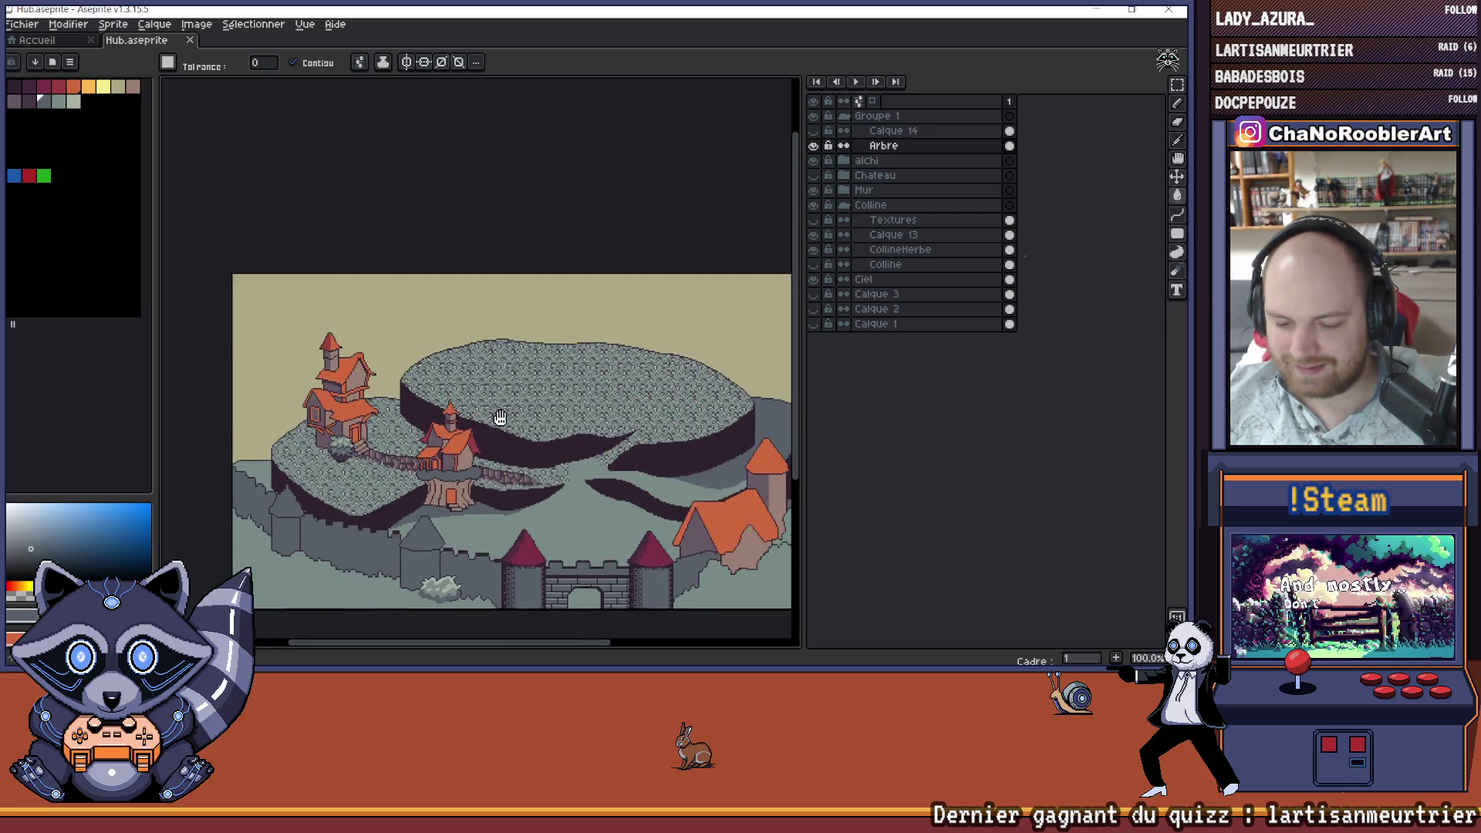
drag(499, 417, 525, 426)
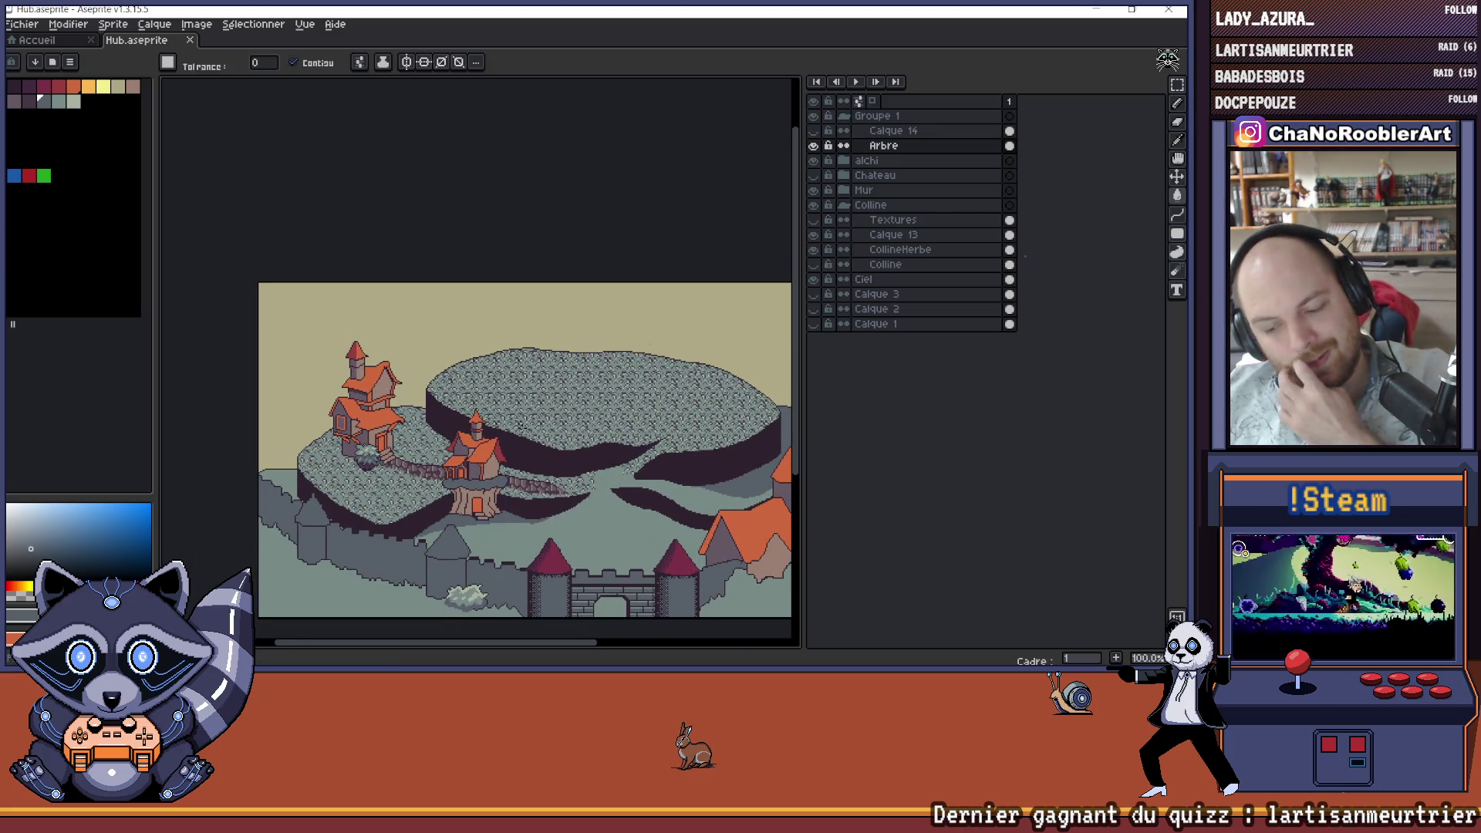
mouse_move(566, 416)
mouse_down()
mouse_move(526, 435)
mouse_move(532, 416)
mouse_up()
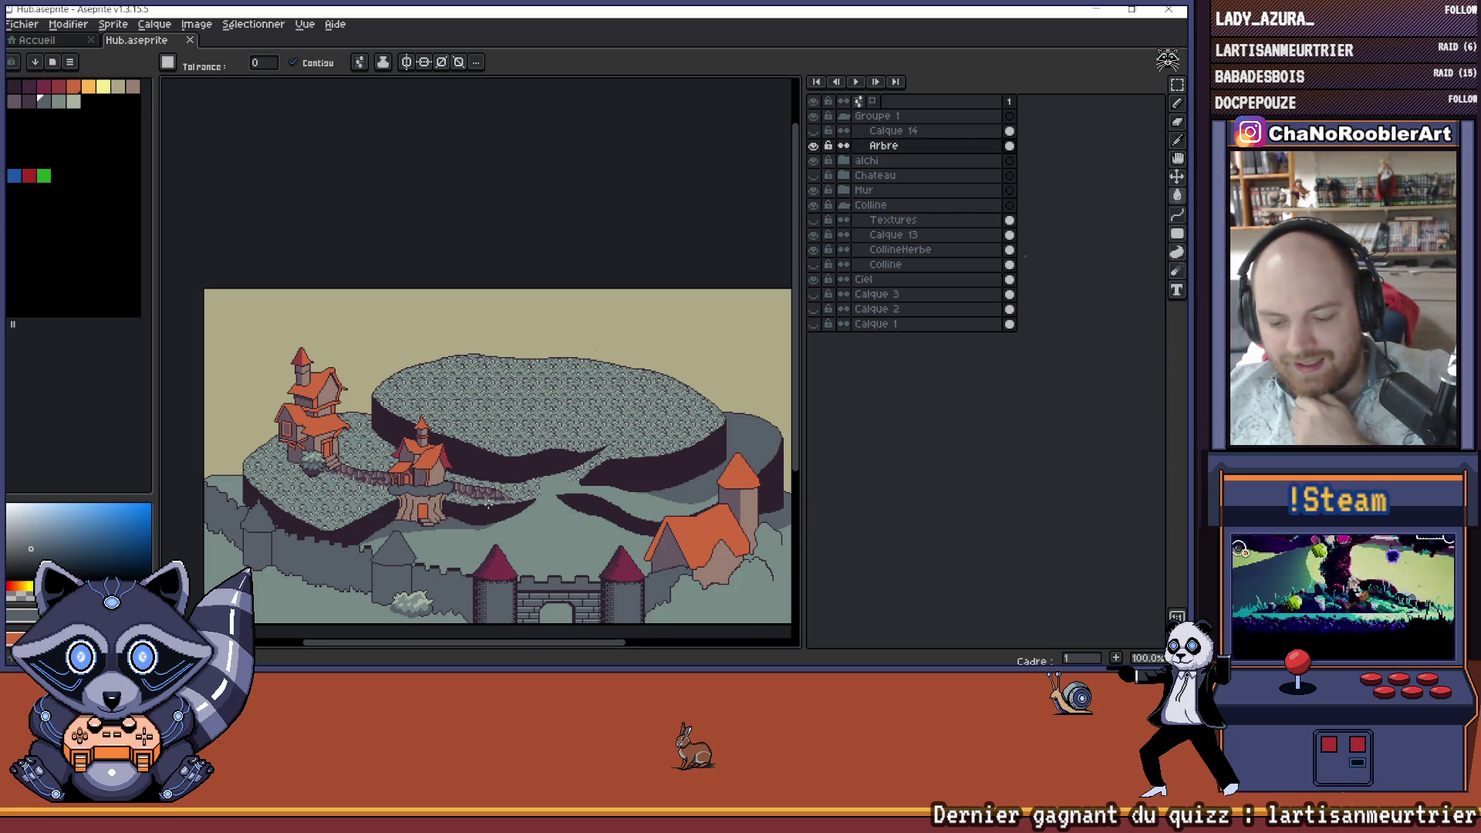
- Sample the dark outline colour from the tree artwork, undoing two accidental fills
scroll(488, 504, up, 5)
key(alt)
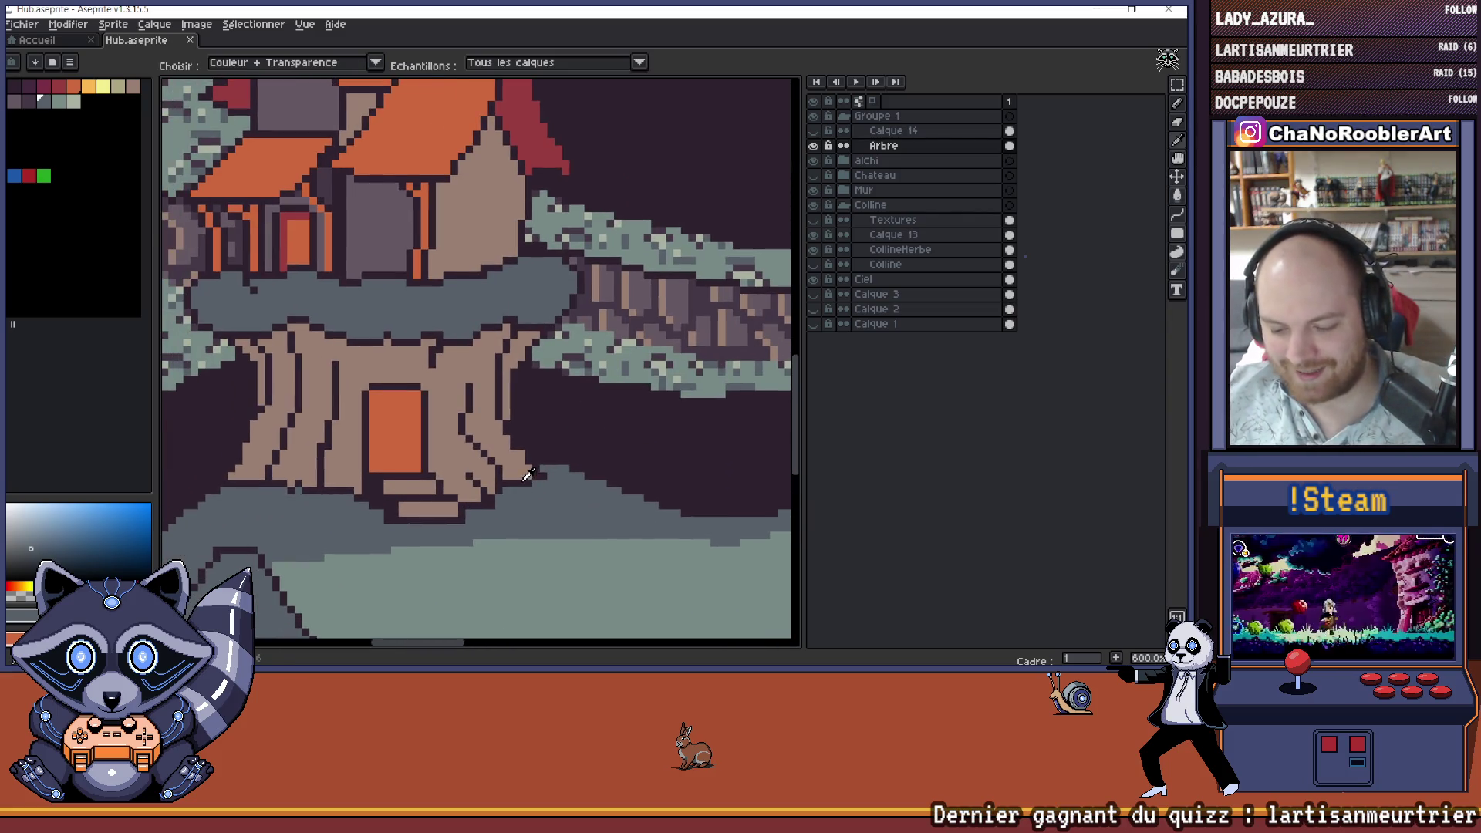
alt+click(527, 474)
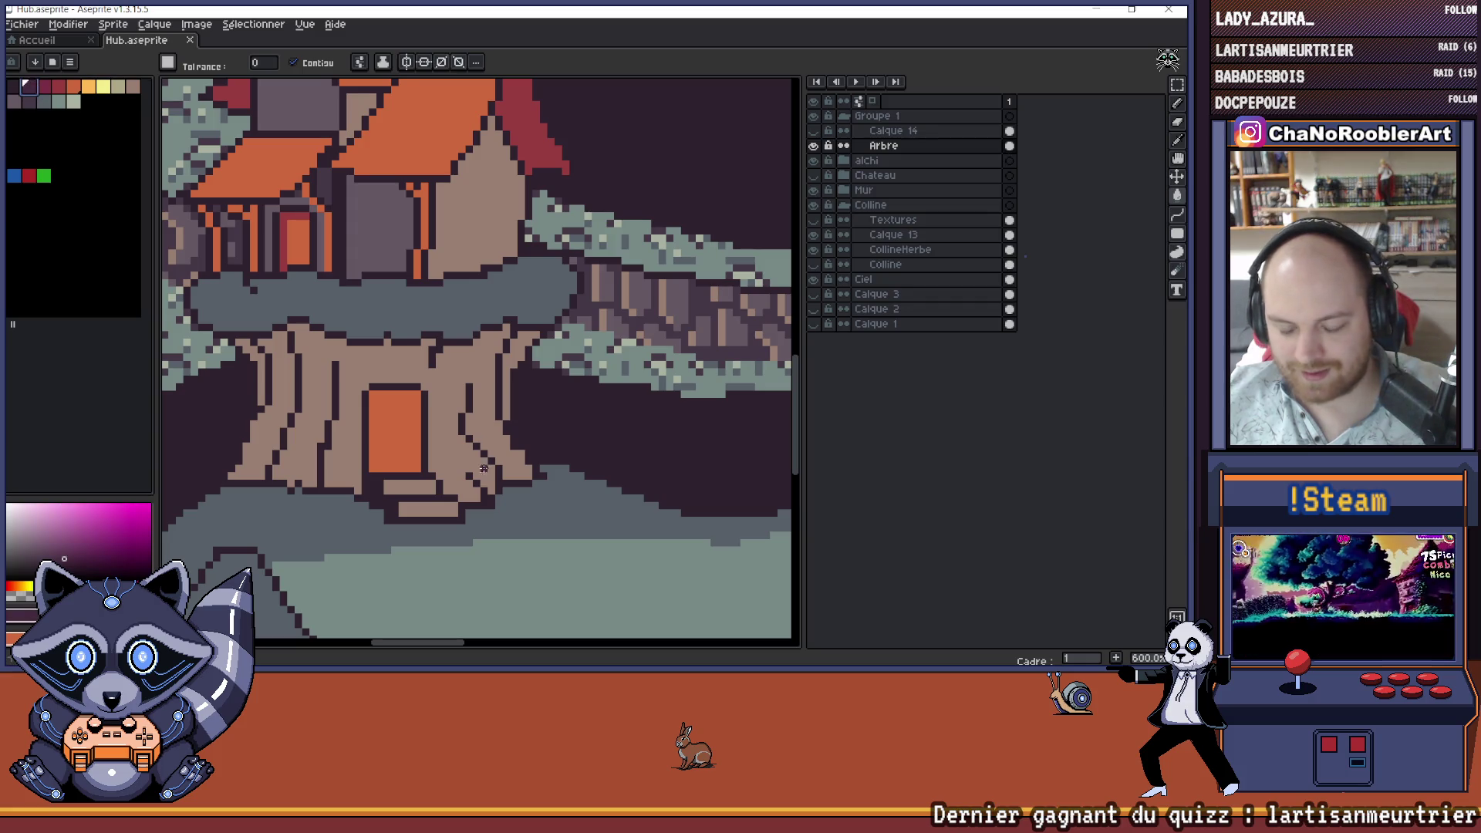
scroll(516, 493, up, 1)
click(508, 490)
key(ctrl+z)
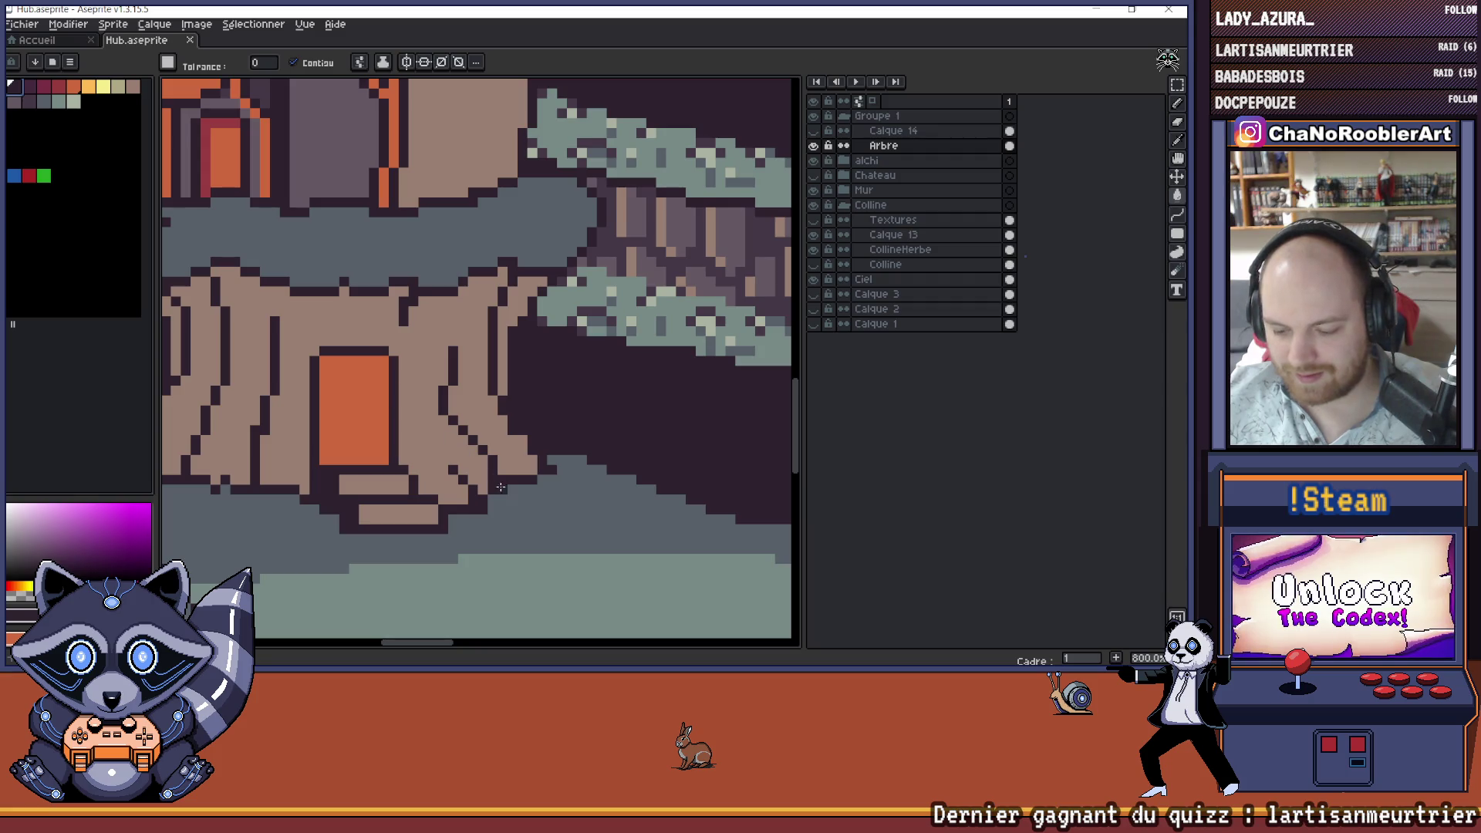
click(503, 490)
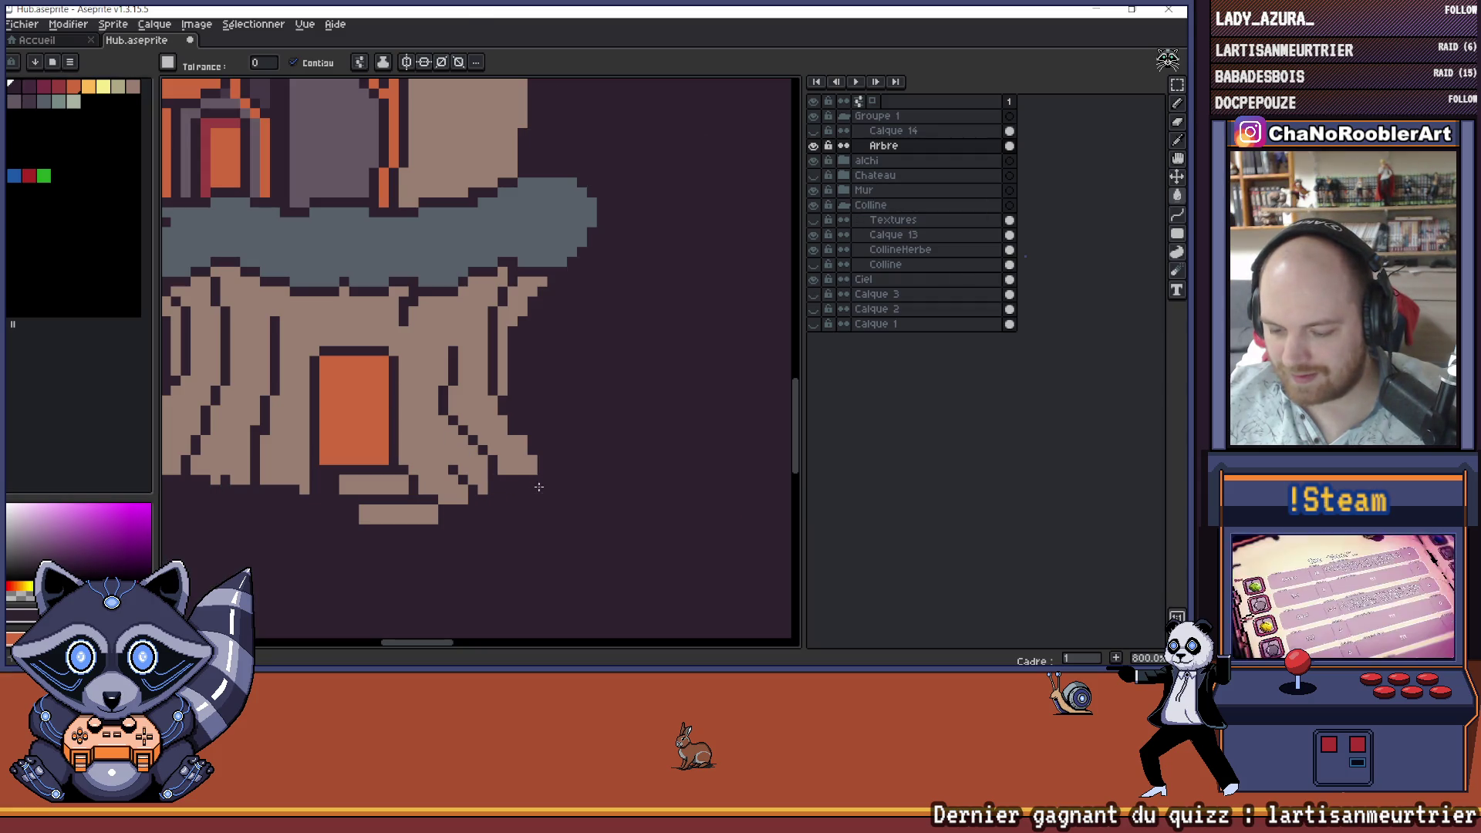
key(ctrl+z)
- With the Pencil, draw a dark line along the bottom edge of the tree trunk
key(b)
drag(506, 489, 534, 489)
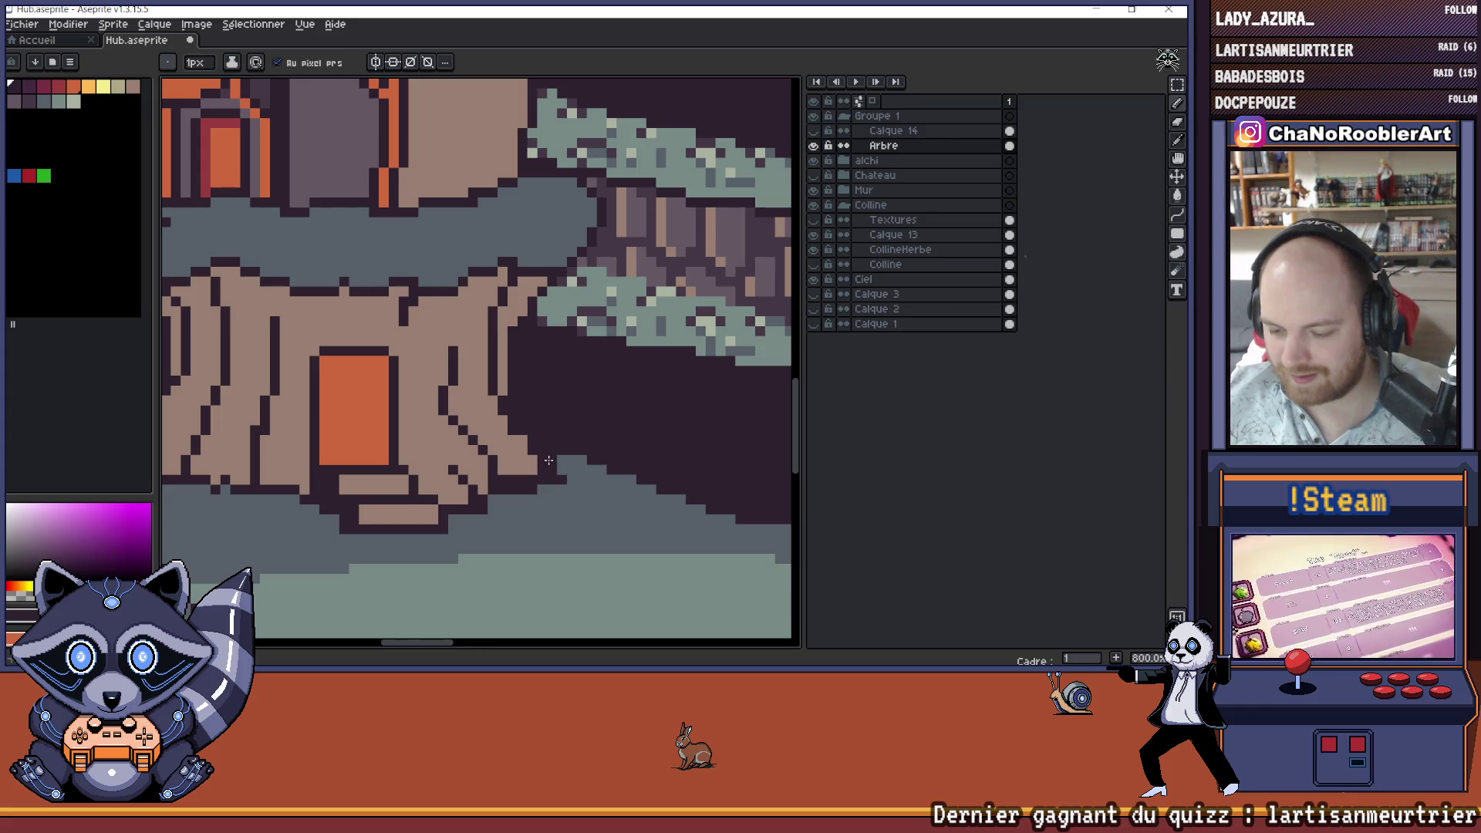
scroll(586, 458, down, 4)
scroll(595, 457, up, 2)
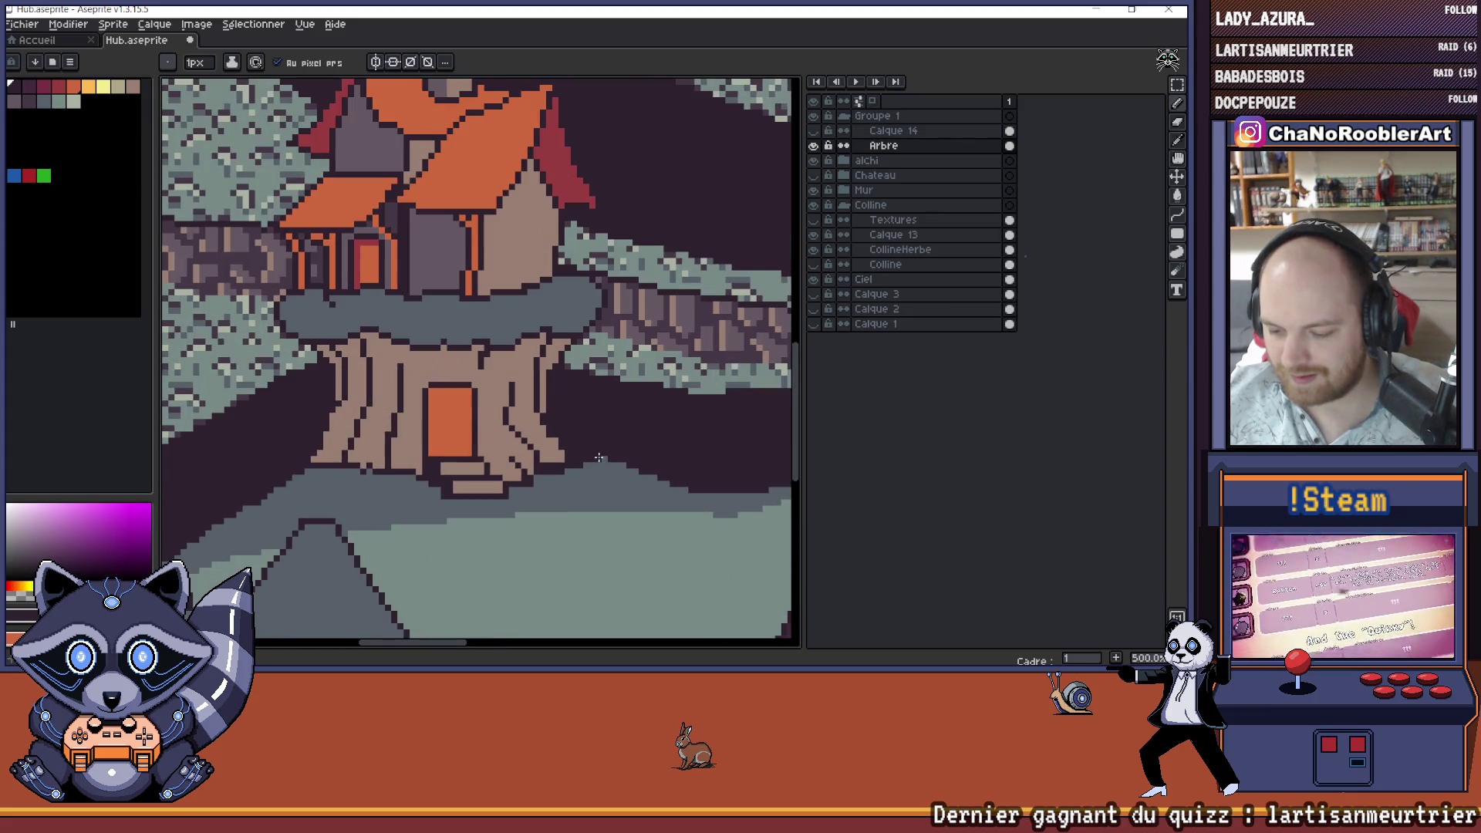
scroll(599, 457, down, 3)
scroll(502, 470, up, 5)
drag(490, 474, 370, 485)
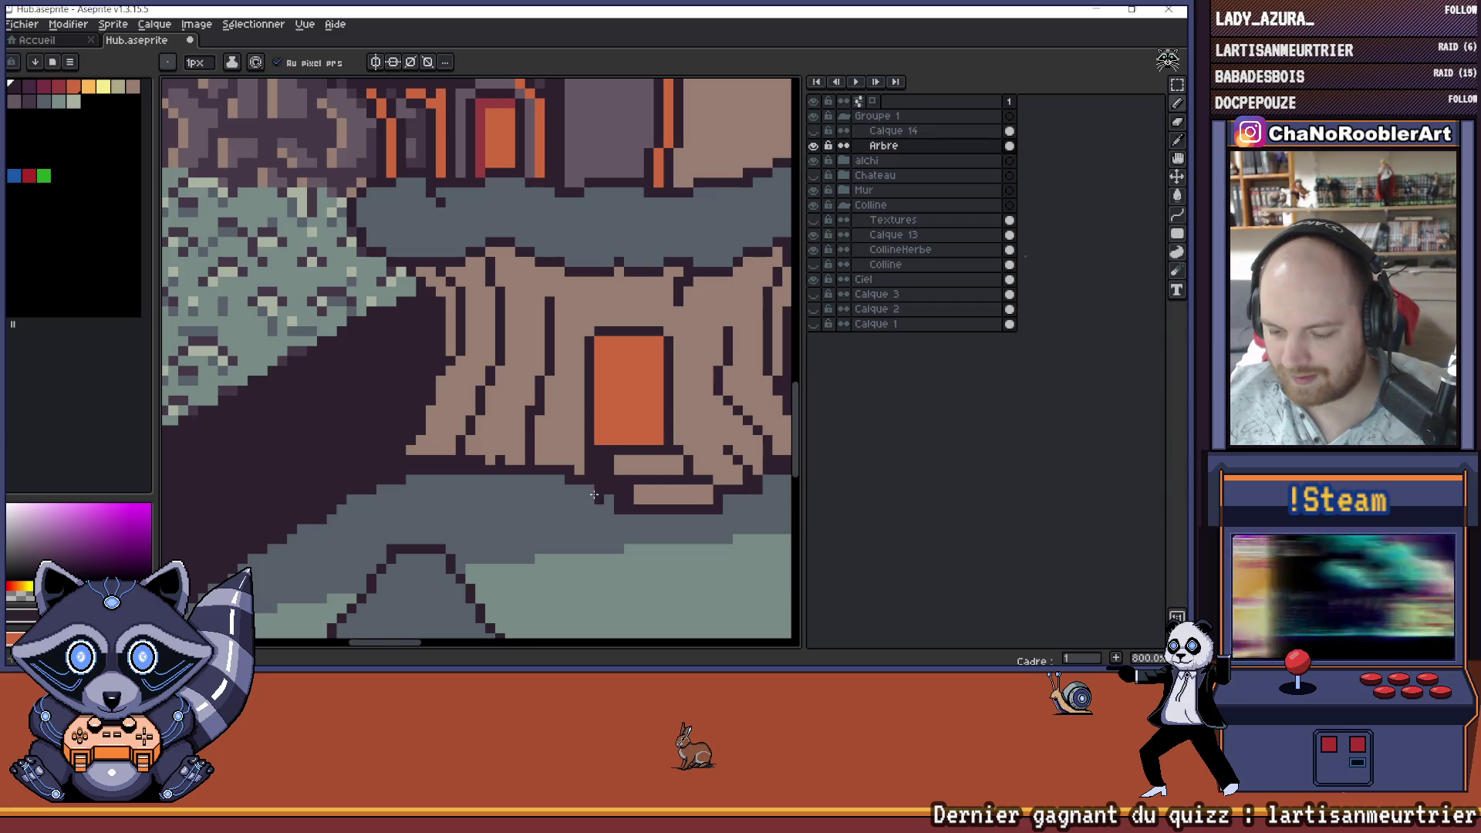
scroll(601, 485, down, 5)
scroll(557, 476, up, 1)
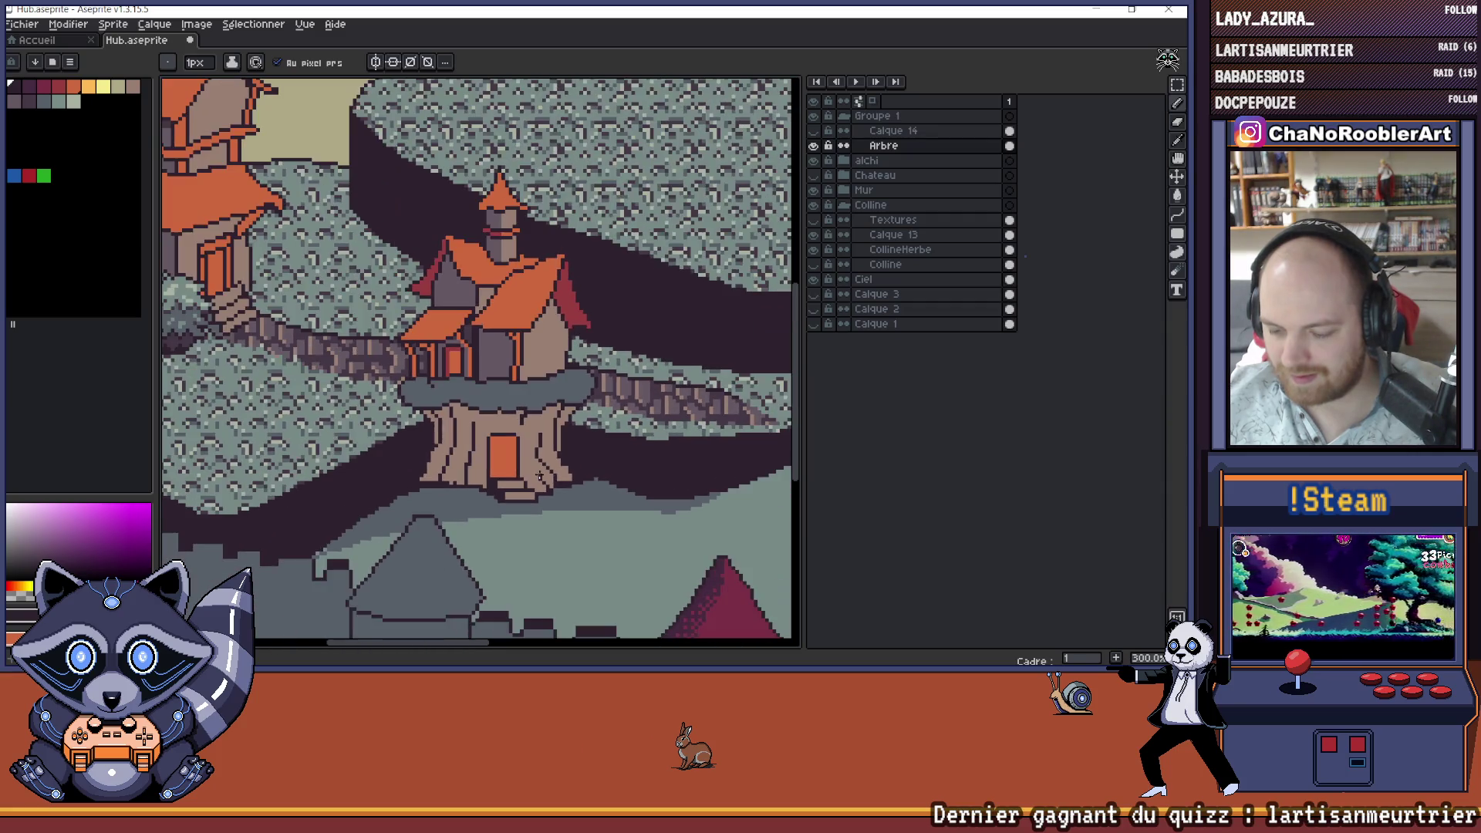
scroll(557, 475, down, 1)
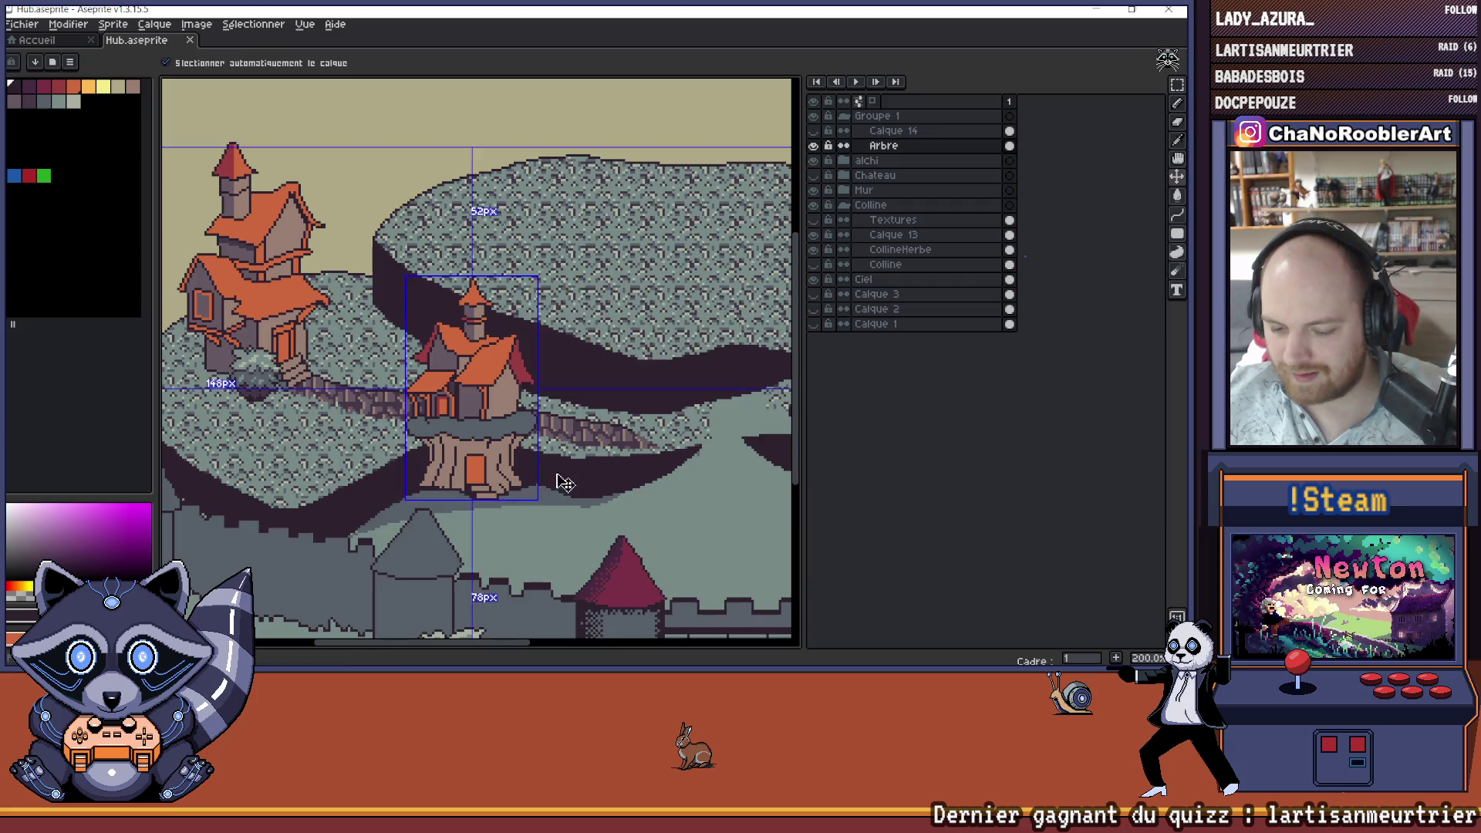
scroll(556, 476, down, 1)
drag(586, 468, 522, 485)
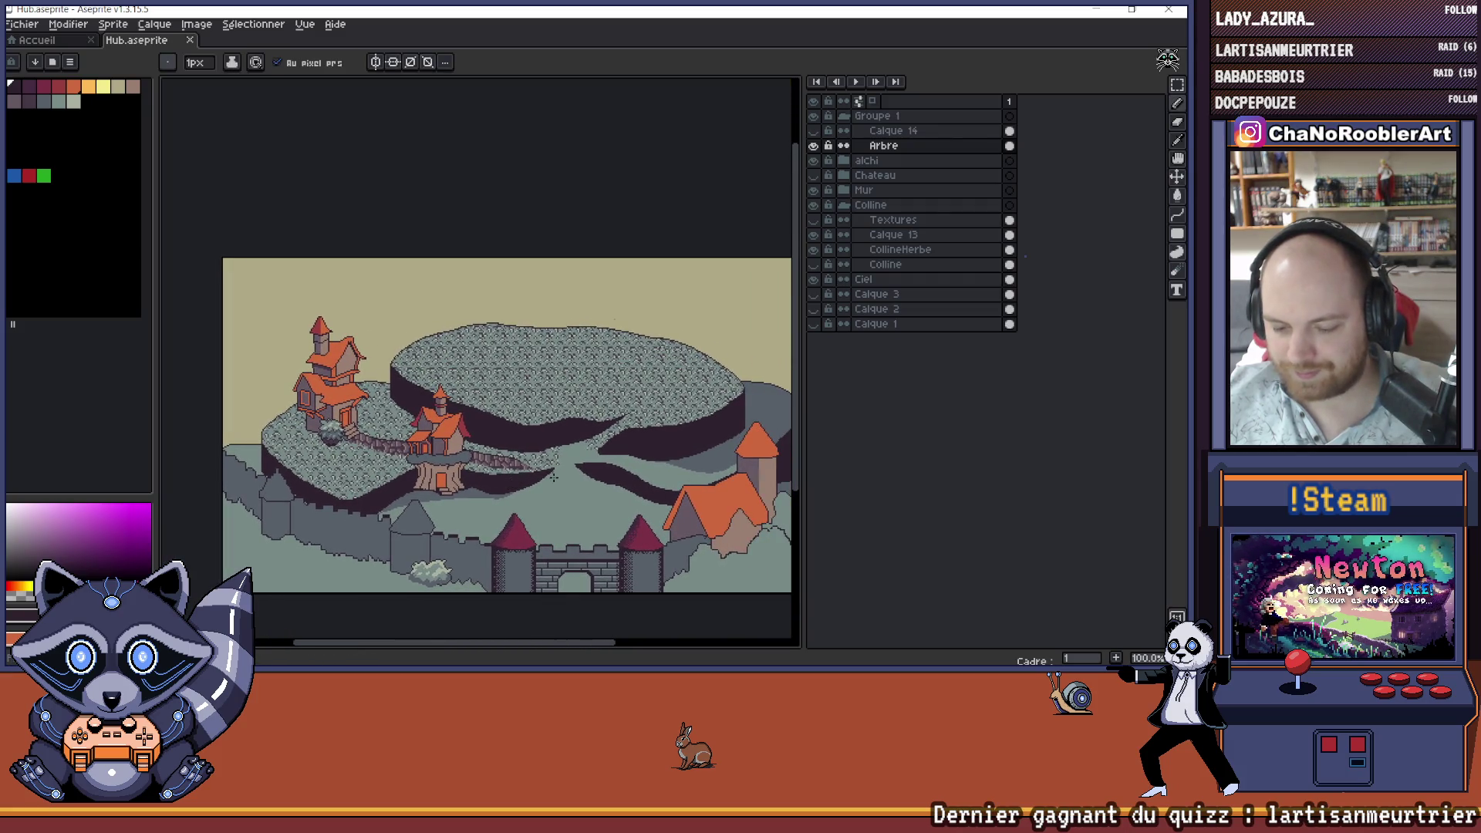
scroll(423, 491, up, 1)
scroll(422, 492, up, 1)
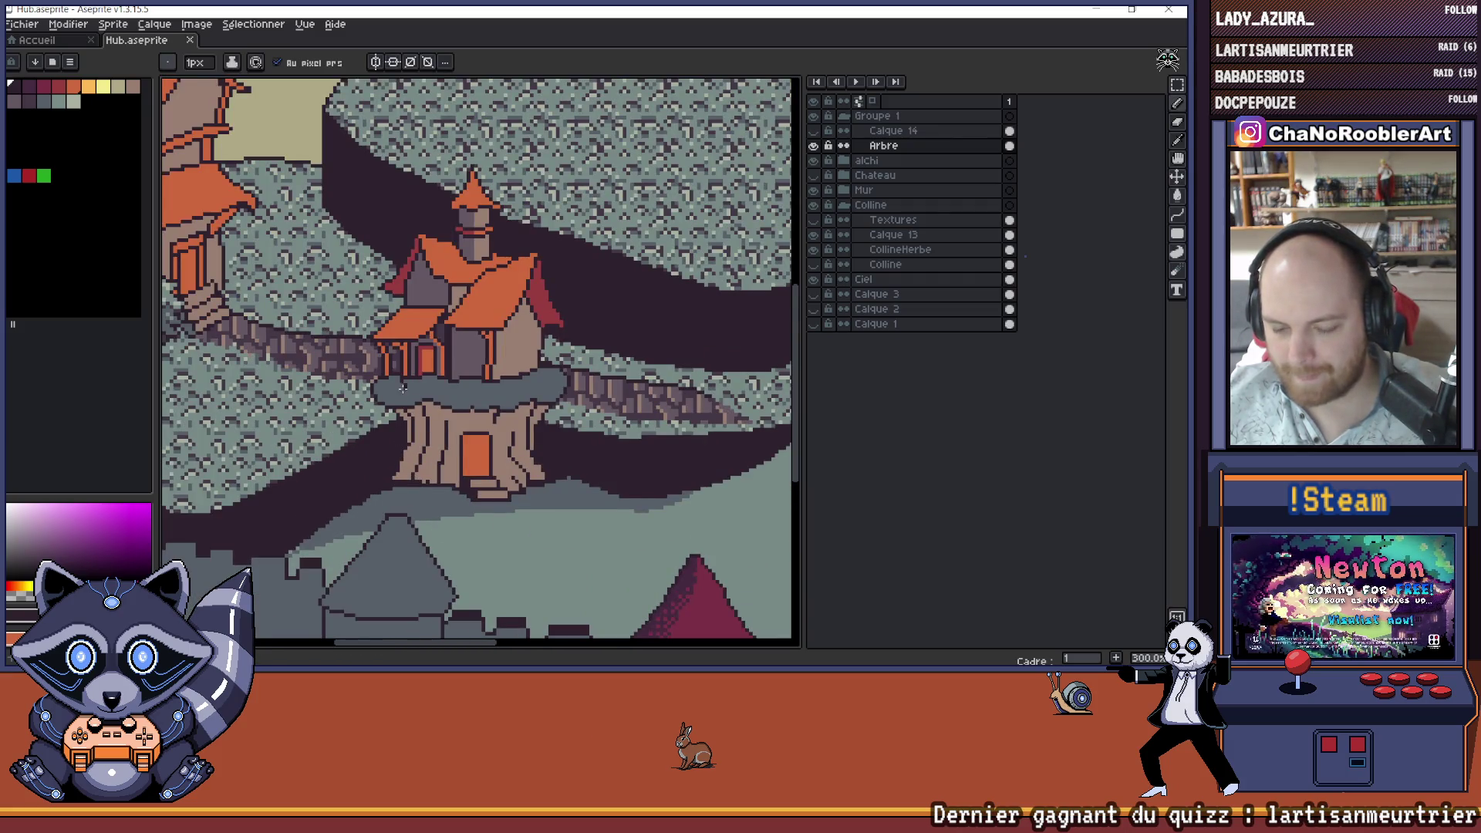
scroll(402, 388, down, 2)
mouse_move(506, 369)
mouse_down()
mouse_move(515, 416)
mouse_move(495, 461)
mouse_up()
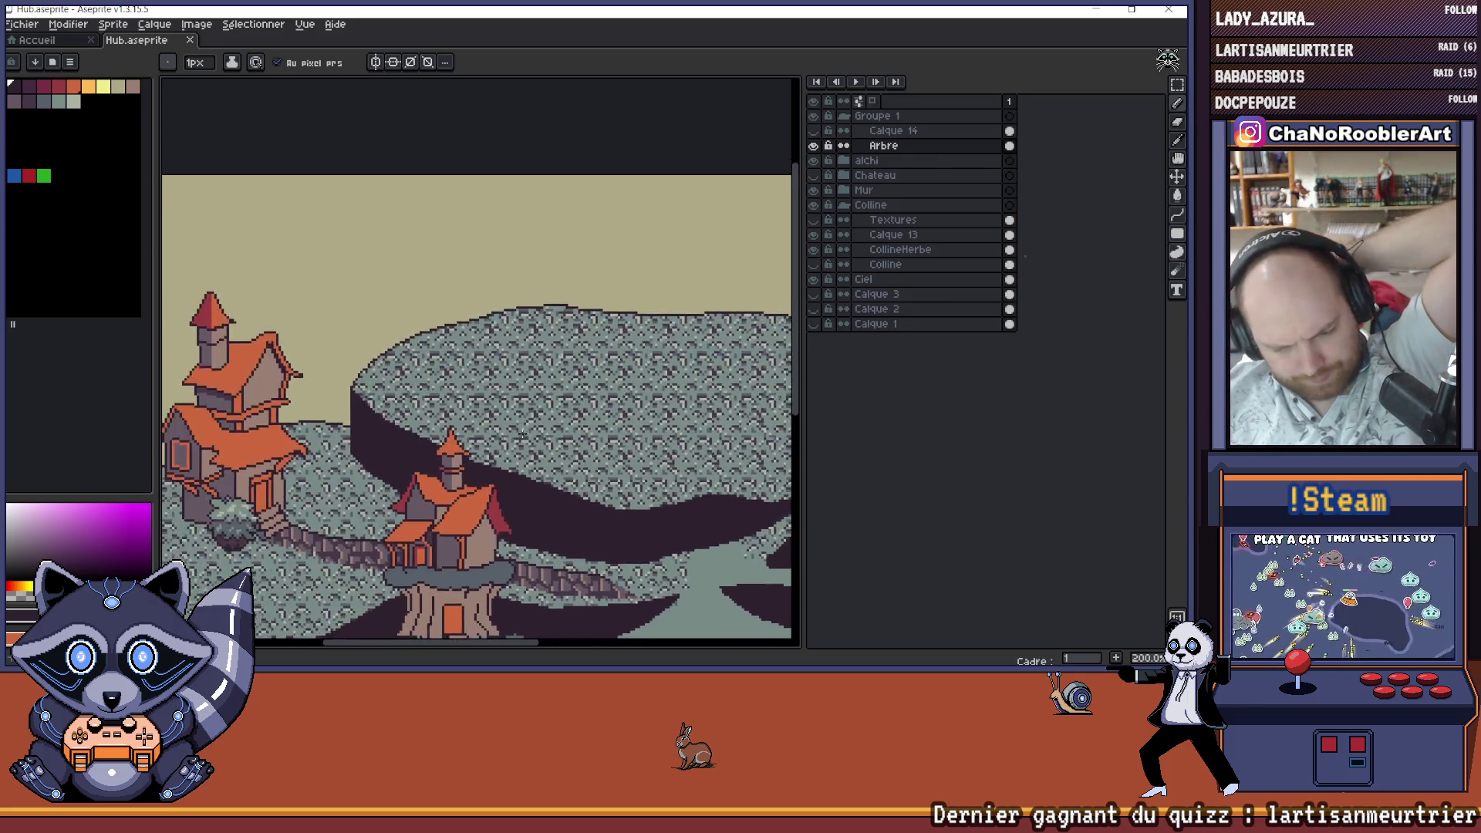
scroll(441, 411, down, 2)
scroll(462, 429, up, 2)
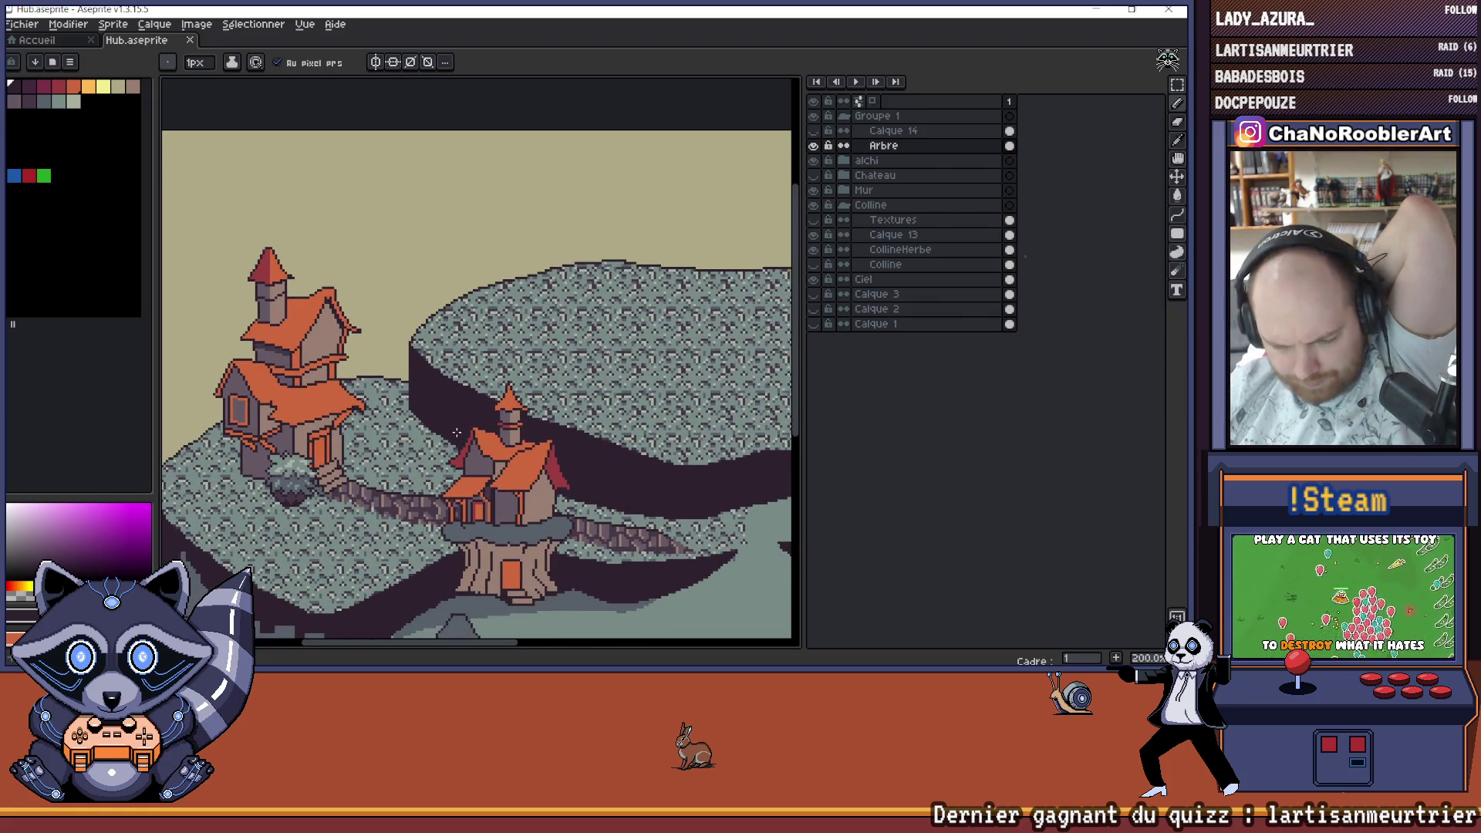
scroll(456, 432, down, 1)
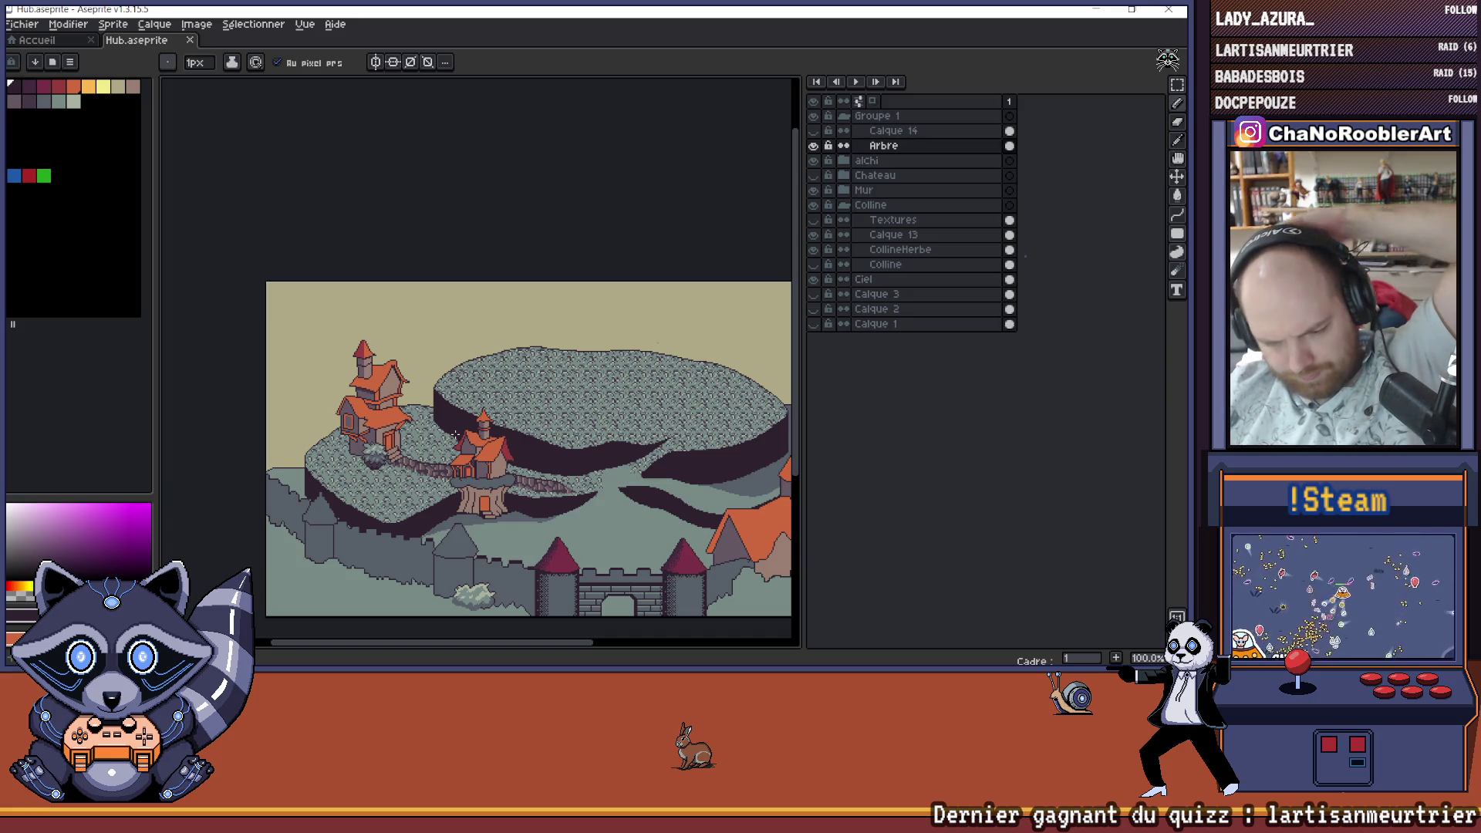
drag(601, 433, 515, 430)
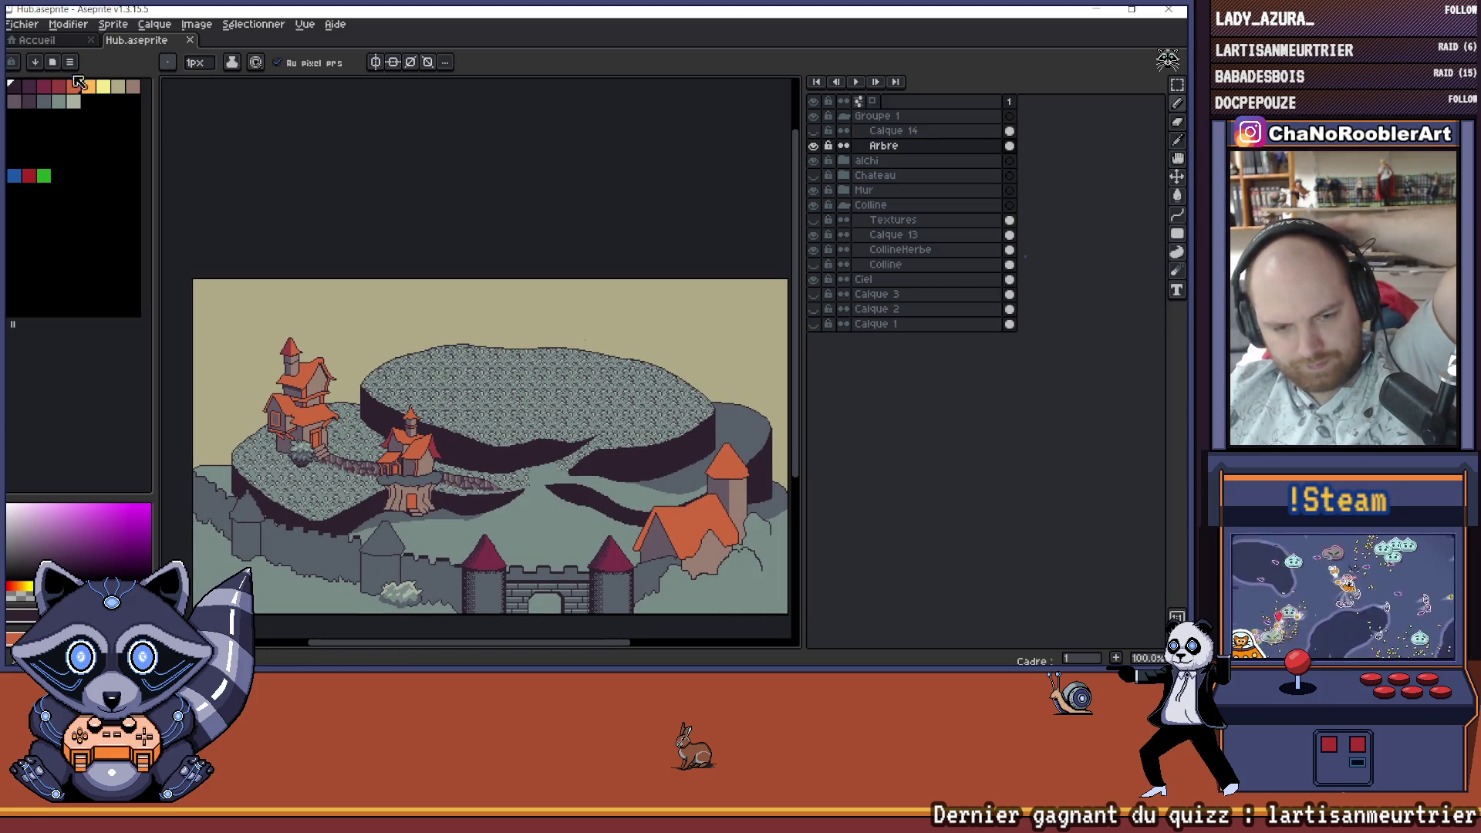
- Cancel an accidental Ouvrir dialog, then save Hub.aseprite via Fichier > Enregistrer
click(22, 23)
click(35, 62)
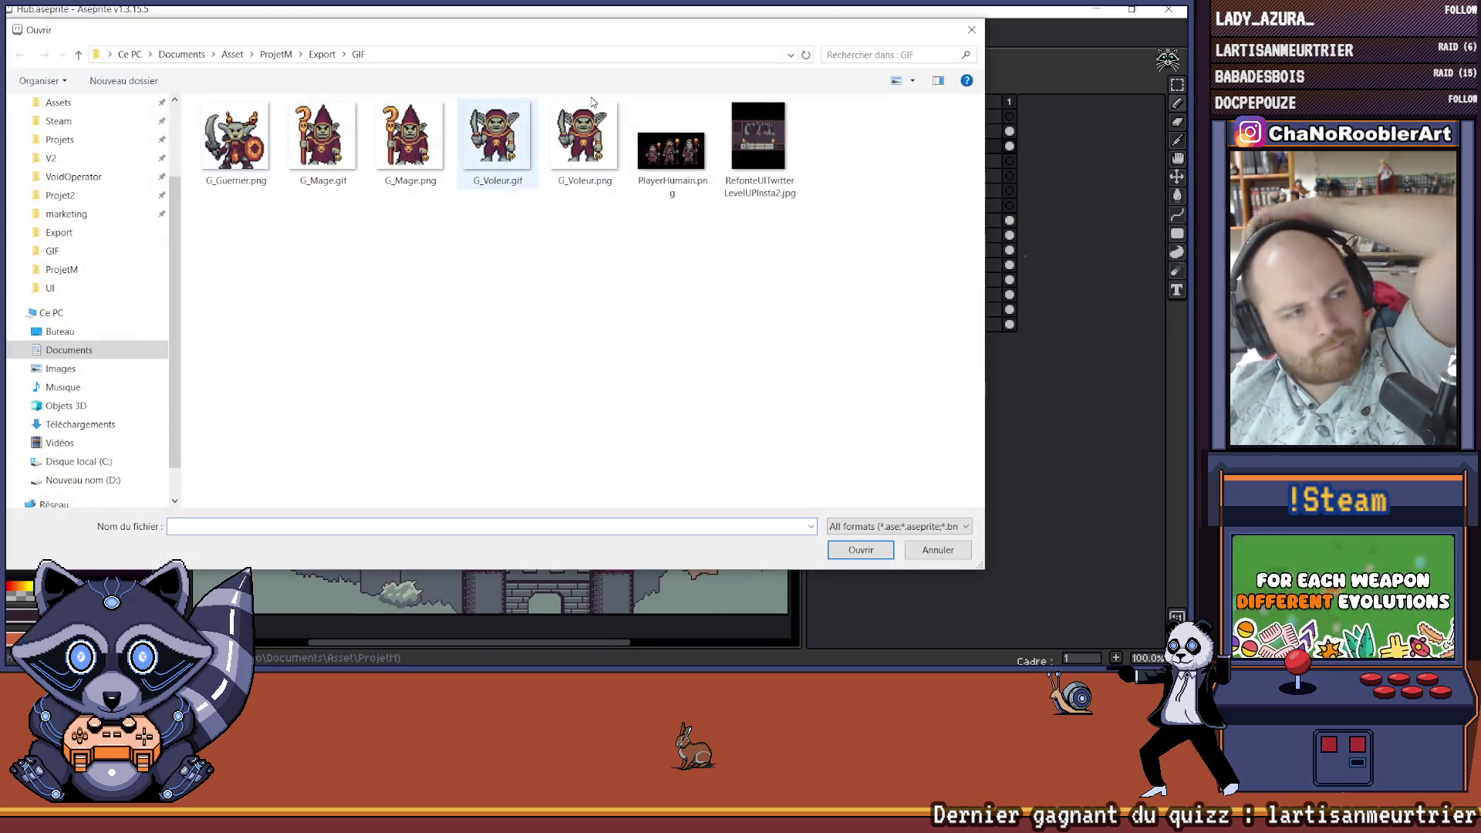
click(971, 29)
click(22, 24)
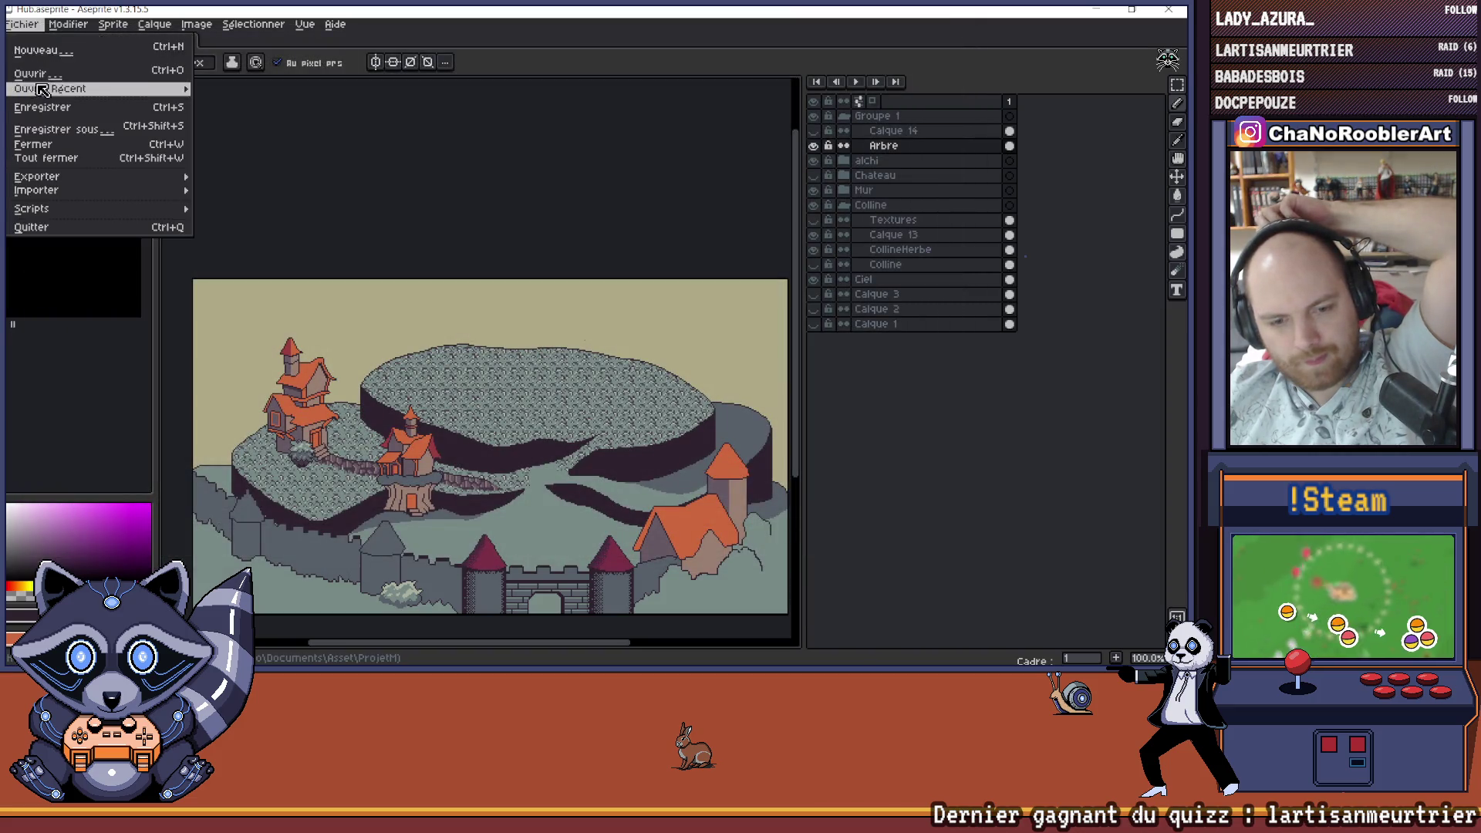
click(43, 112)
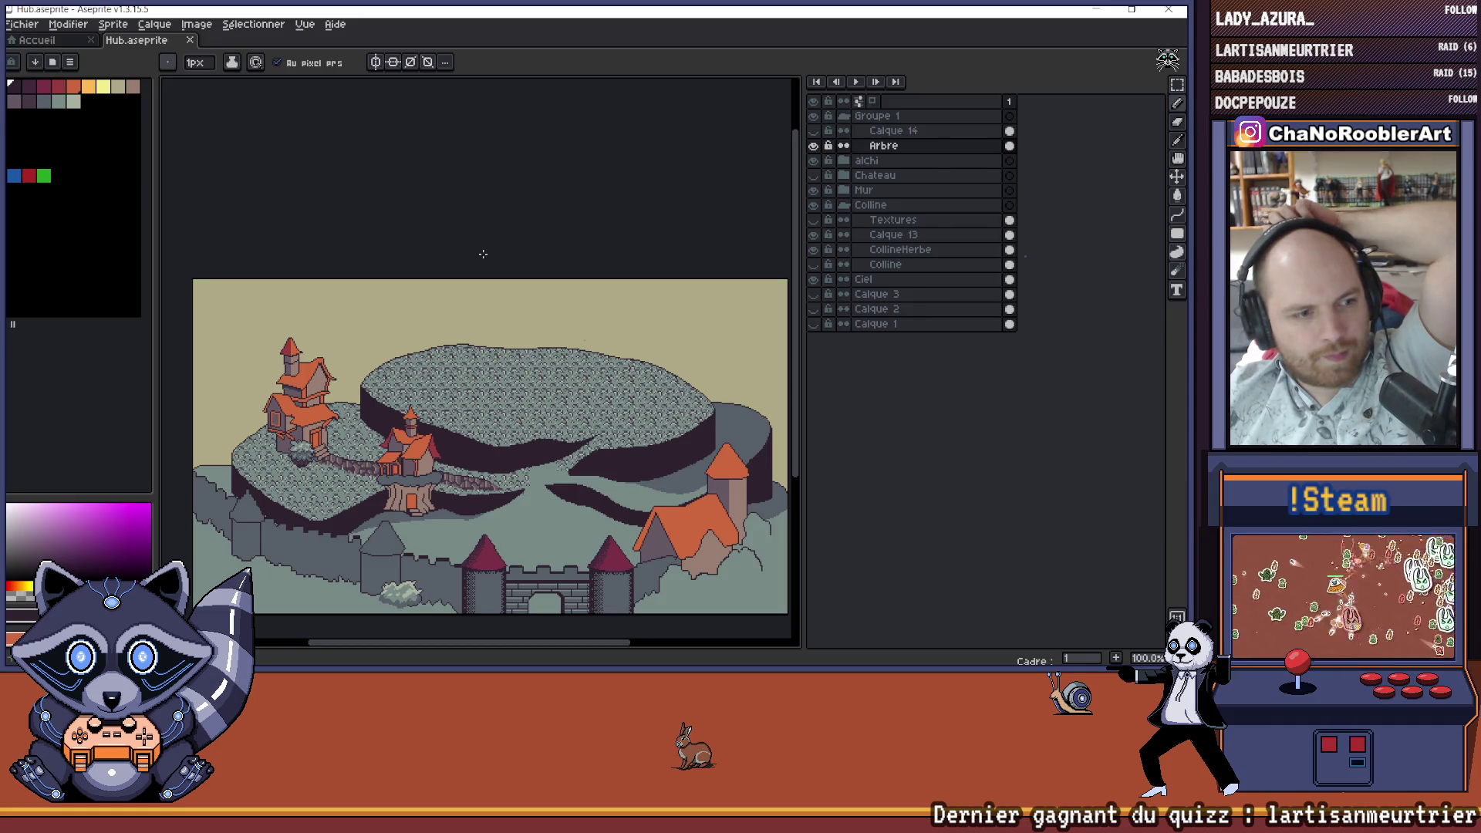
mouse_move(441, 361)
mouse_down()
mouse_move(406, 363)
mouse_move(419, 373)
mouse_move(431, 357)
mouse_up()
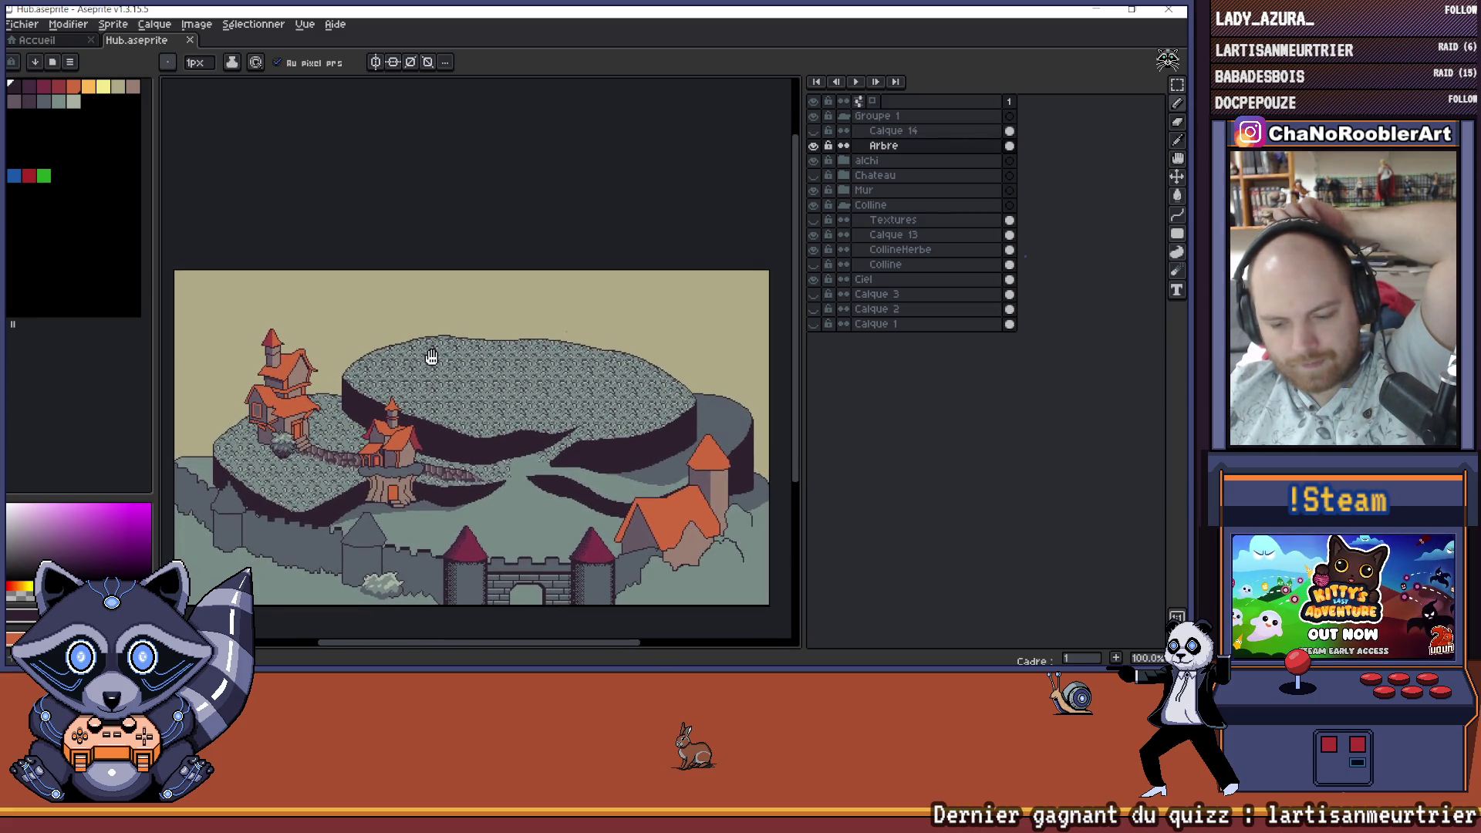
click(22, 24)
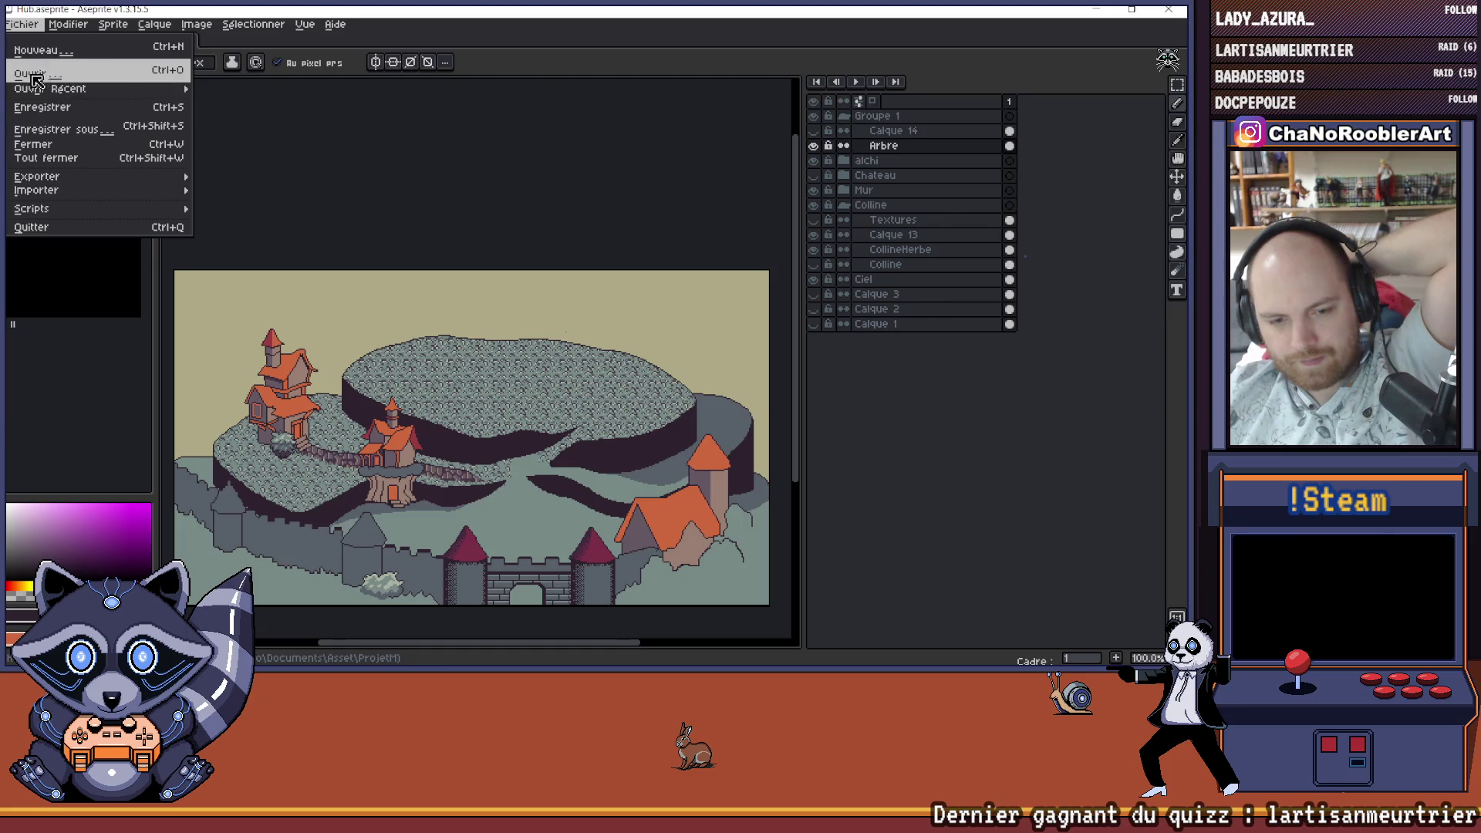
- Save Hub.aseprite again with Fichier > Enregistrer
click(40, 107)
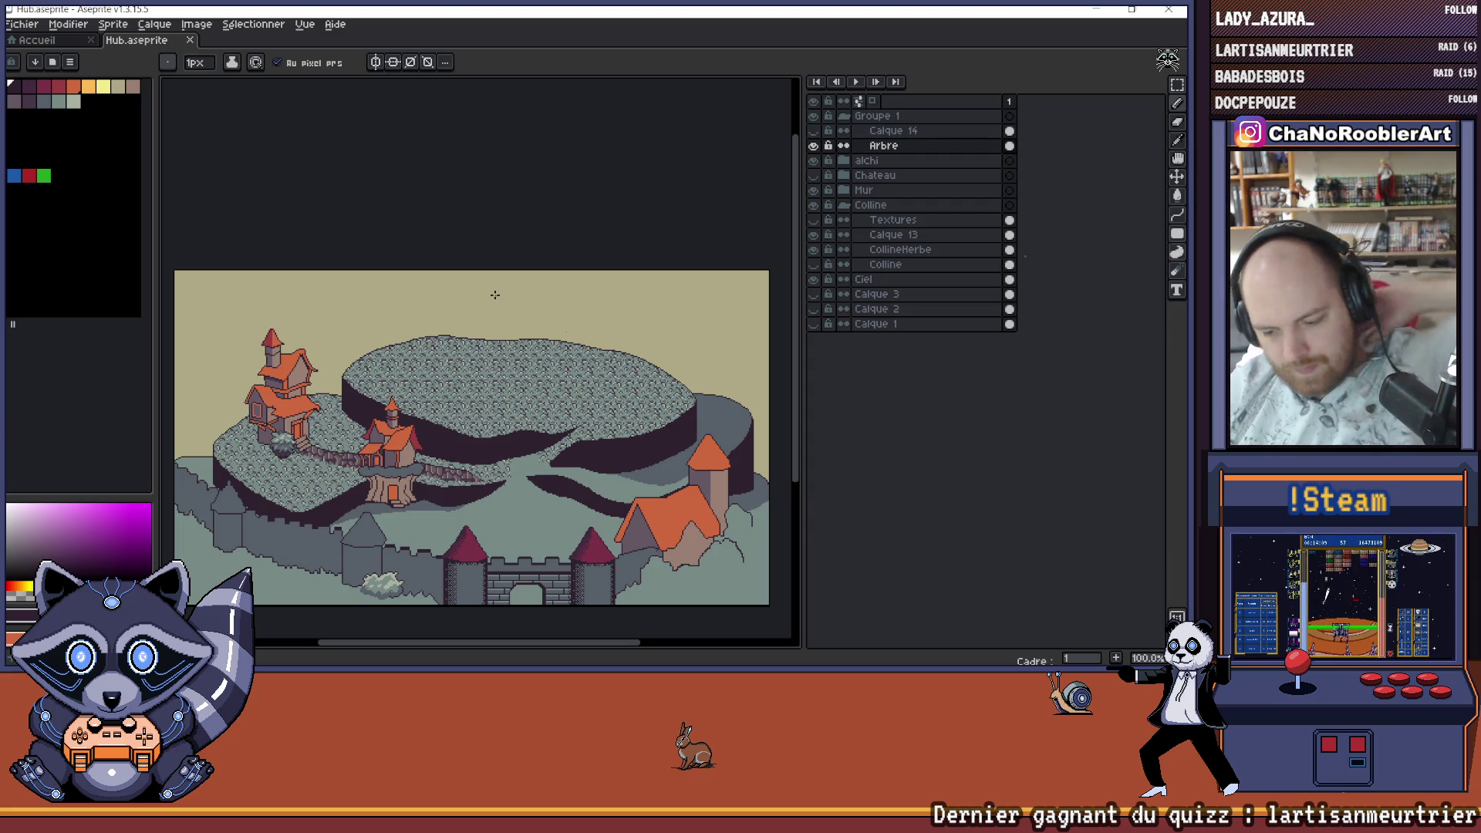
scroll(495, 484, up, 2)
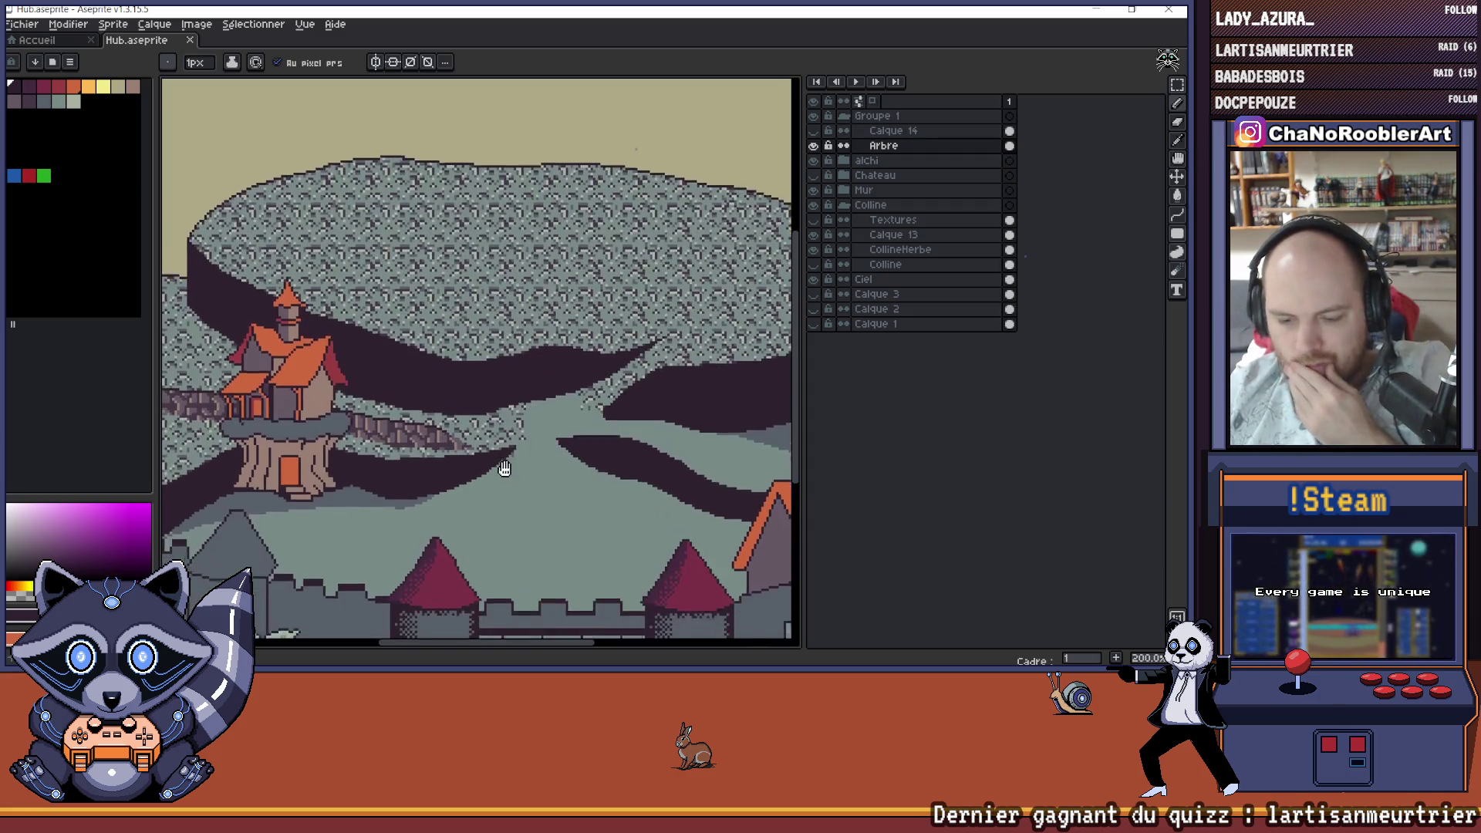
scroll(495, 484, down, 2)
drag(520, 425, 524, 470)
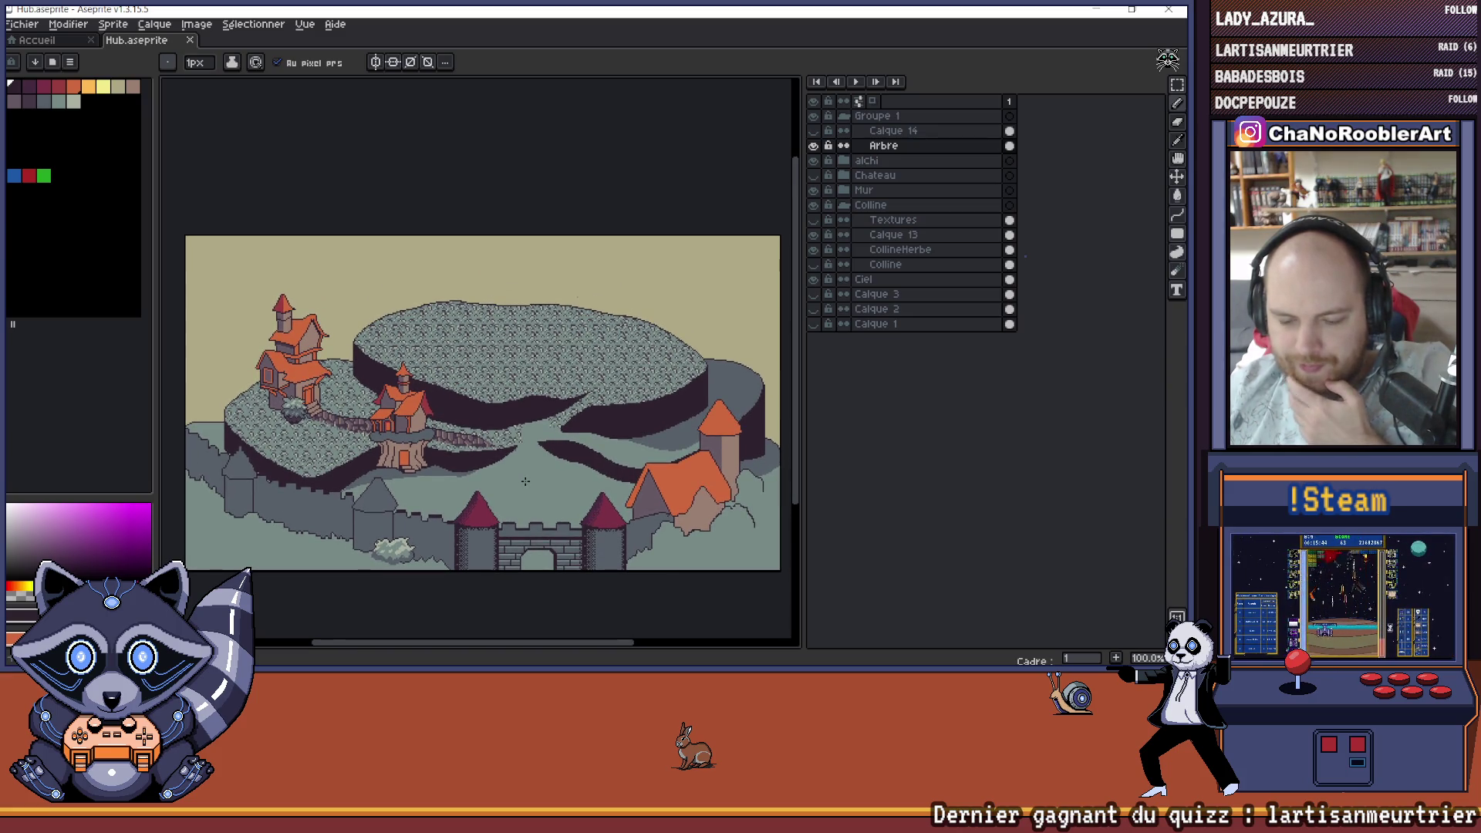
click(816, 191)
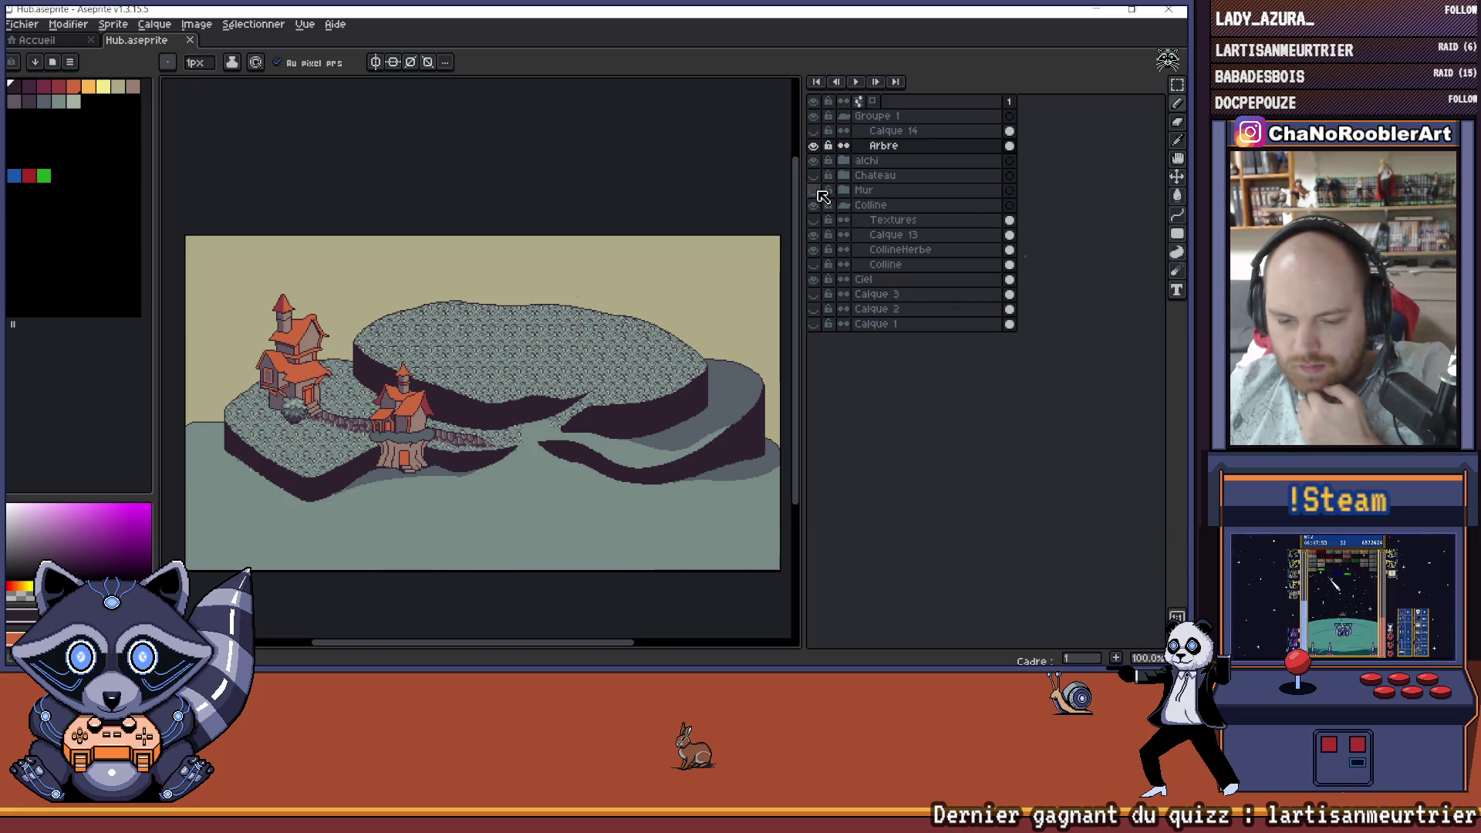
click(819, 192)
click(819, 192)
click(819, 191)
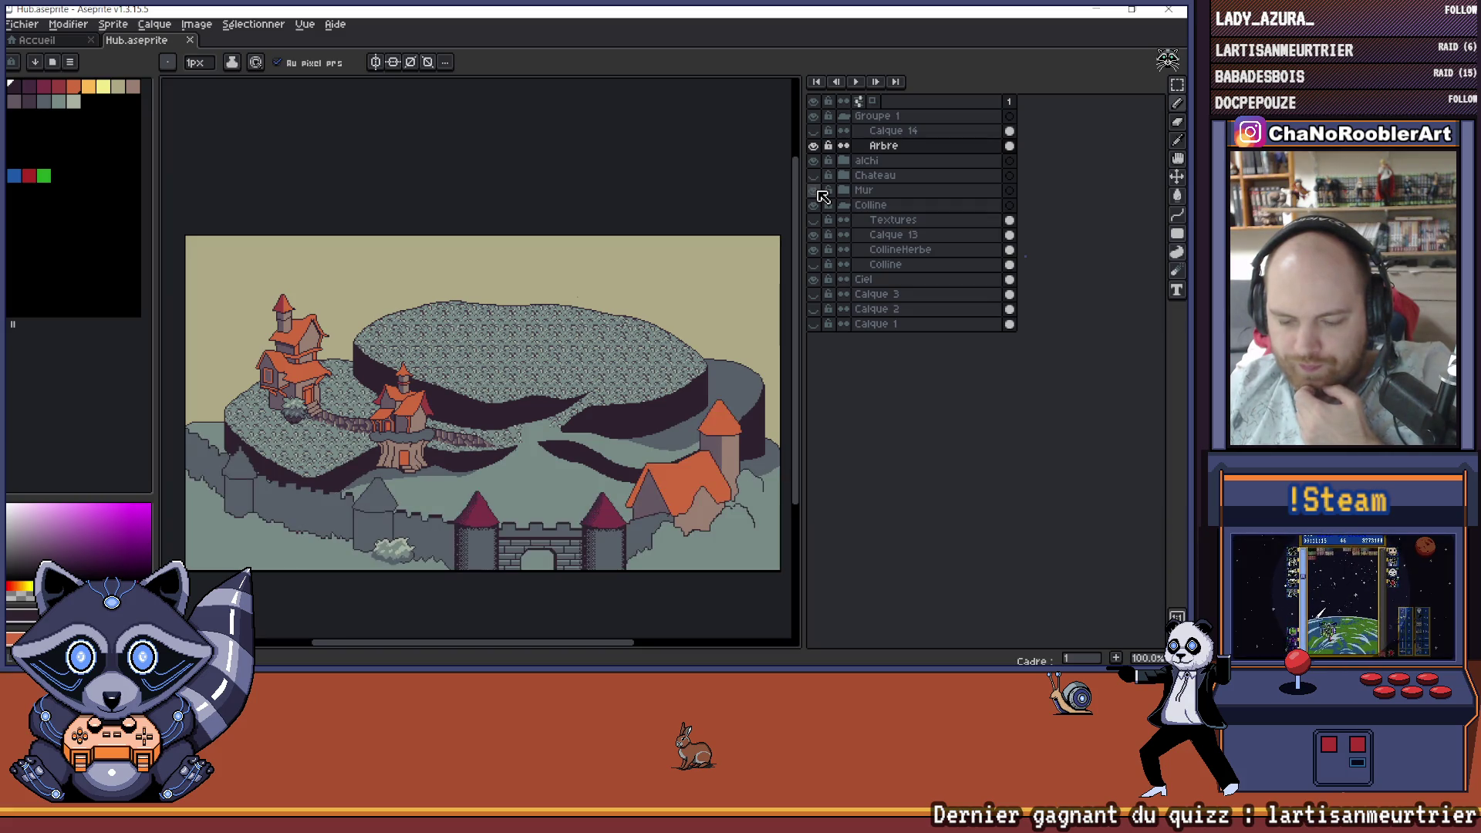
click(819, 191)
click(819, 192)
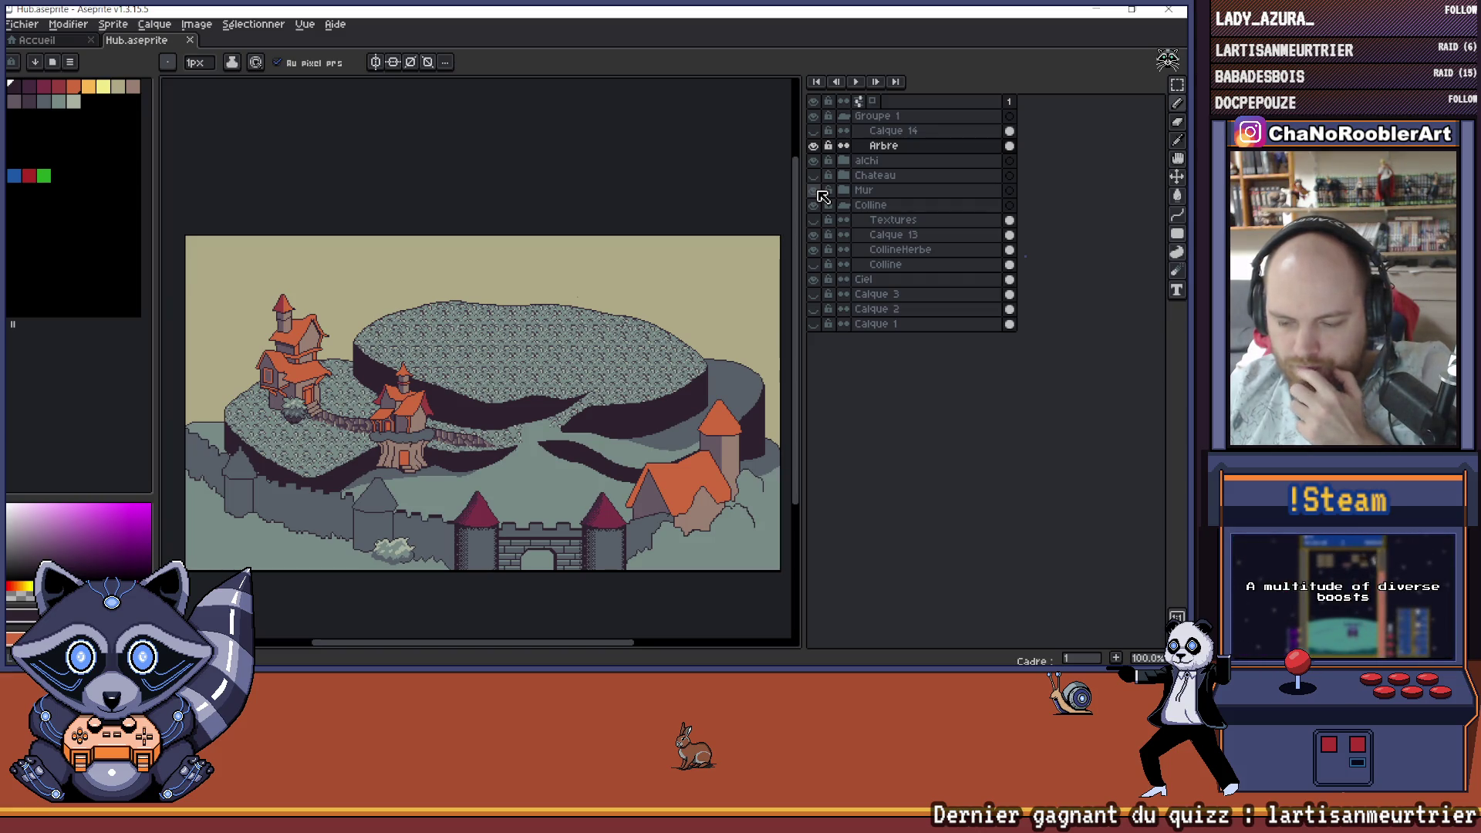
click(819, 191)
click(819, 191)
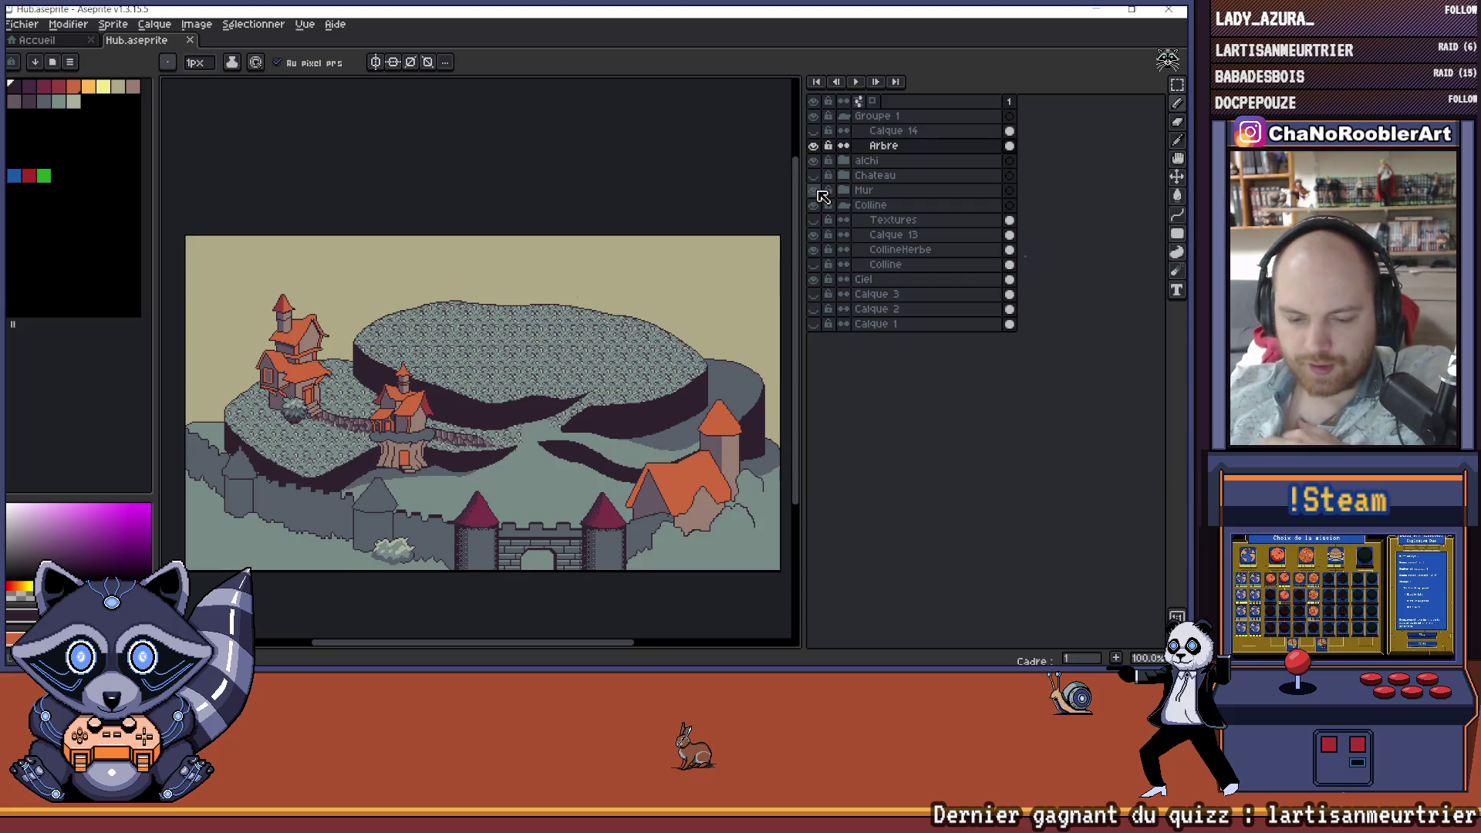
click(819, 191)
click(819, 191)
click(819, 192)
click(819, 191)
click(819, 191)
click(819, 192)
click(819, 191)
click(818, 192)
click(819, 192)
click(819, 191)
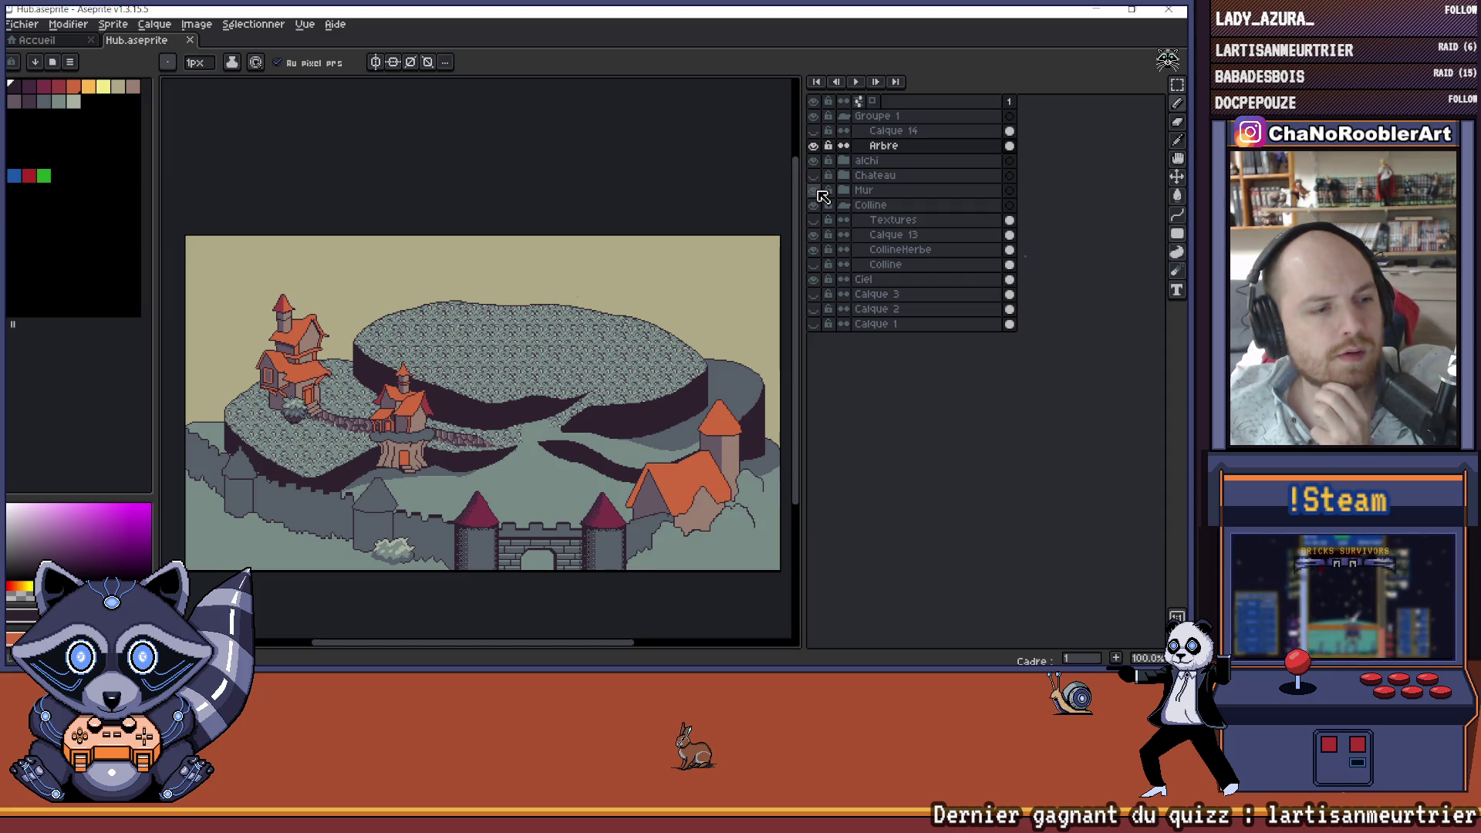
click(815, 190)
click(815, 191)
click(817, 190)
click(817, 190)
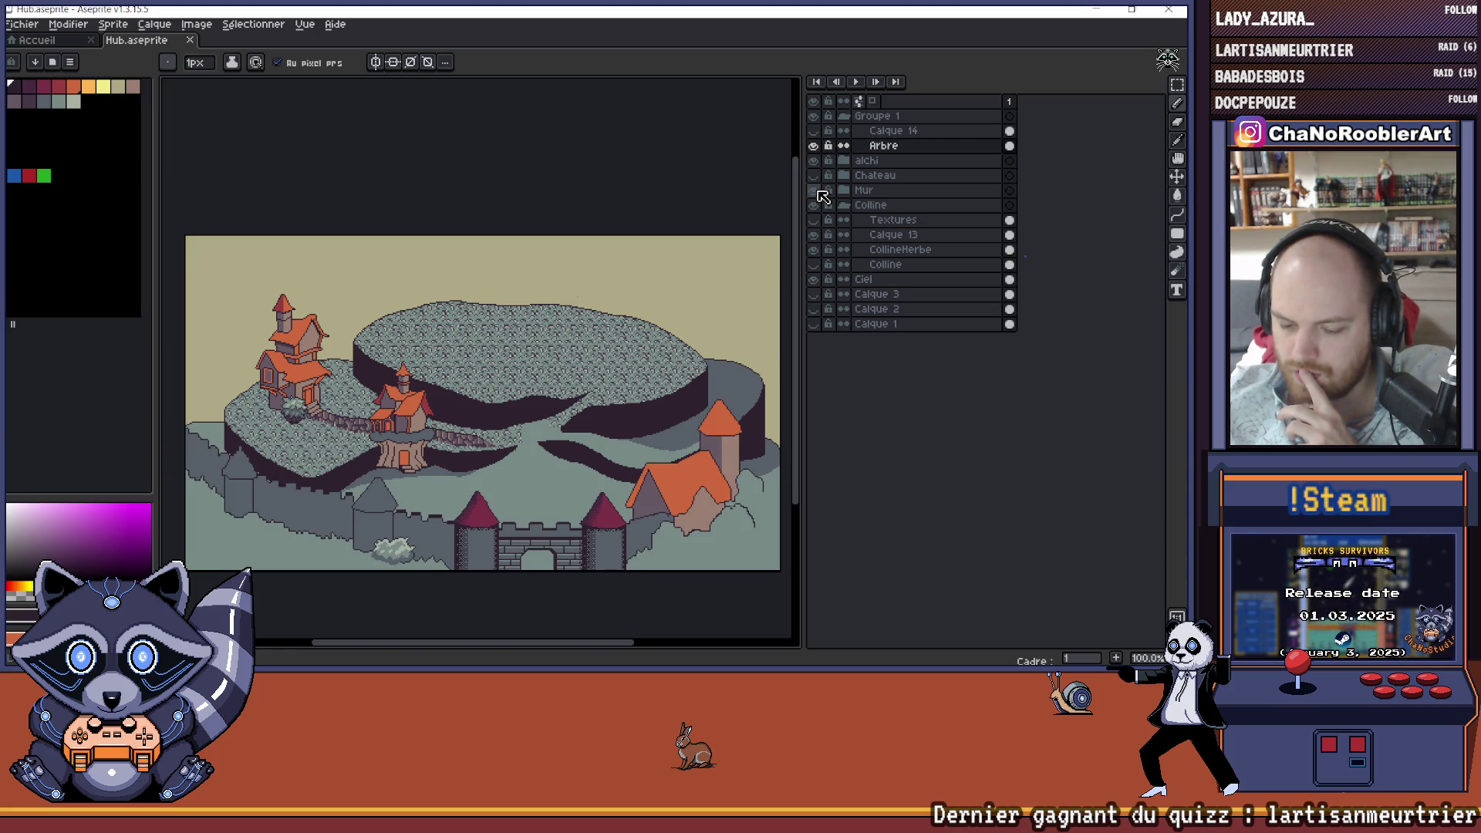
click(817, 190)
click(817, 190)
click(817, 190)
click(817, 190)
click(817, 190)
click(817, 190)
click(817, 191)
click(817, 191)
click(818, 190)
click(818, 190)
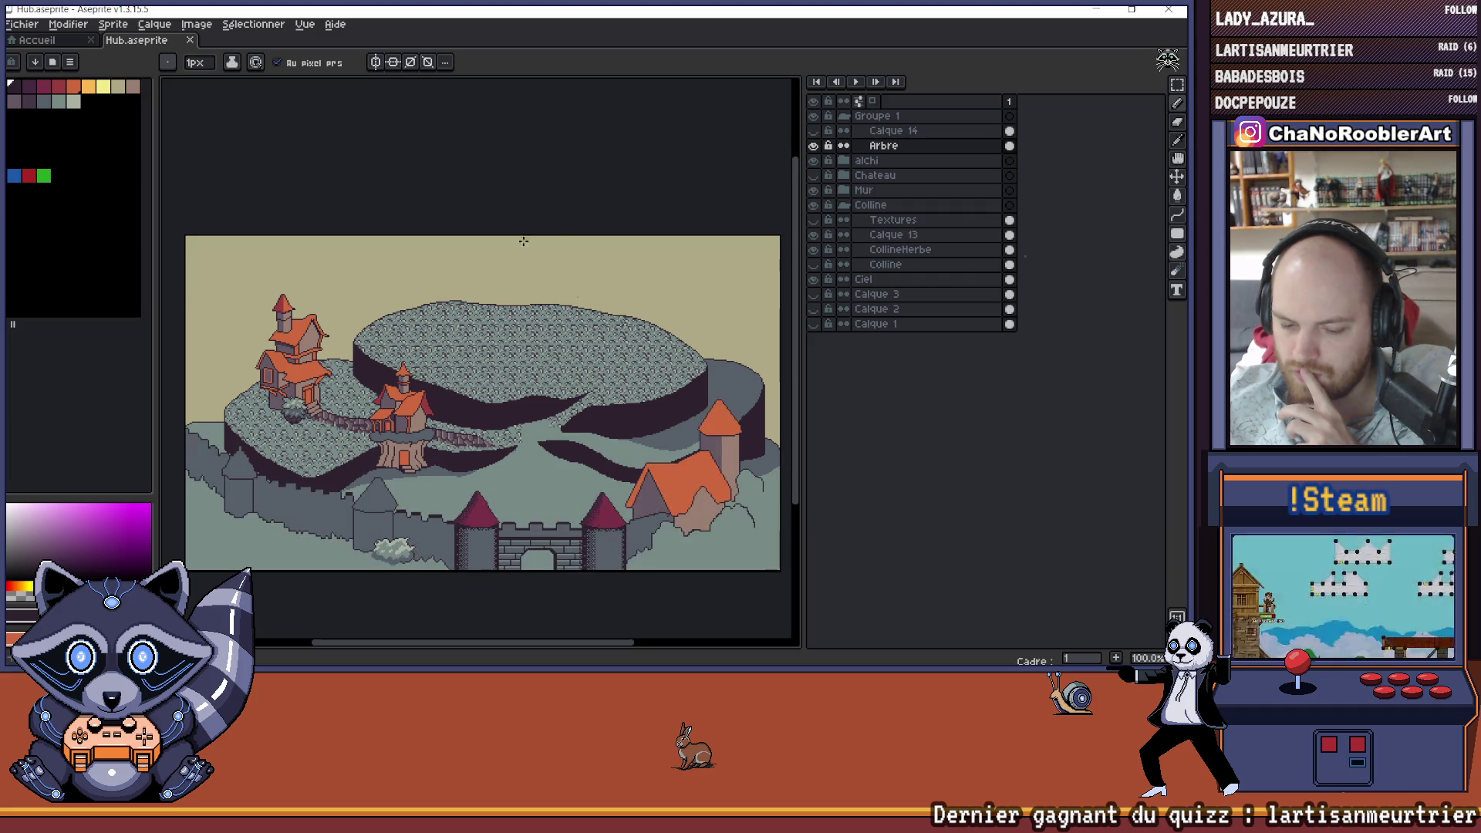
- Toggle the CollineHerbe and Calque 13 layers off and on to check their contribution
scroll(449, 425, up, 4)
scroll(450, 425, down, 1)
scroll(443, 455, up, 2)
scroll(462, 455, down, 4)
scroll(475, 458, up, 5)
scroll(475, 458, up, 2)
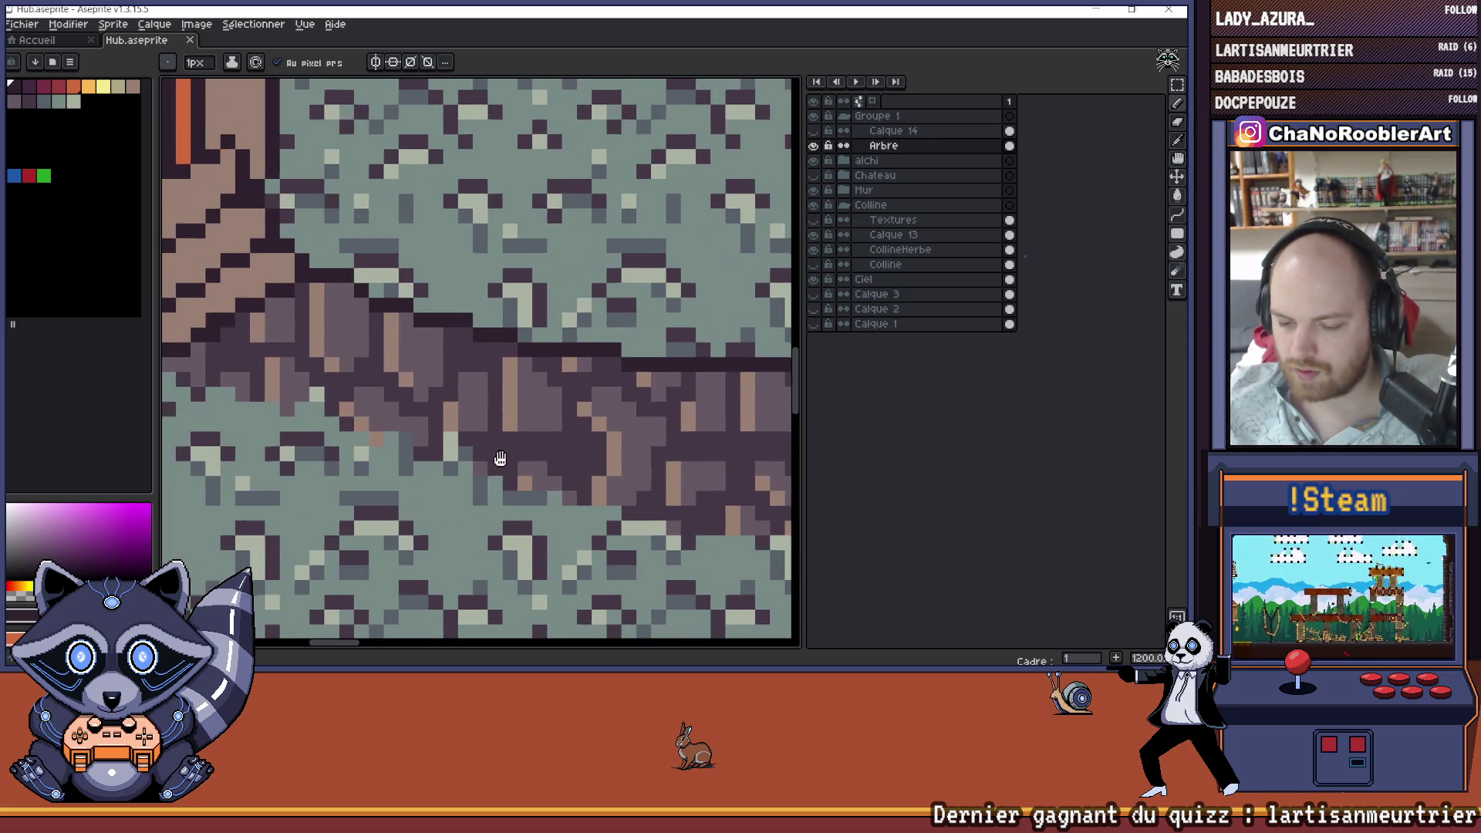
click(813, 249)
click(813, 249)
click(849, 250)
click(812, 249)
click(813, 249)
click(848, 235)
click(814, 234)
click(814, 234)
- Zoom in and sample the grey-teal grass and path colours beside the path edge
scroll(584, 381, down, 1)
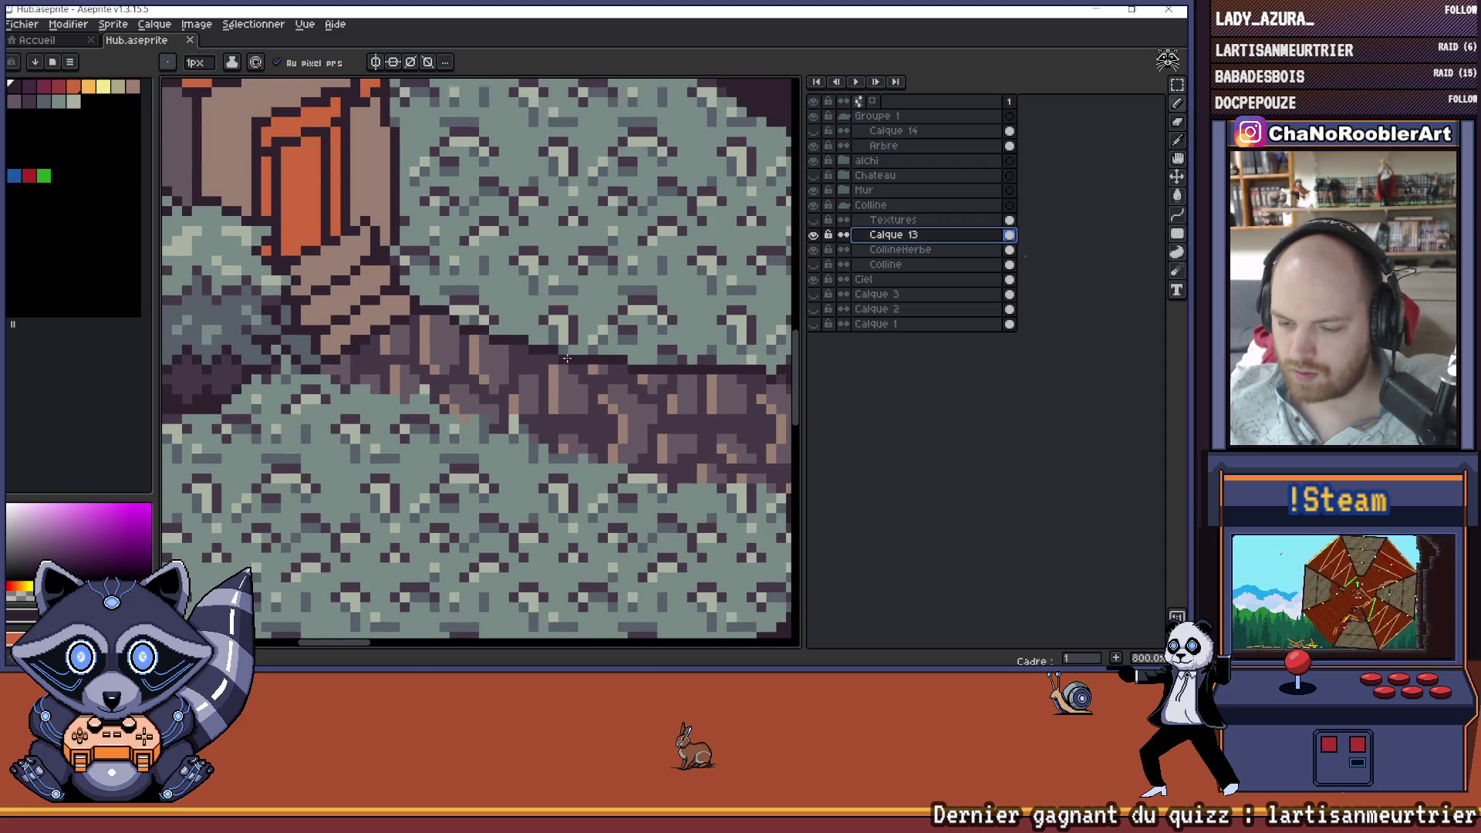
scroll(547, 385, up, 2)
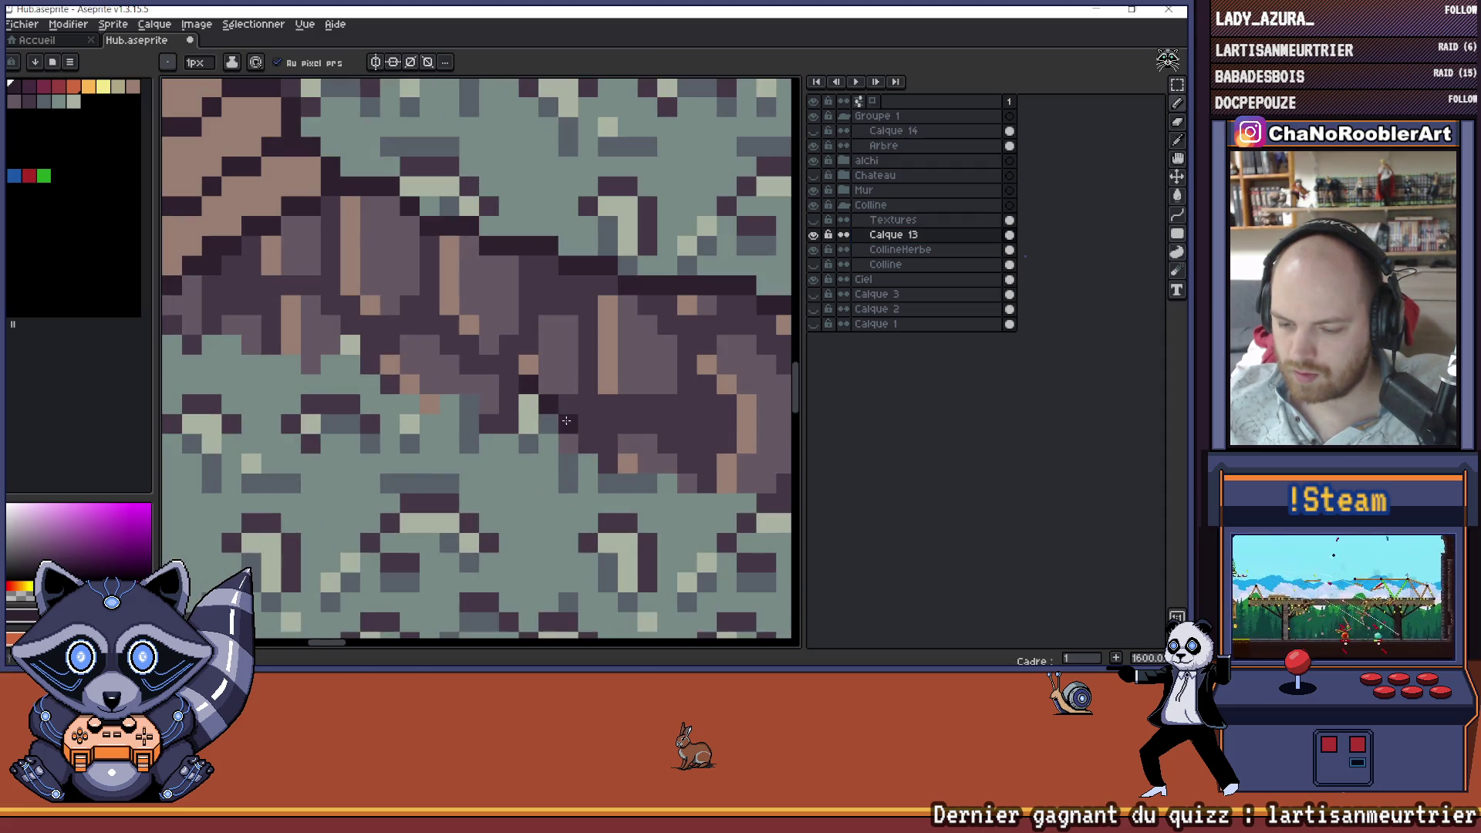
scroll(509, 422, down, 1)
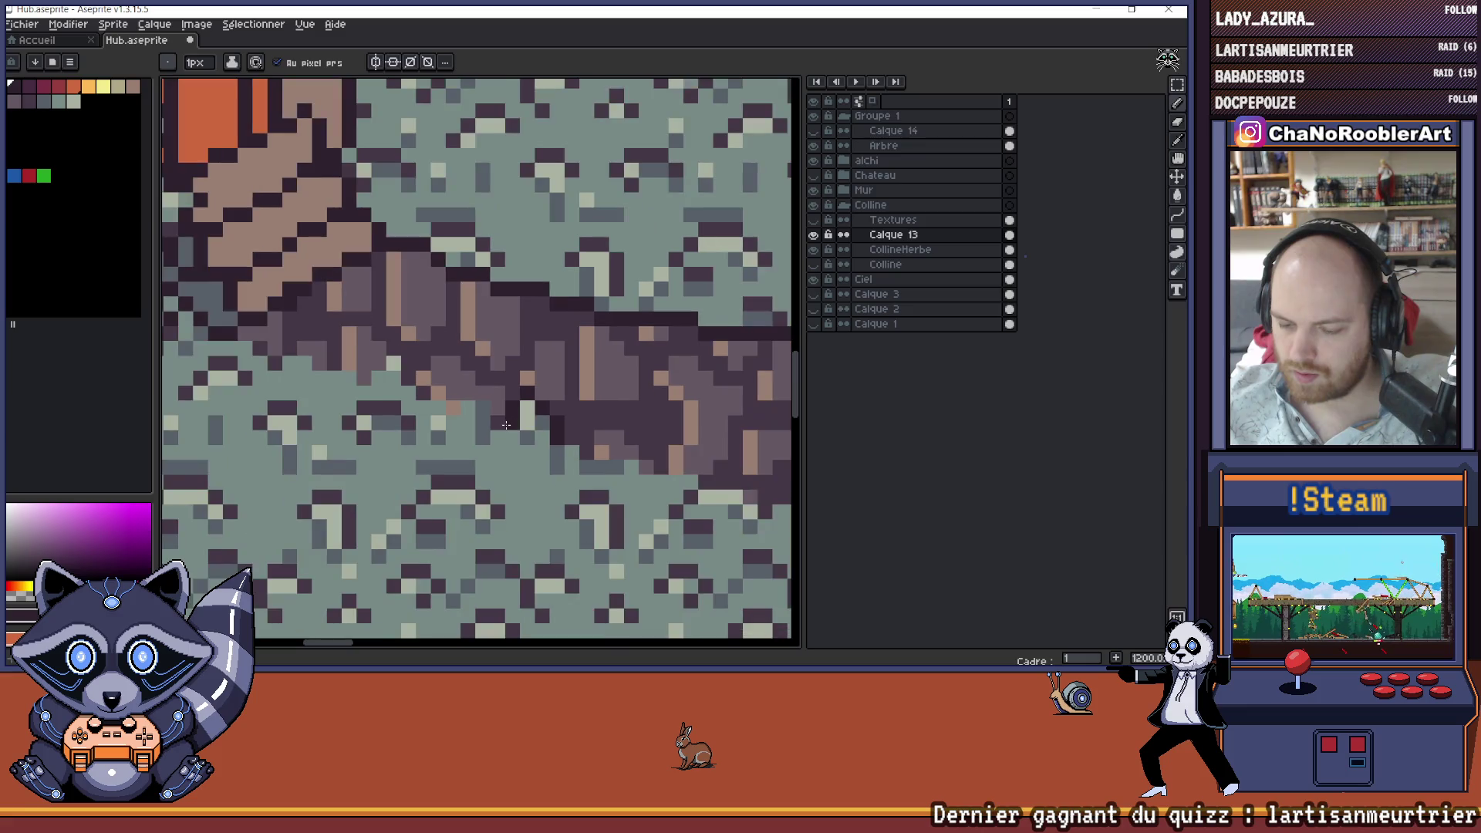
scroll(508, 423, down, 5)
scroll(509, 424, up, 1)
scroll(509, 425, down, 1)
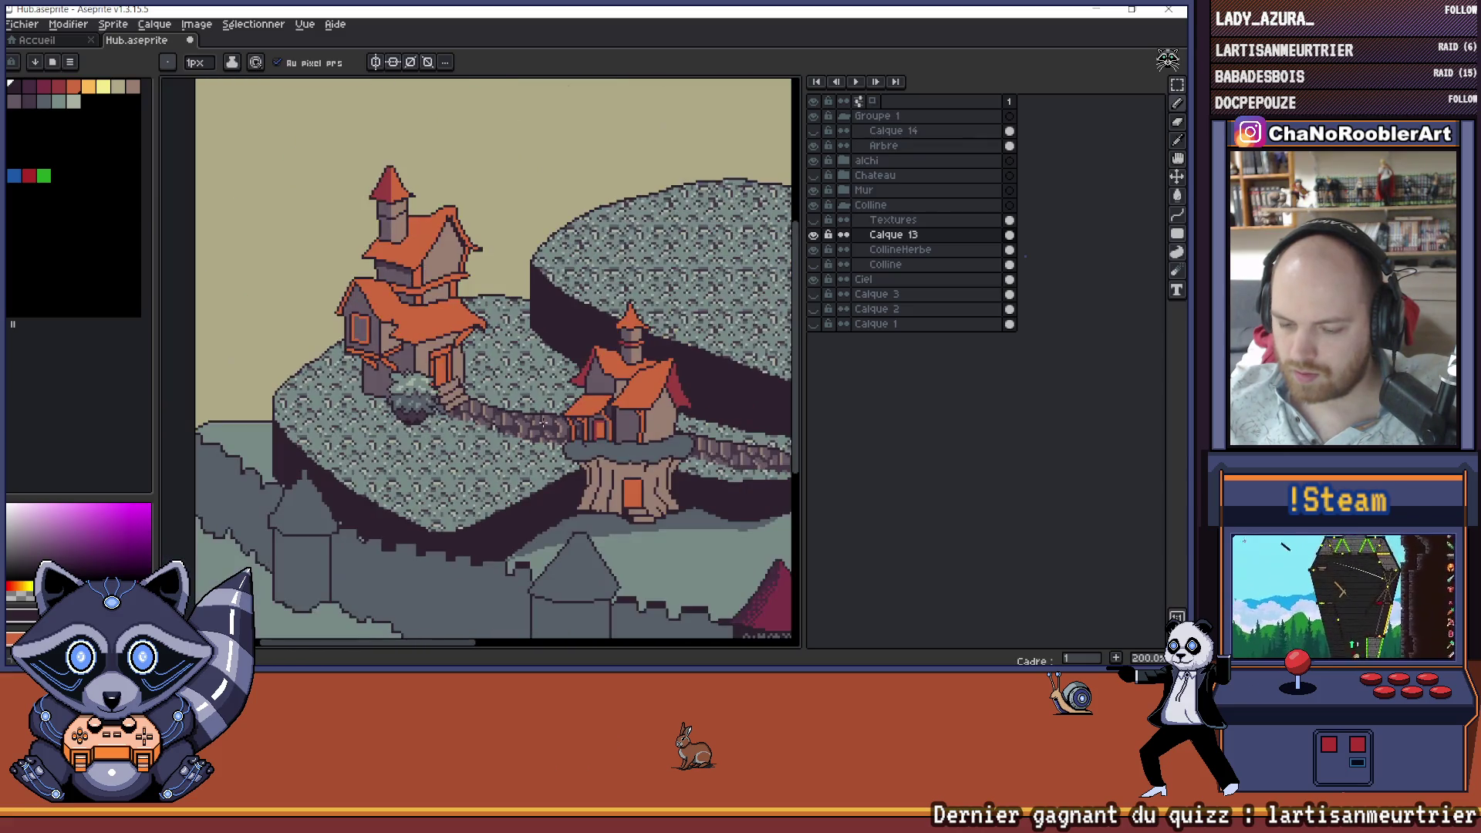
scroll(509, 426, up, 1)
scroll(510, 427, up, 6)
alt+click(492, 465)
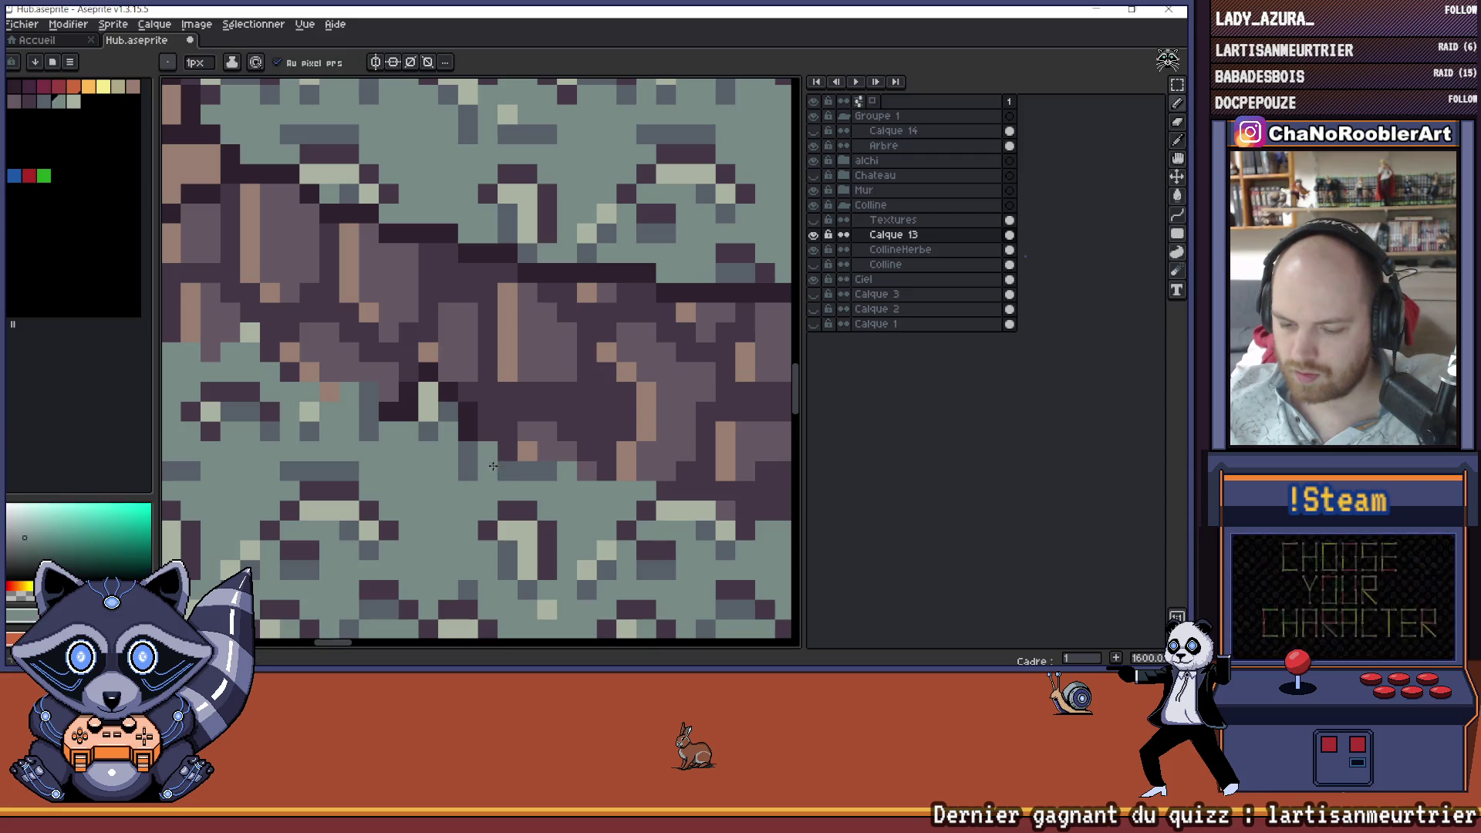
alt+click(516, 457)
alt+click(510, 462)
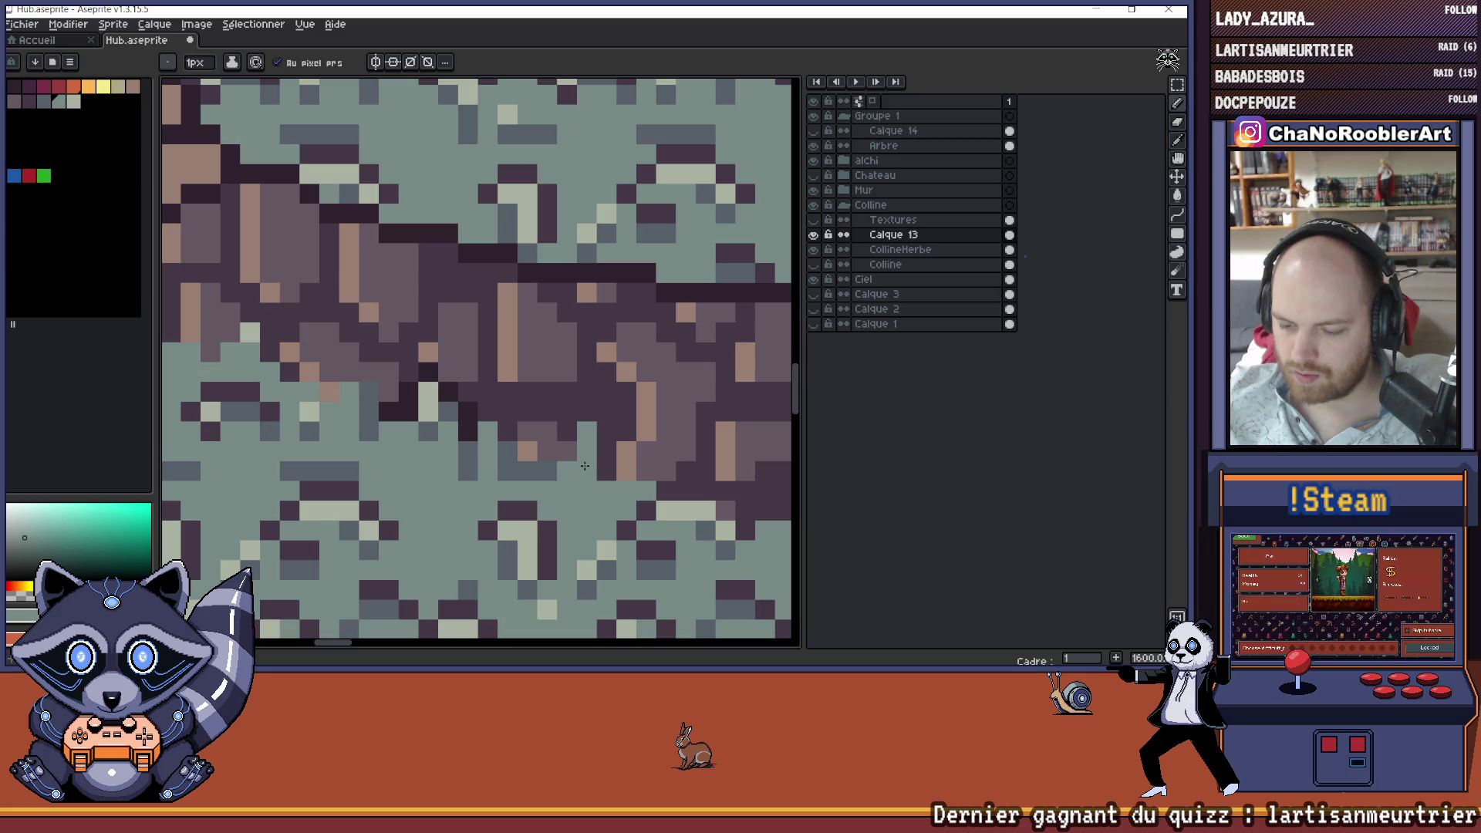
scroll(551, 472, down, 5)
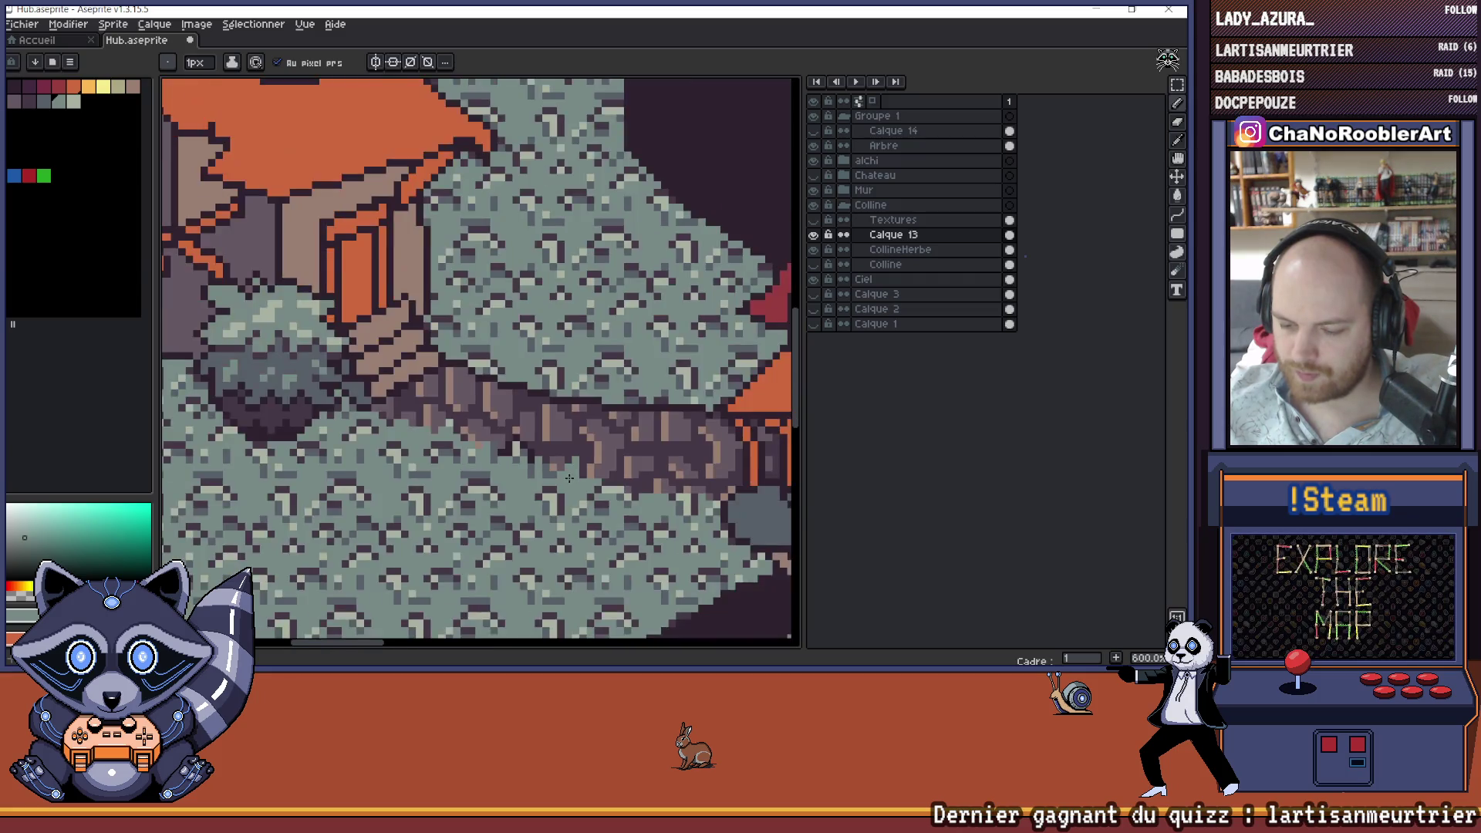
scroll(563, 474, up, 4)
alt+click(567, 477)
- Sample dark path, teal grass and dark purple pixels to retouch the path's lower edge
scroll(567, 476, down, 4)
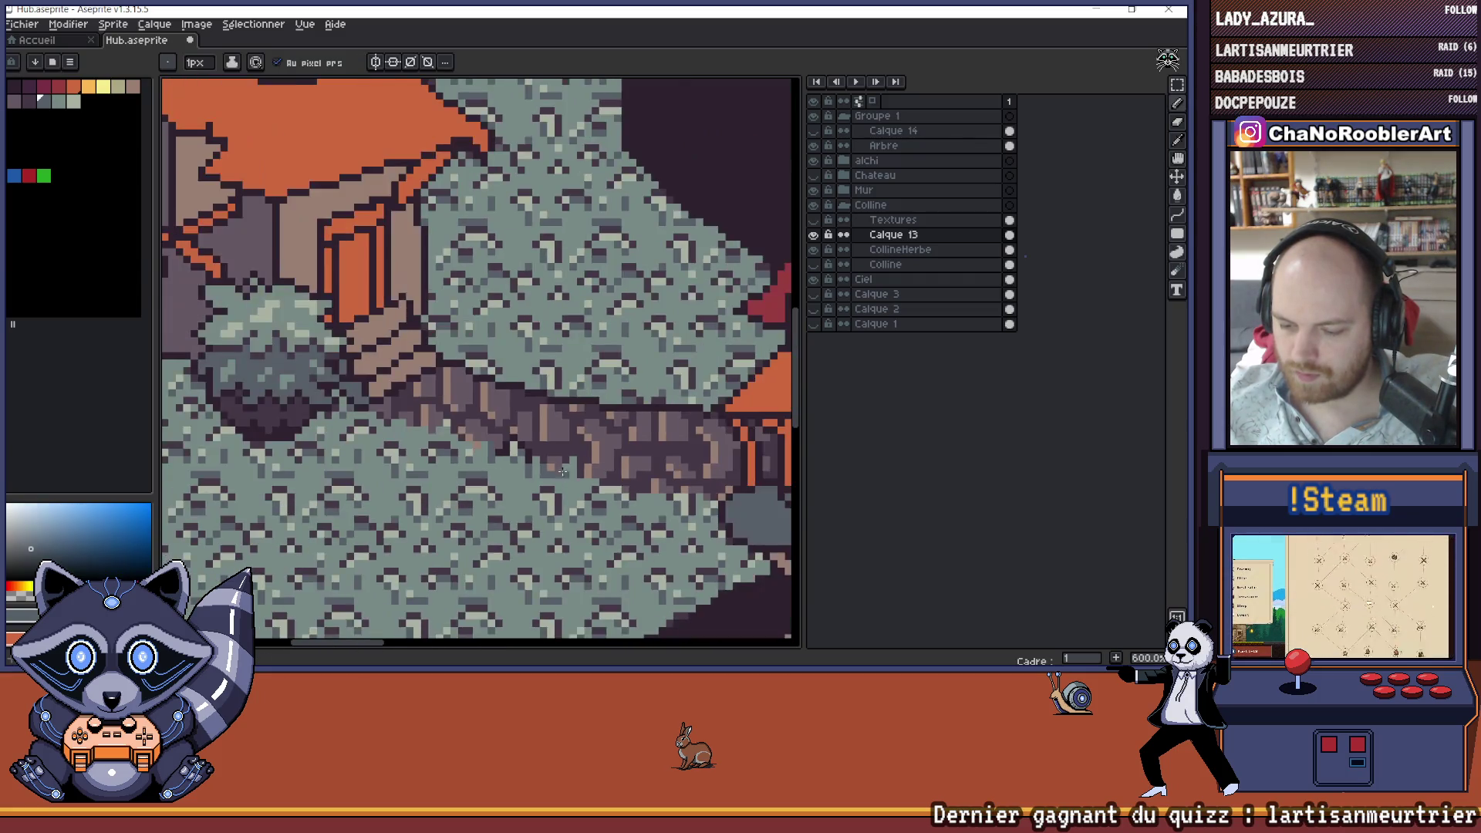
scroll(532, 463, up, 4)
alt+click(529, 460)
scroll(532, 458, down, 3)
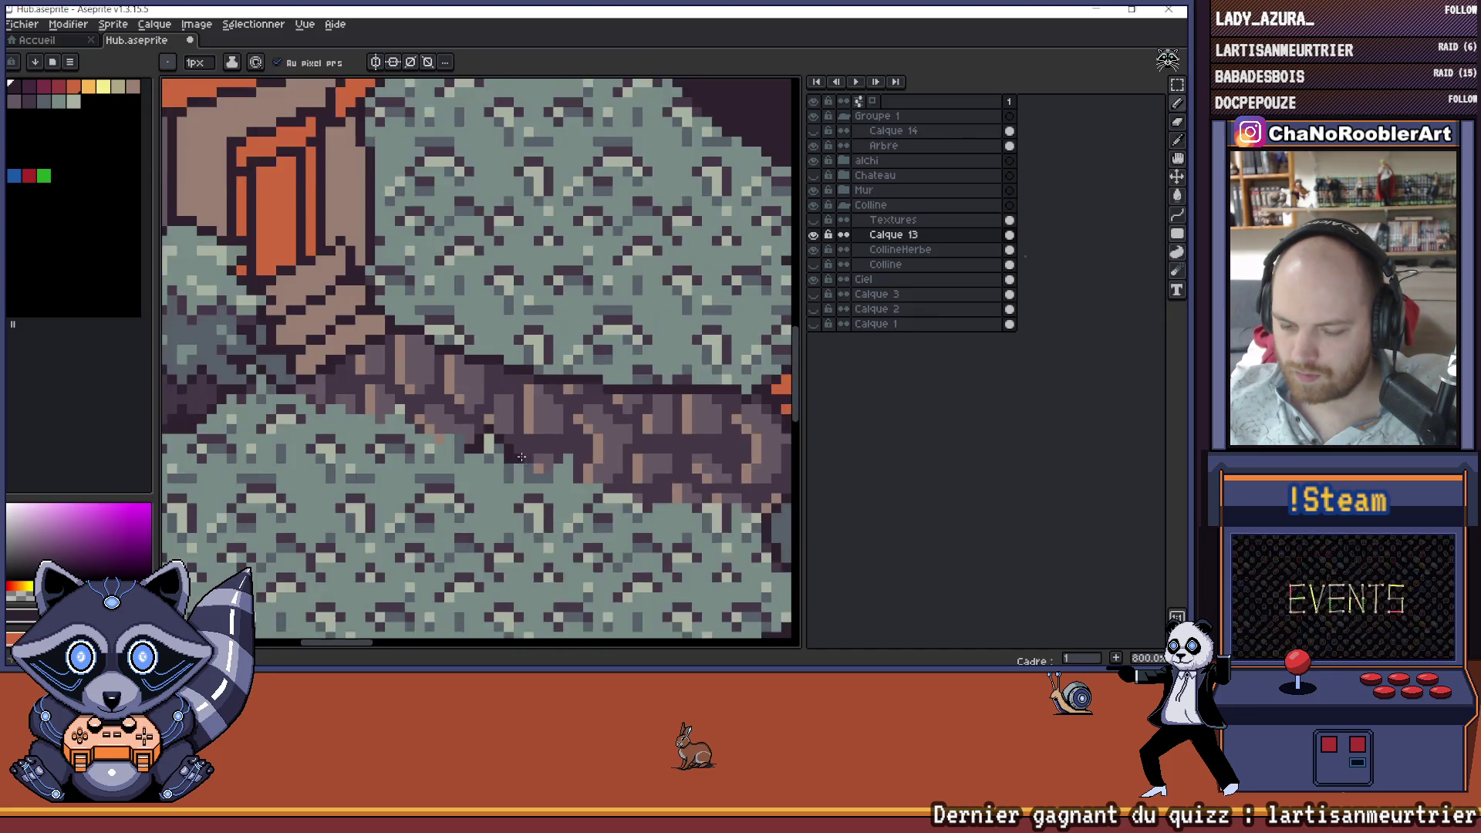
scroll(555, 452, up, 5)
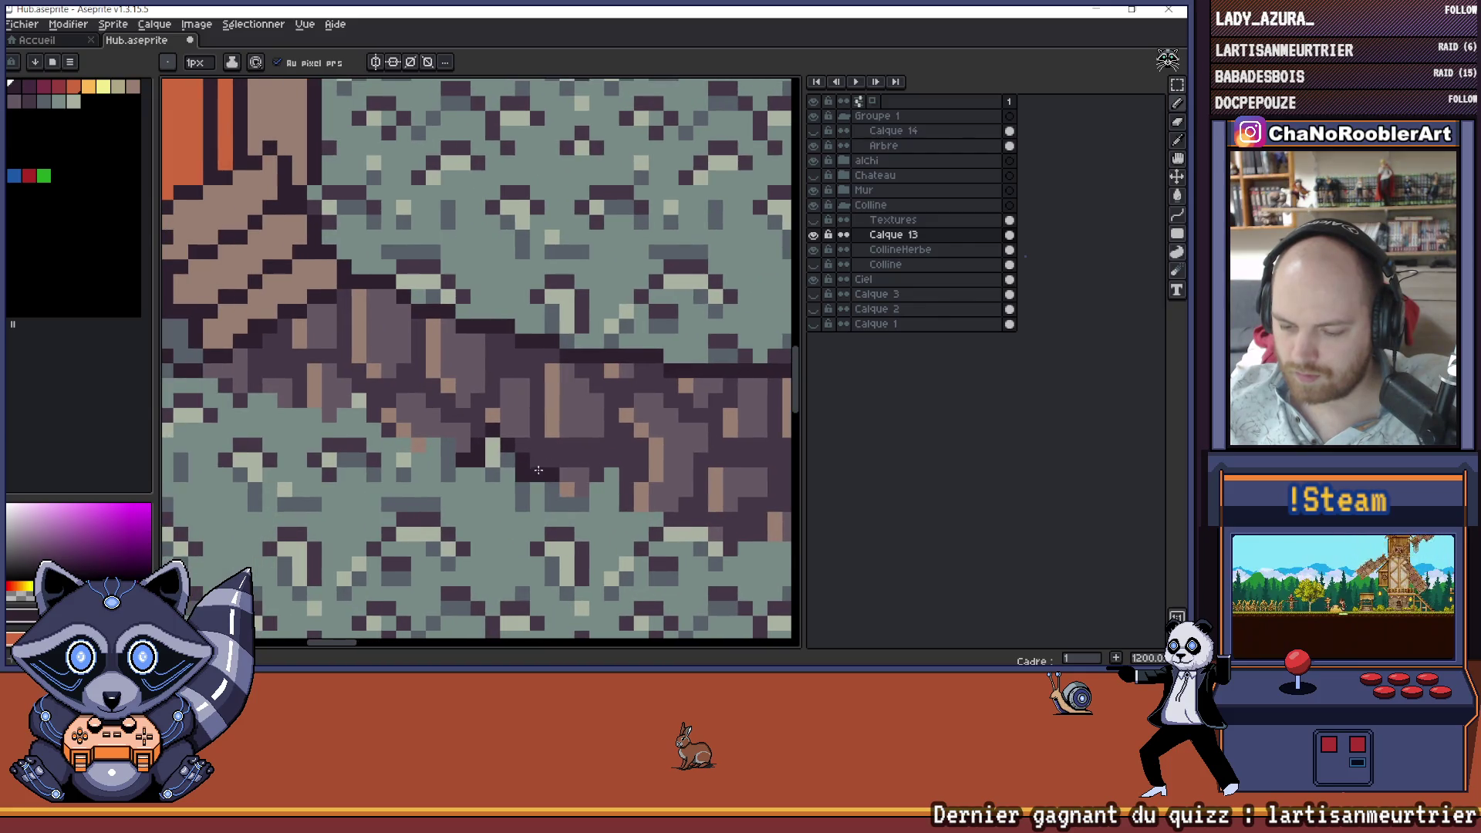
scroll(539, 470, down, 3)
scroll(532, 470, up, 3)
alt+click(525, 472)
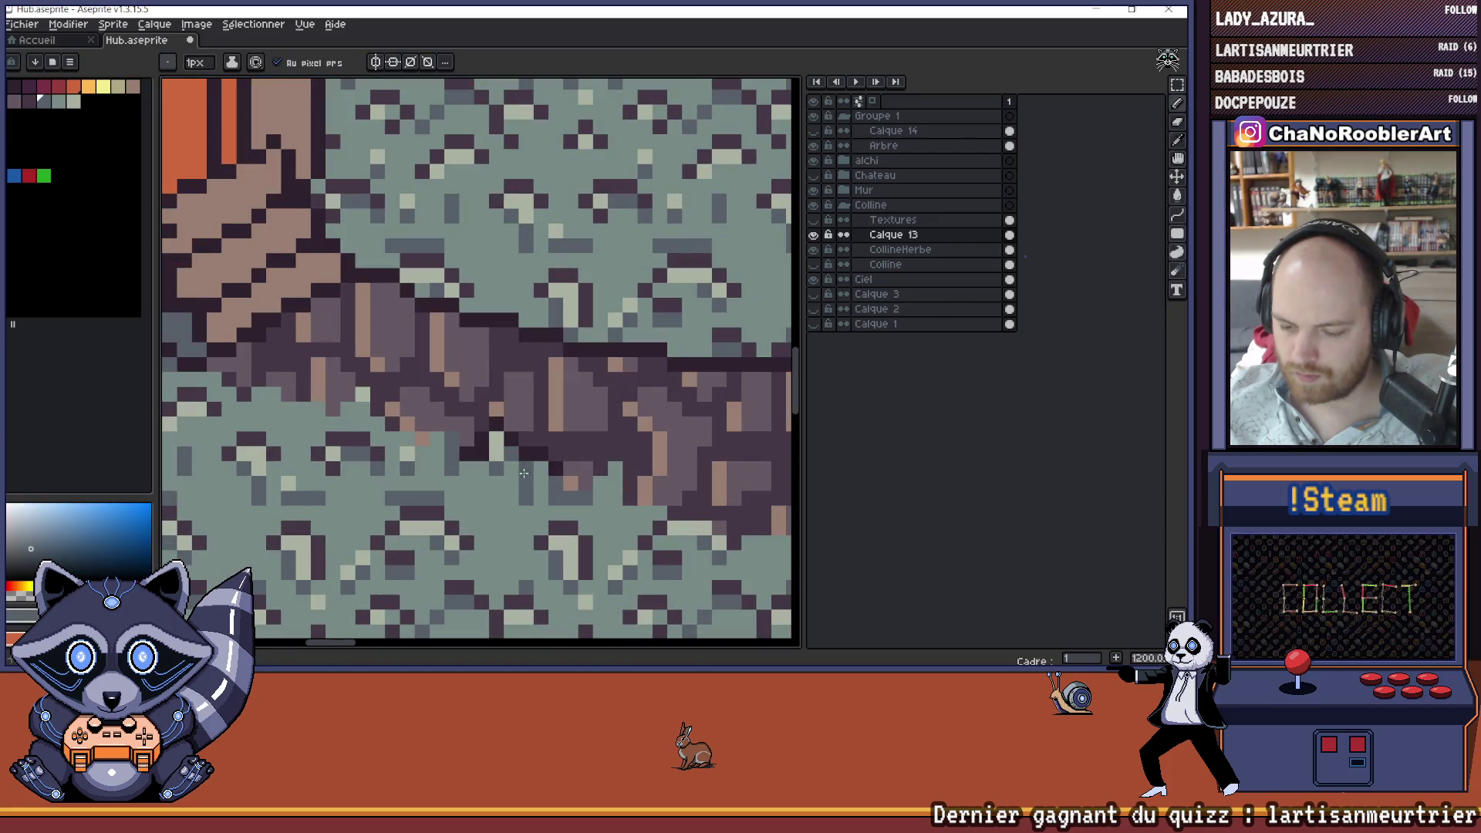
scroll(559, 476, down, 3)
scroll(532, 486, up, 3)
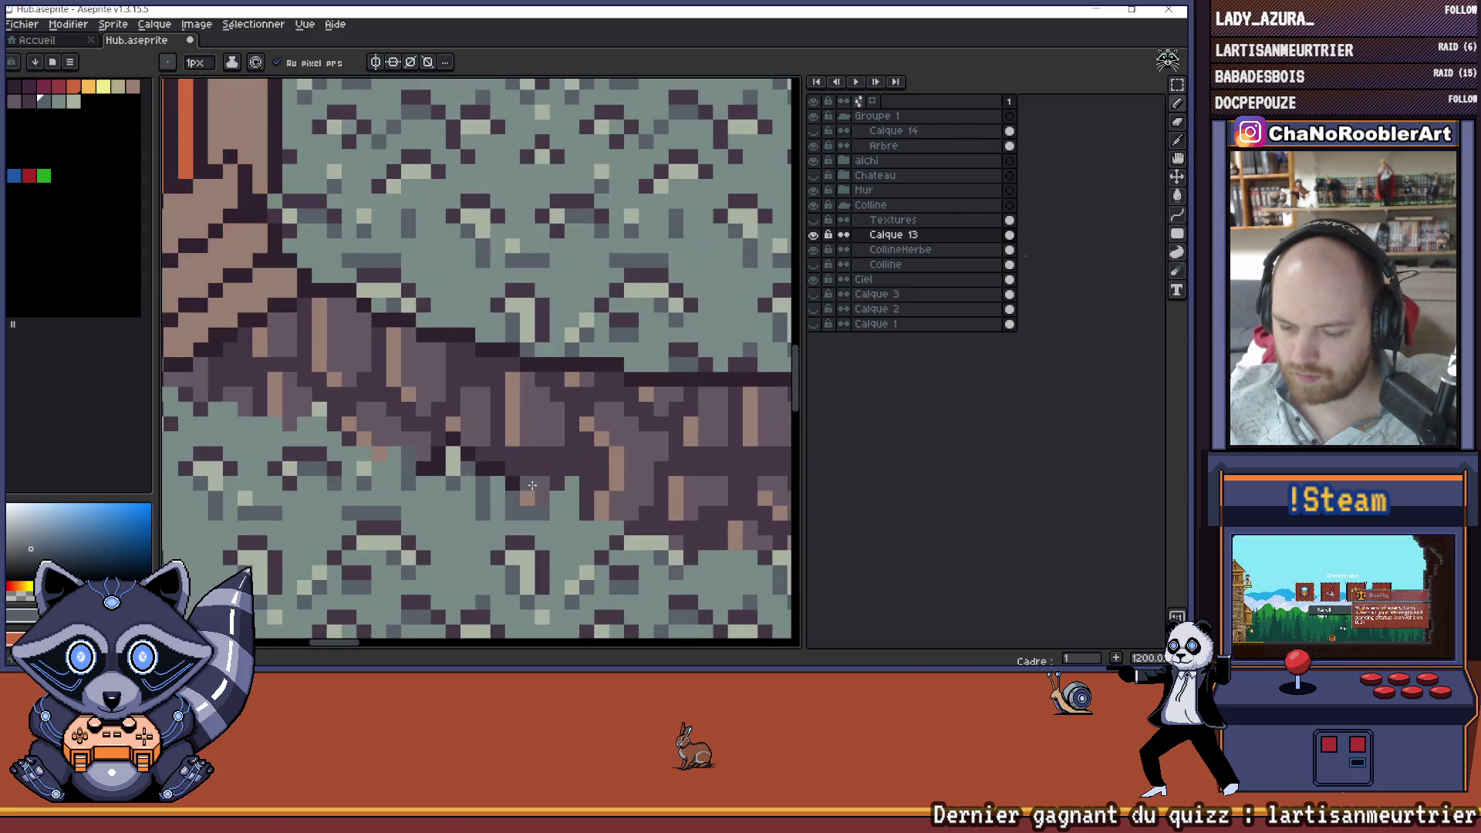
alt+click(521, 493)
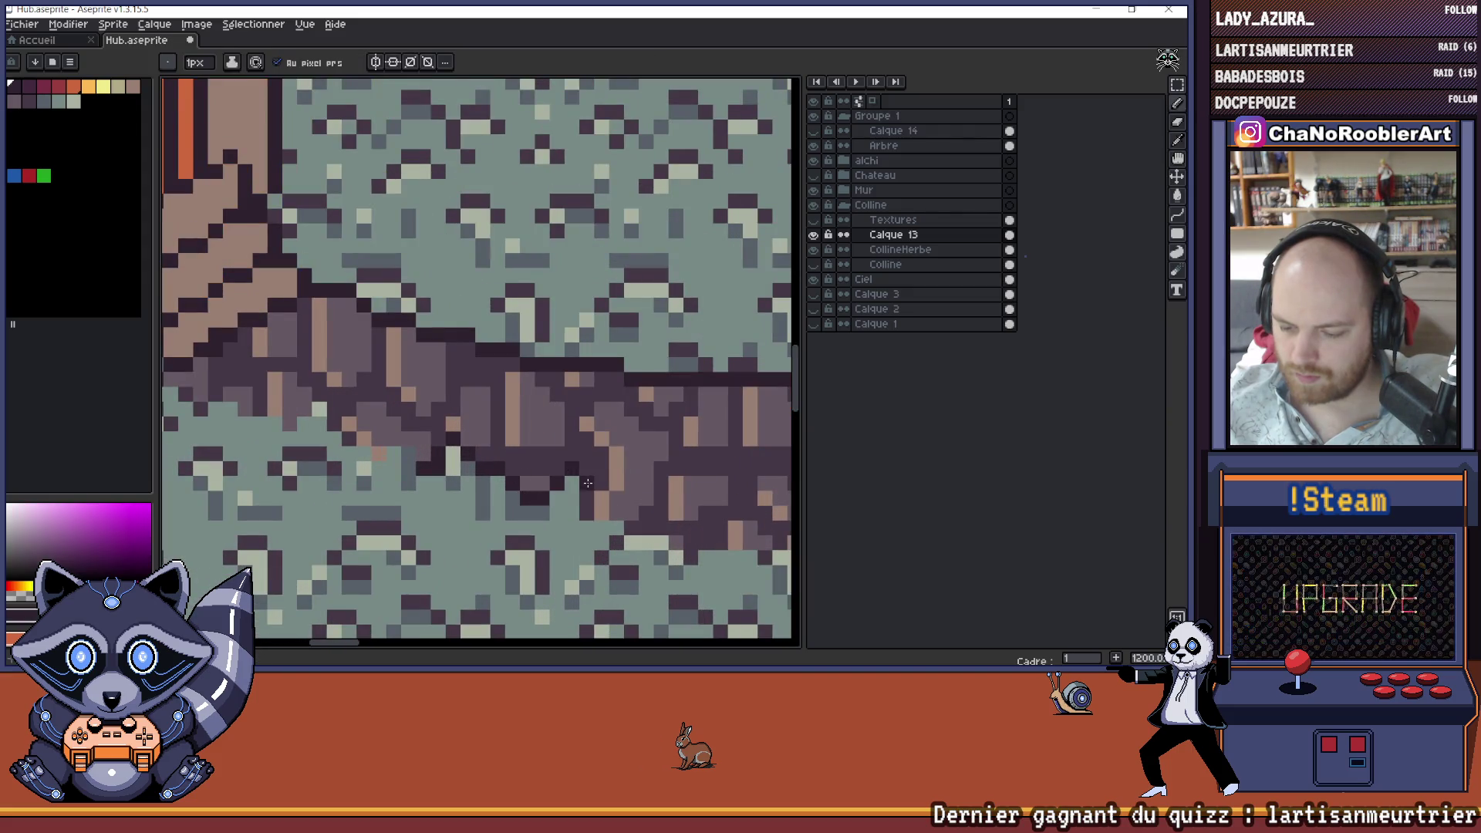
scroll(582, 478, down, 5)
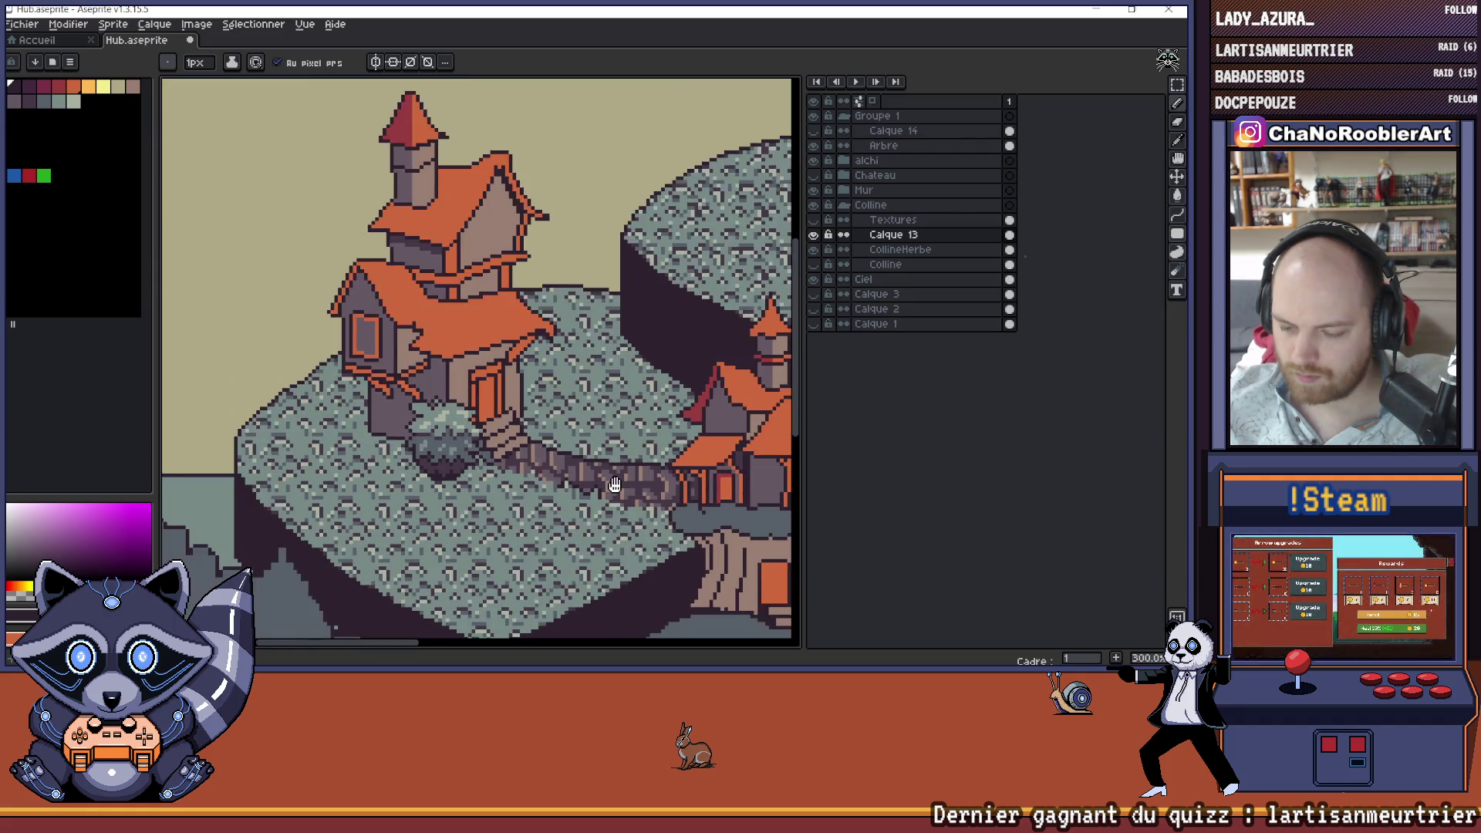
- Paint over the stray dark pixel column at the path edge in teal grass colour
scroll(570, 432, up, 10)
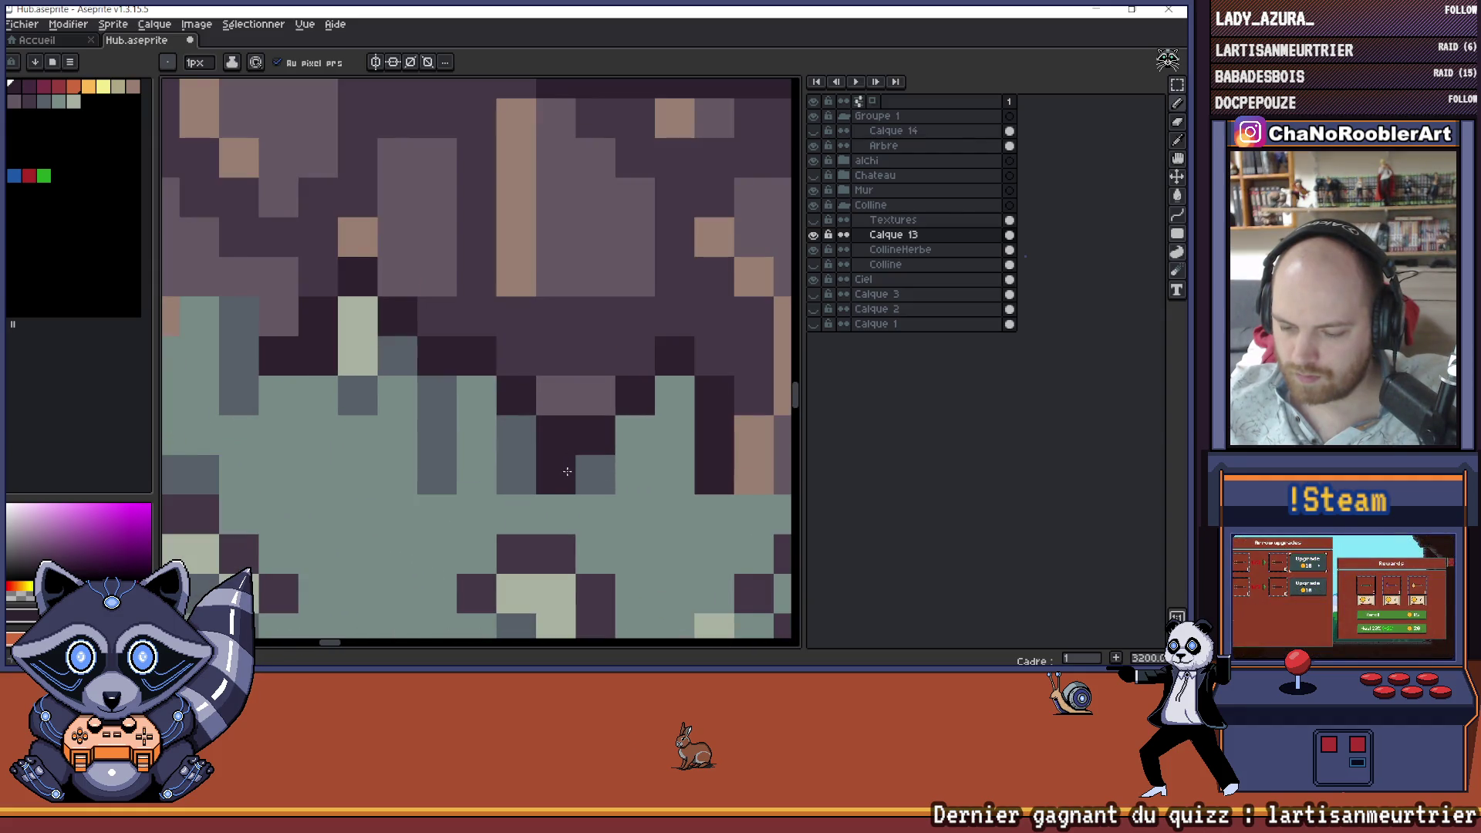
scroll(581, 460, down, 3)
alt+click(477, 393)
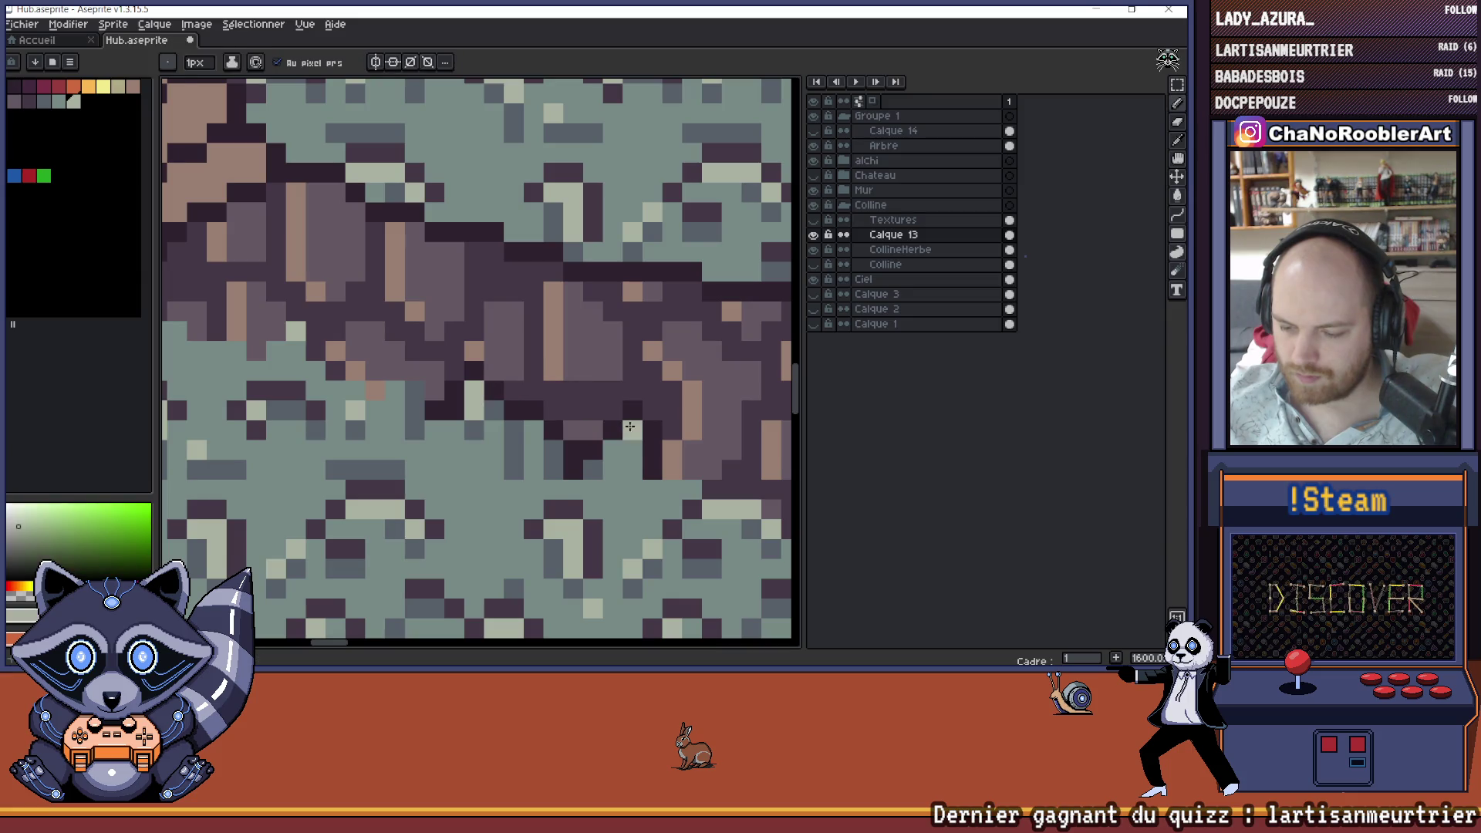
scroll(635, 439, down, 3)
scroll(522, 435, up, 3)
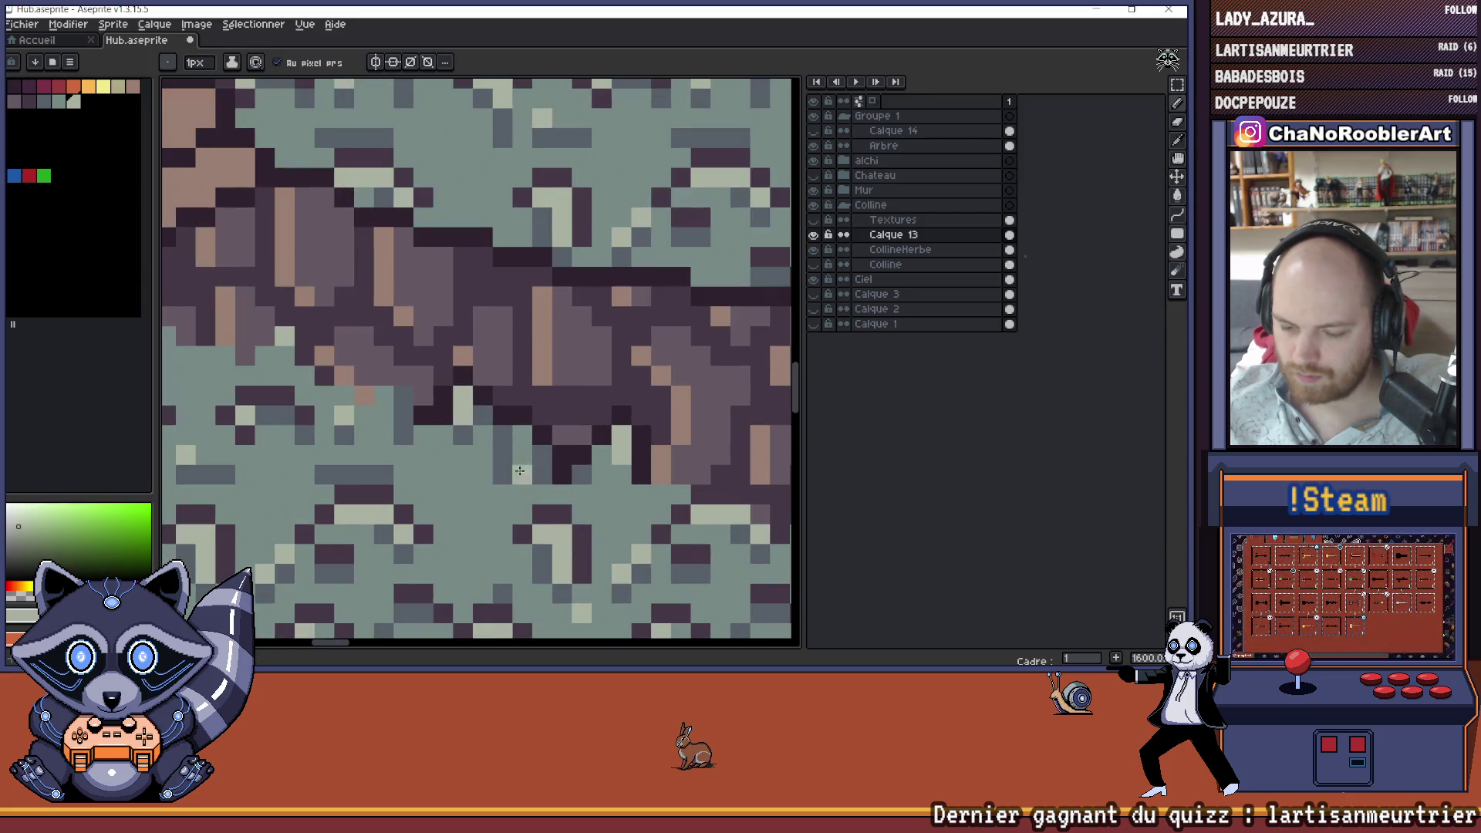
alt+click(512, 445)
drag(503, 437, 504, 474)
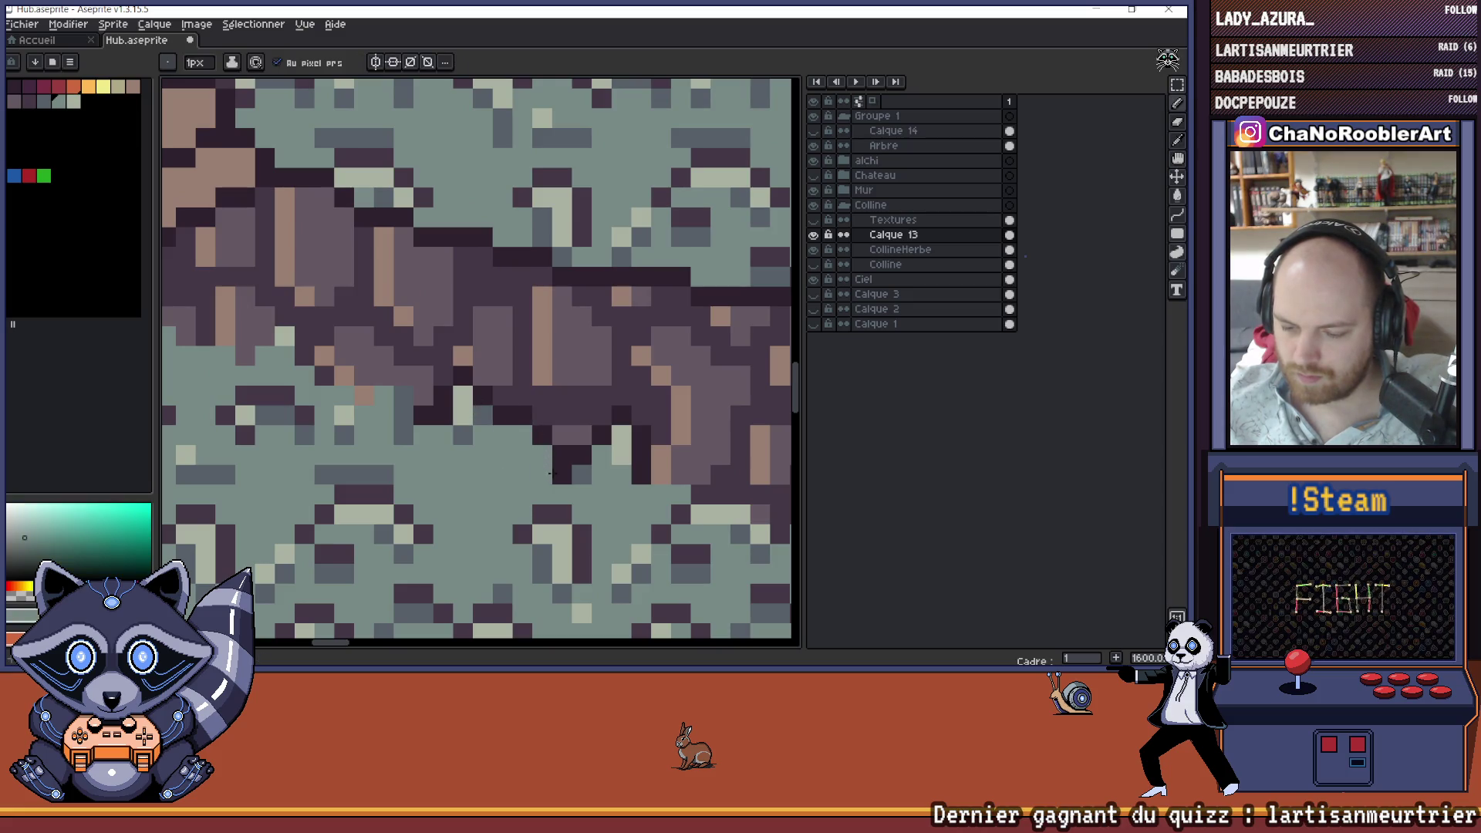
- Sample a lighter grass green and a dark path purple, then choose the darkest palette colour
scroll(589, 468, down, 5)
scroll(574, 463, up, 2)
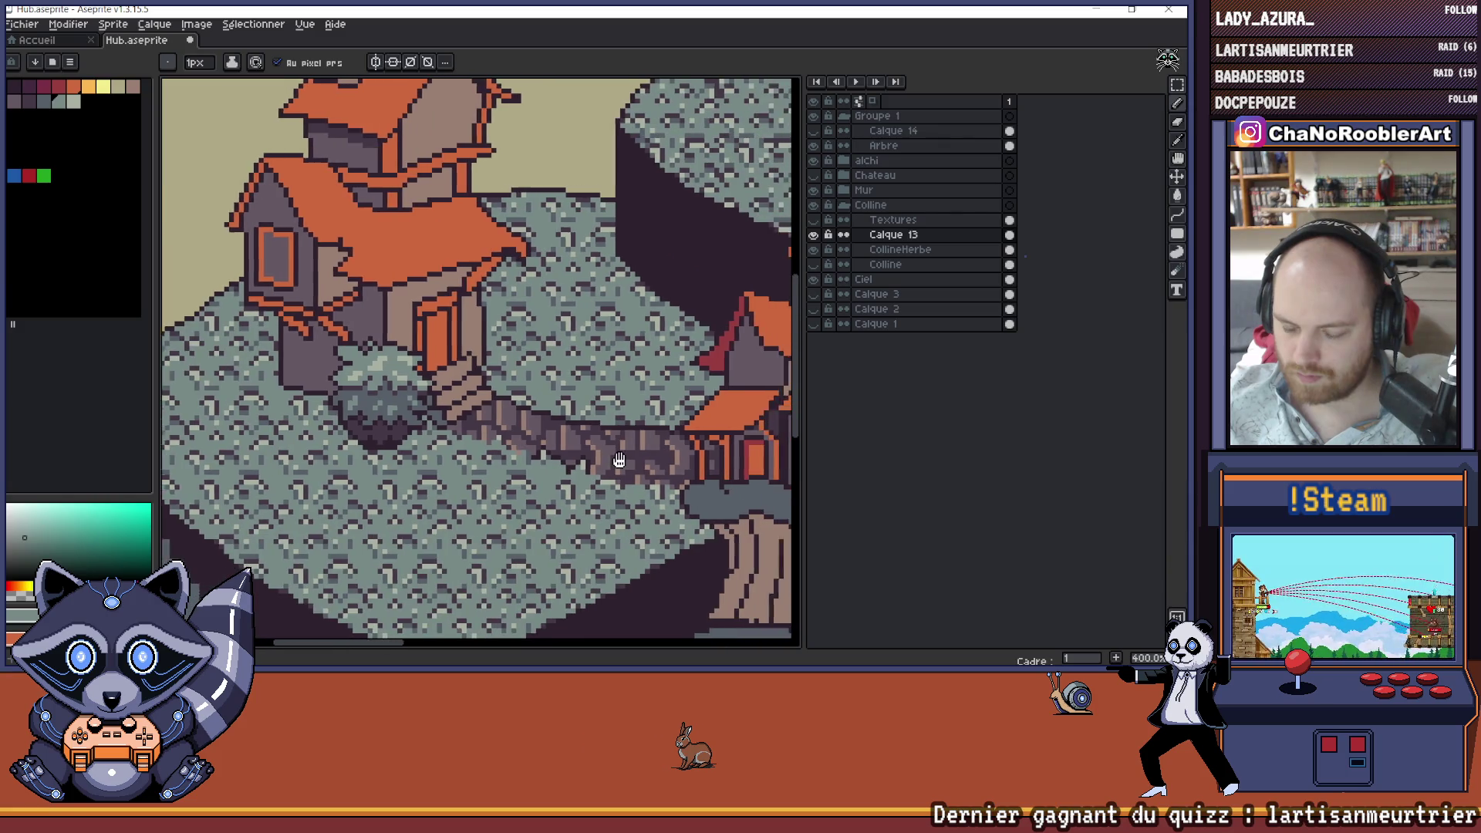
scroll(570, 461, up, 4)
alt+click(490, 441)
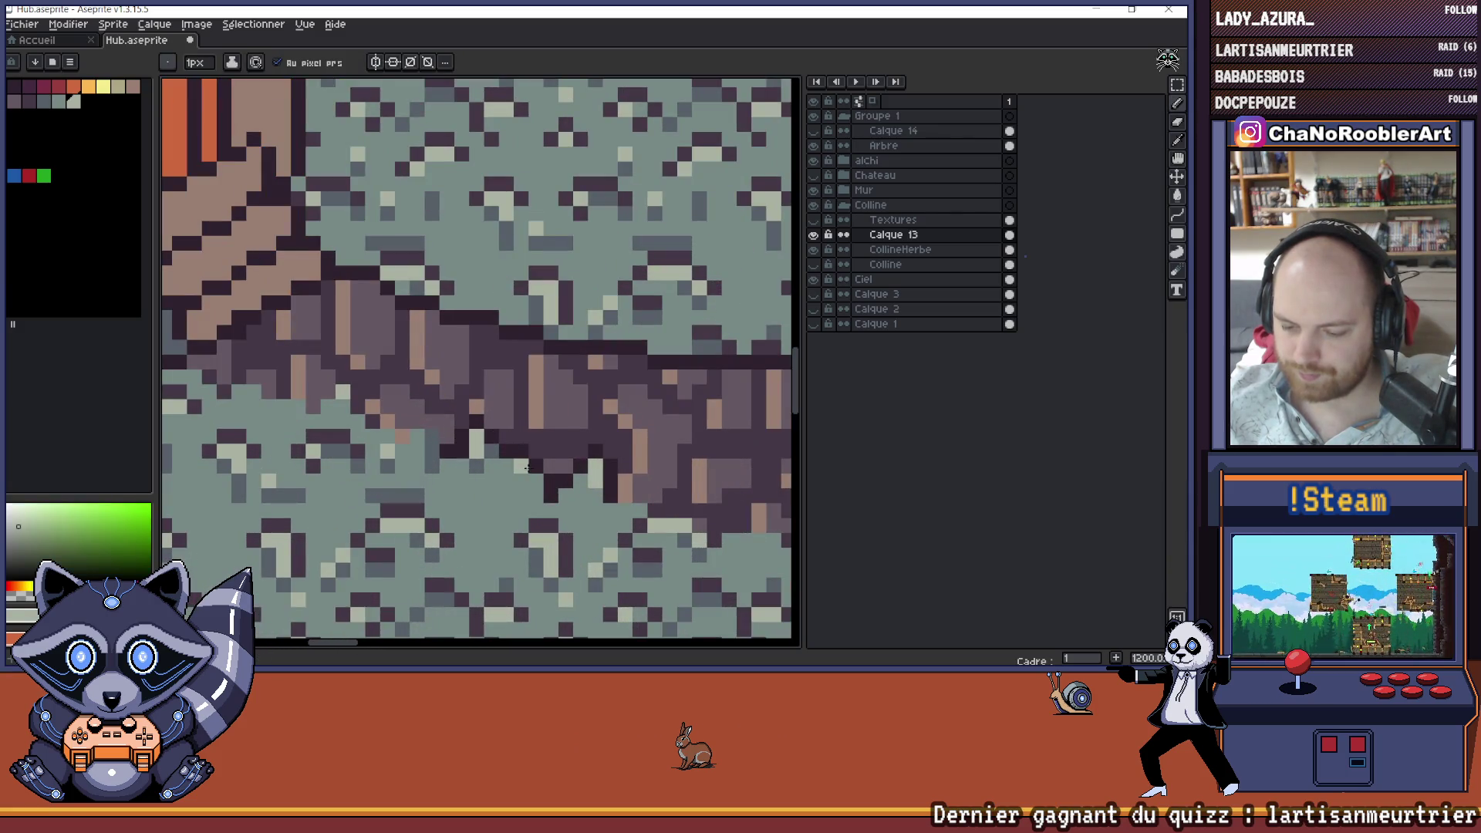
scroll(564, 448, down, 6)
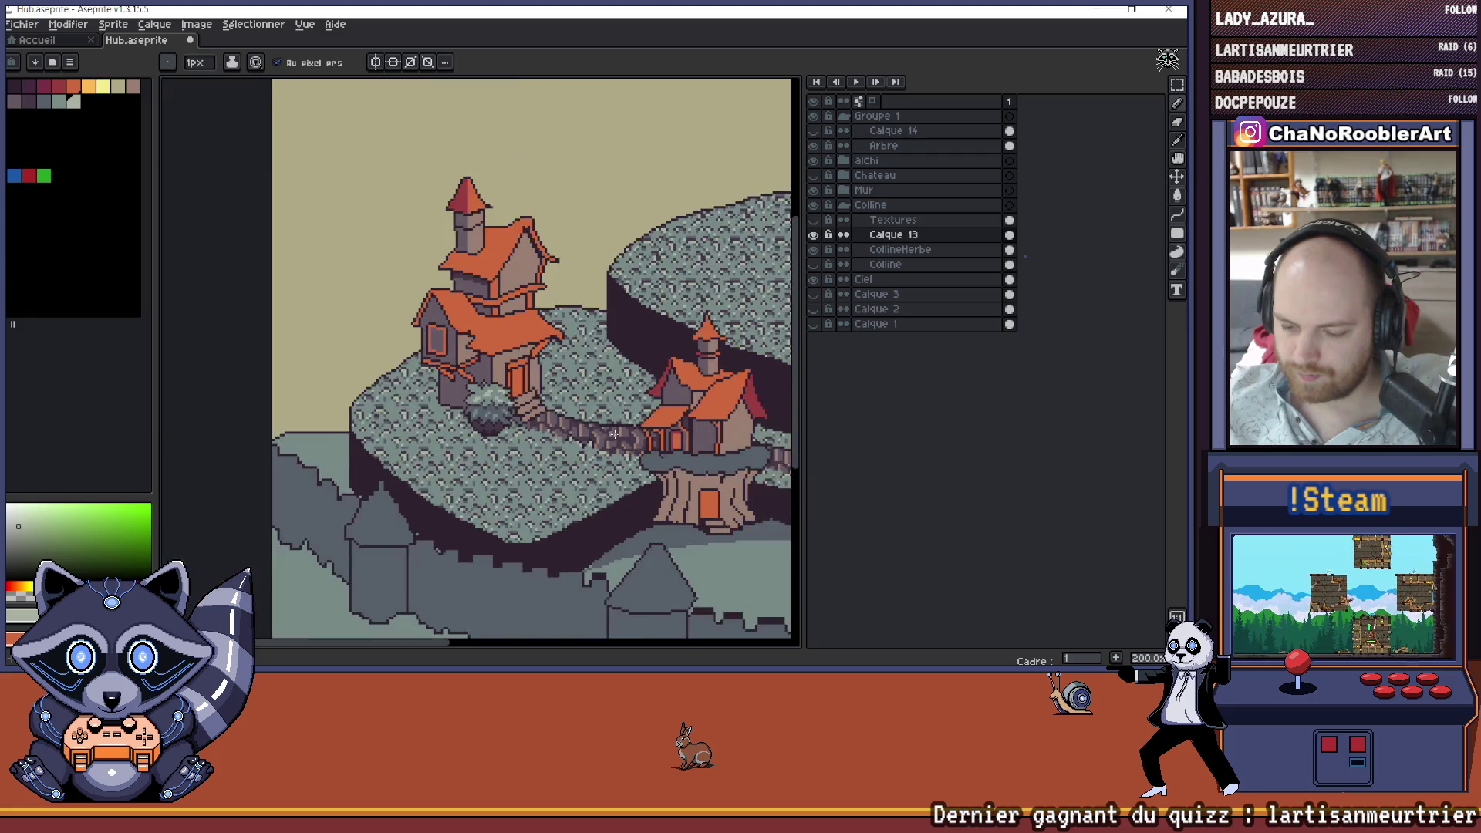
scroll(550, 453, up, 3)
scroll(550, 453, up, 5)
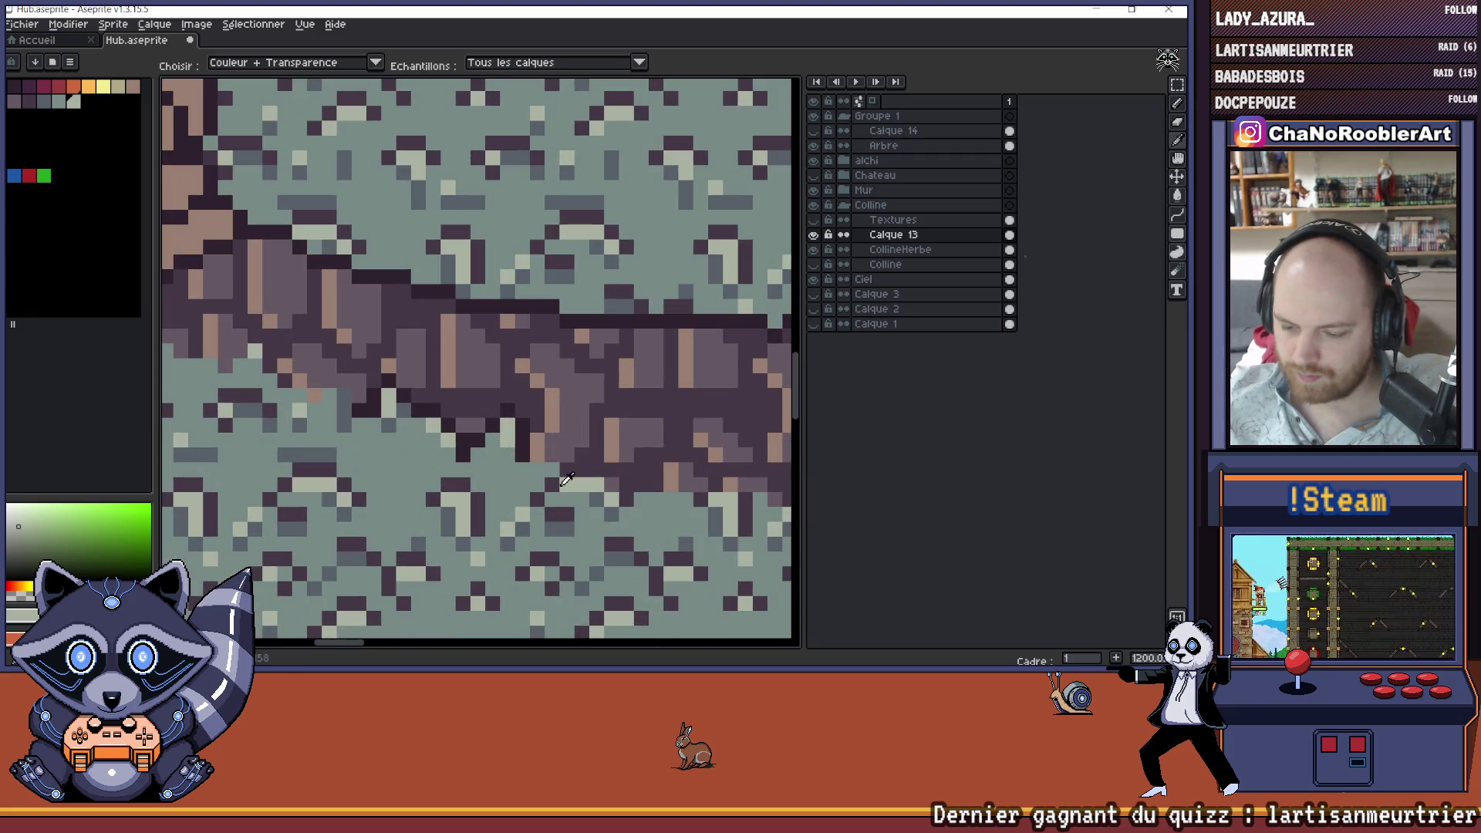
alt+click(534, 442)
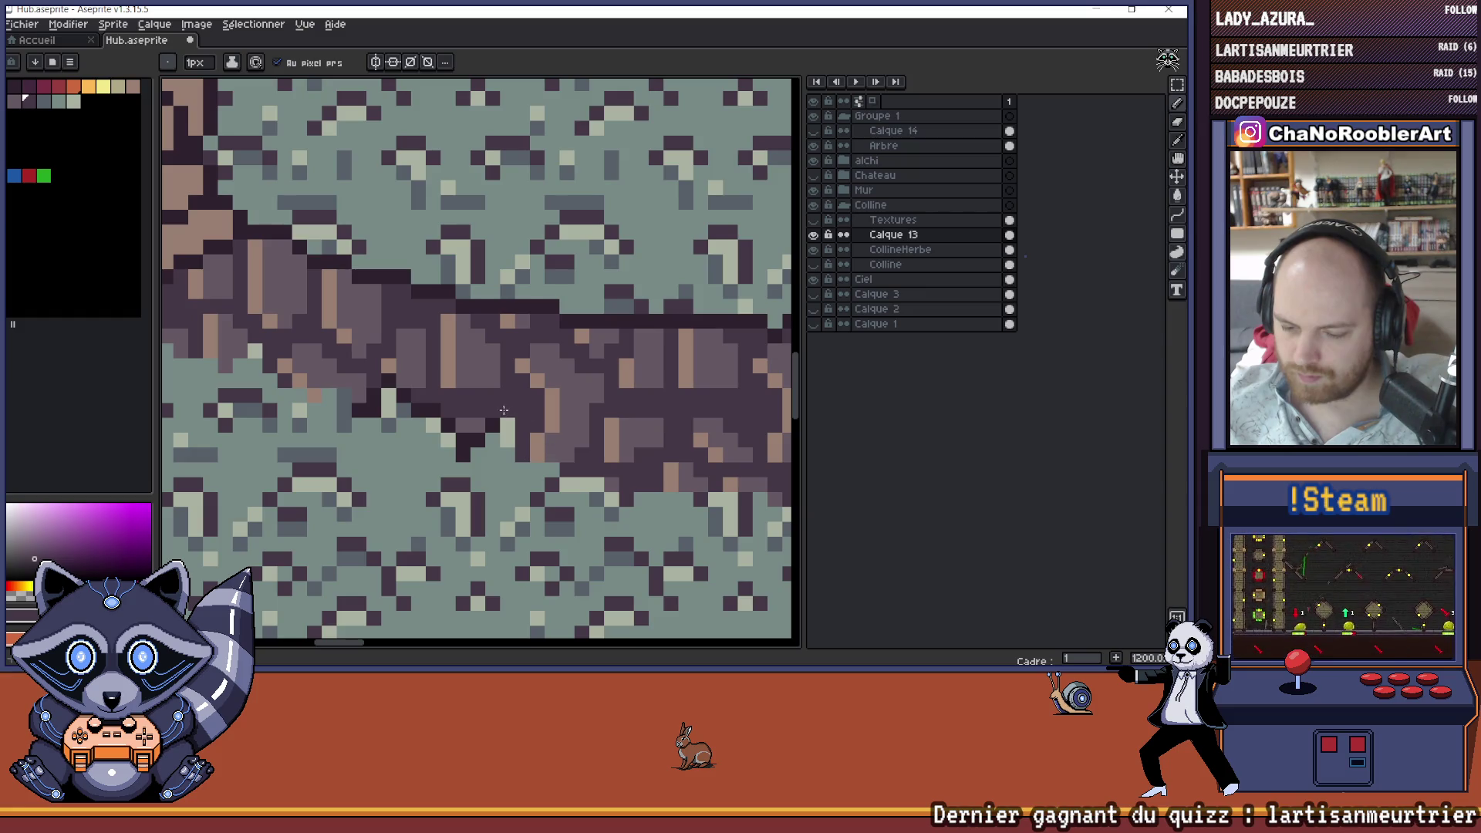
alt+click(525, 432)
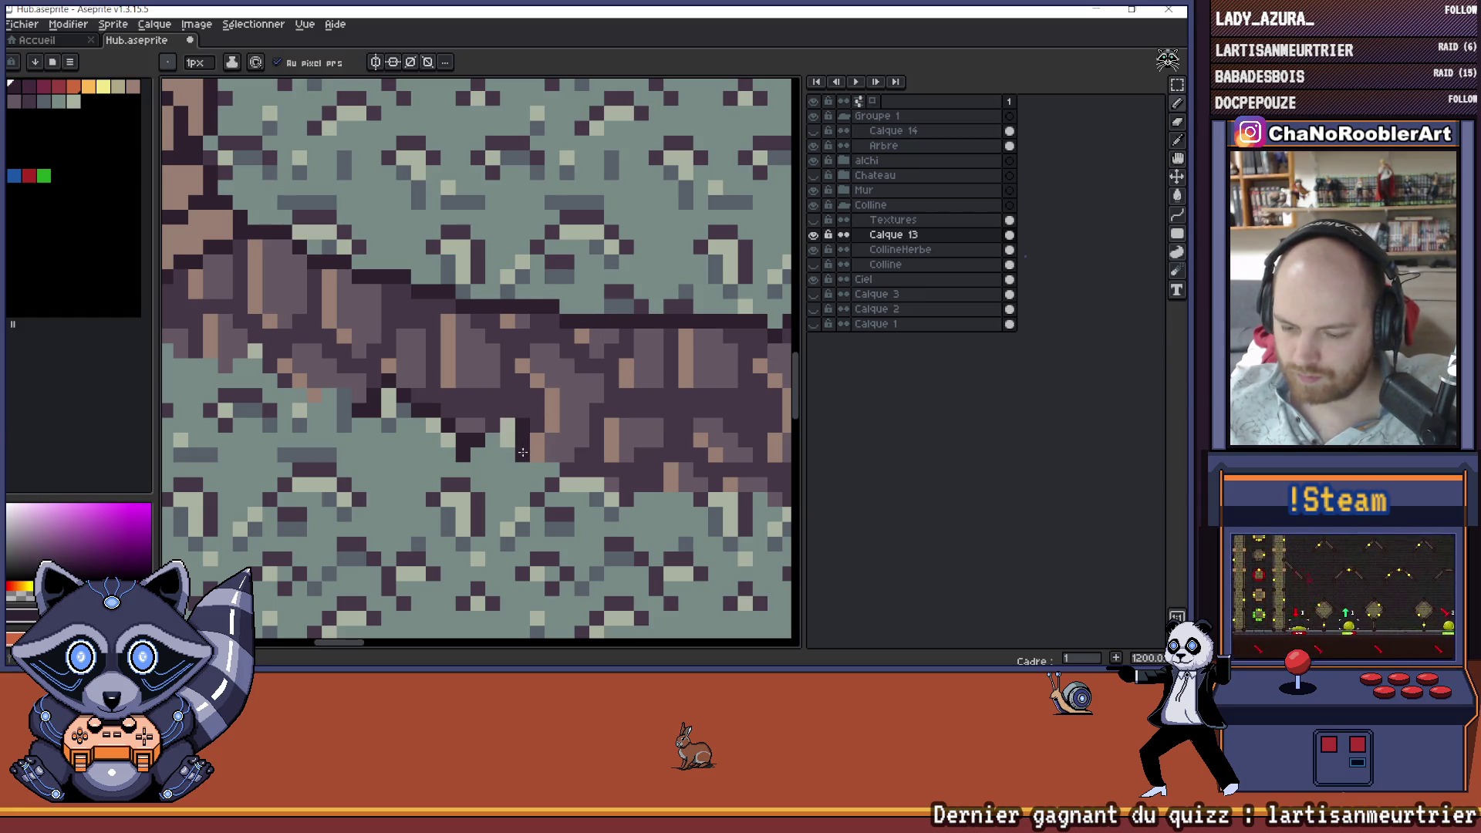
scroll(503, 418, down, 4)
scroll(513, 428, up, 4)
scroll(521, 436, down, 3)
scroll(526, 440, up, 4)
- Switch to the eraser and frame the whole scene in view
key(e)
scroll(527, 440, down, 5)
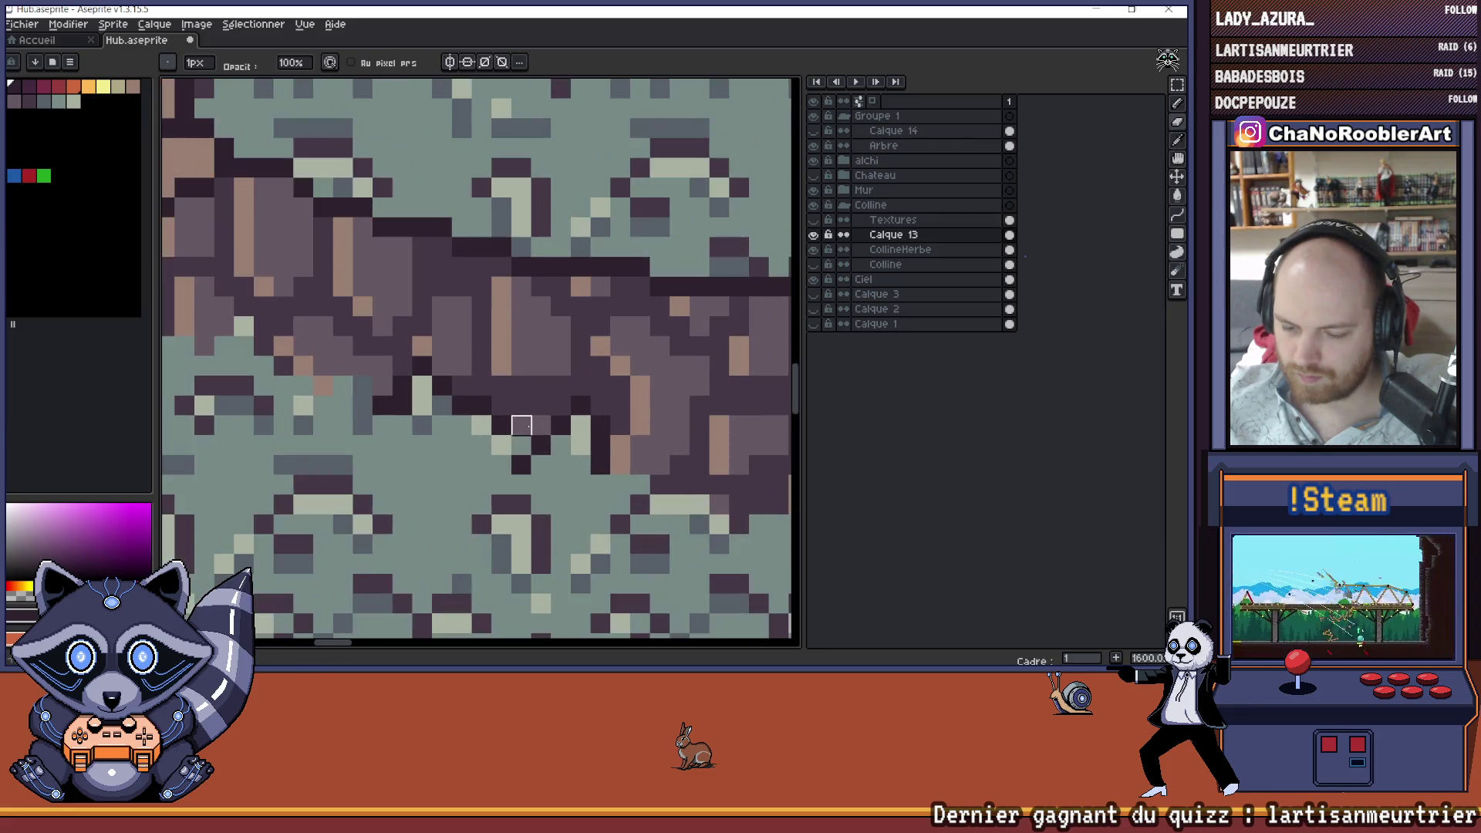
scroll(548, 436, up, 2)
scroll(547, 436, down, 4)
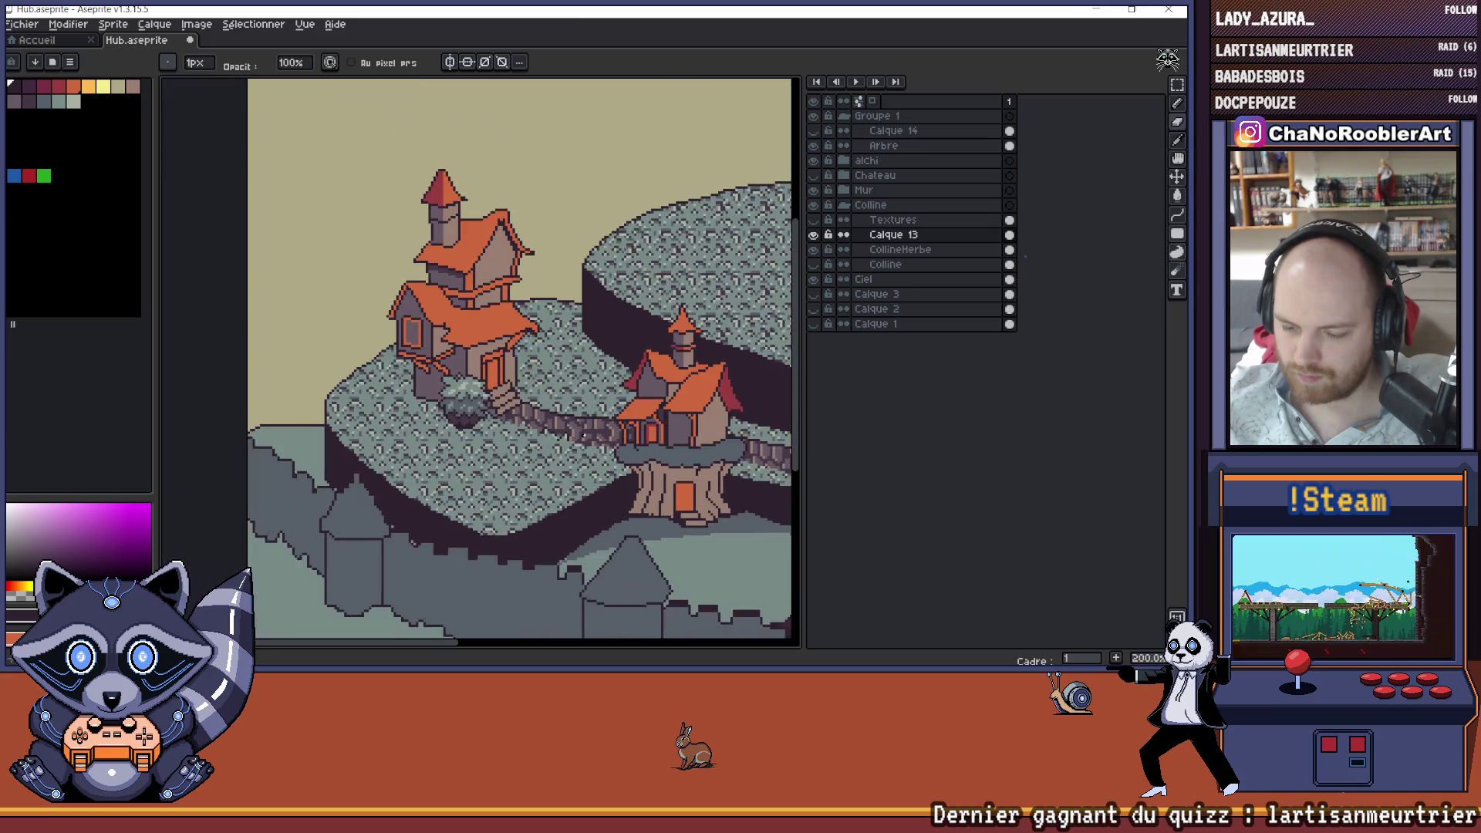
drag(593, 429, 557, 417)
scroll(566, 420, down, 2)
scroll(567, 420, up, 2)
scroll(567, 420, up, 7)
- Sample the teal grass and a dark path purple, then save Hub.aseprite
alt+click(539, 463)
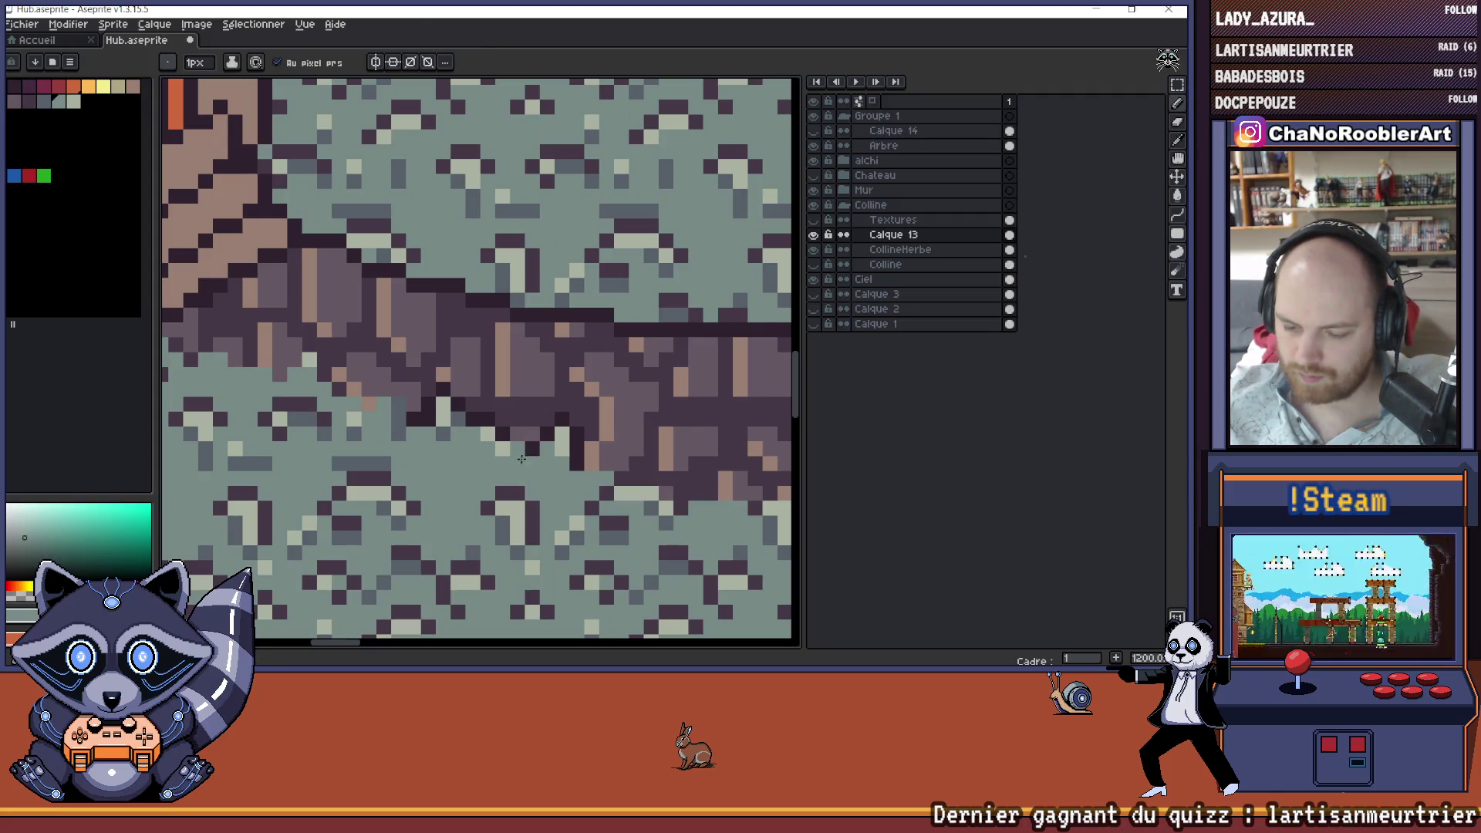
scroll(532, 464, down, 6)
drag(575, 493, 576, 455)
scroll(575, 455, up, 6)
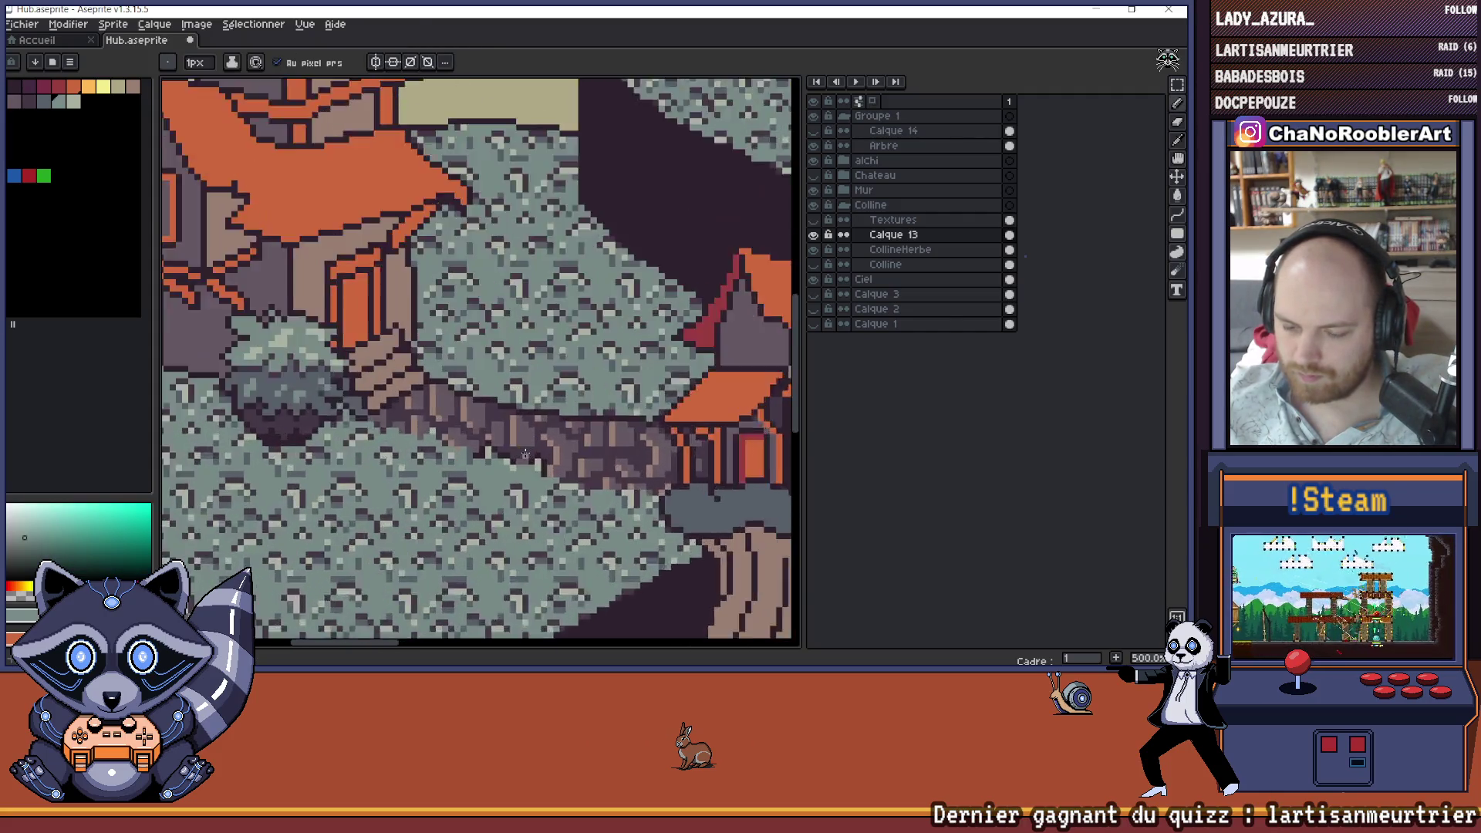
alt+click(513, 474)
scroll(495, 497, down, 6)
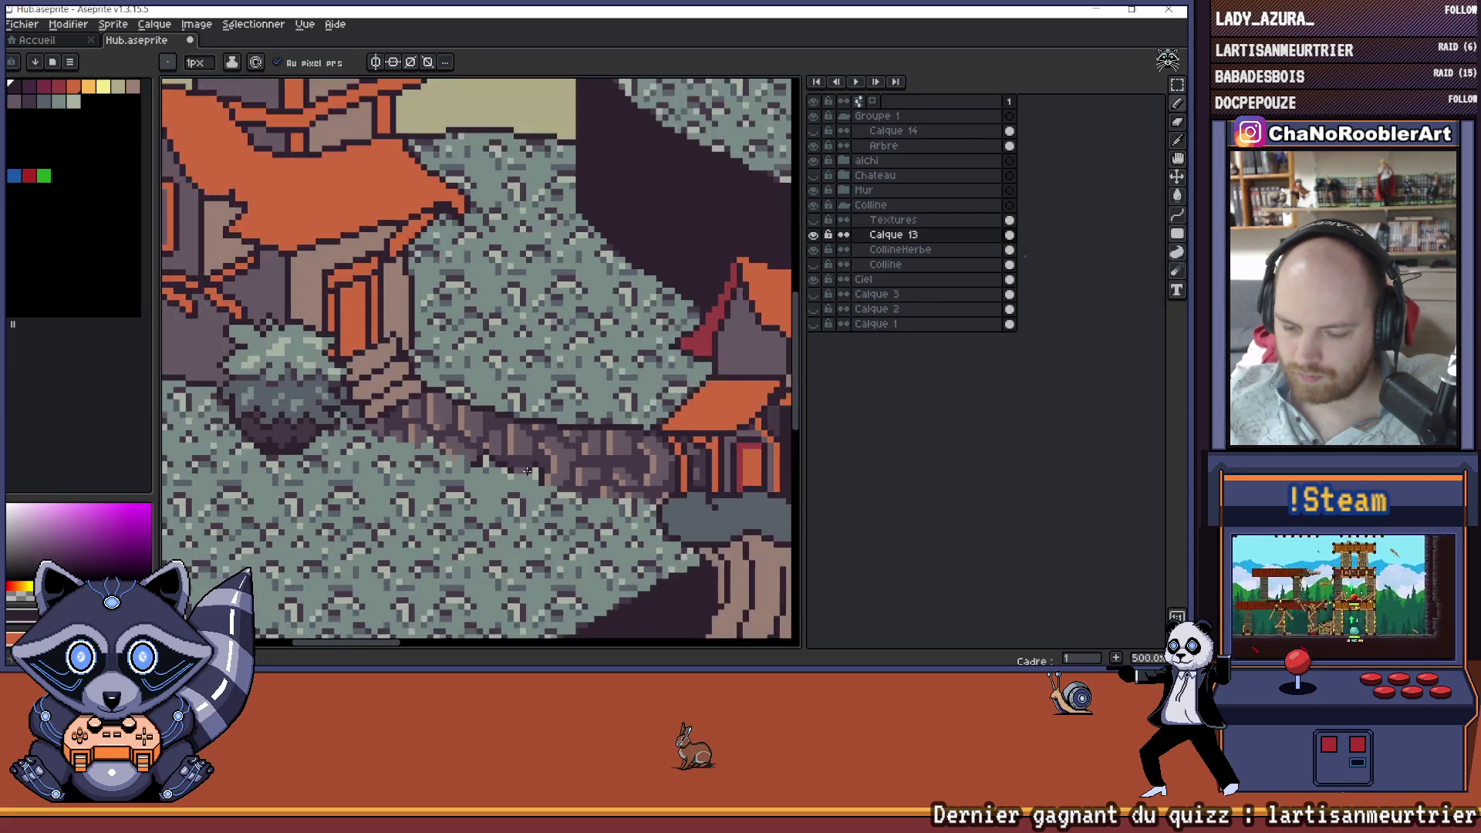
scroll(535, 454, down, 1)
key(ctrl+s)
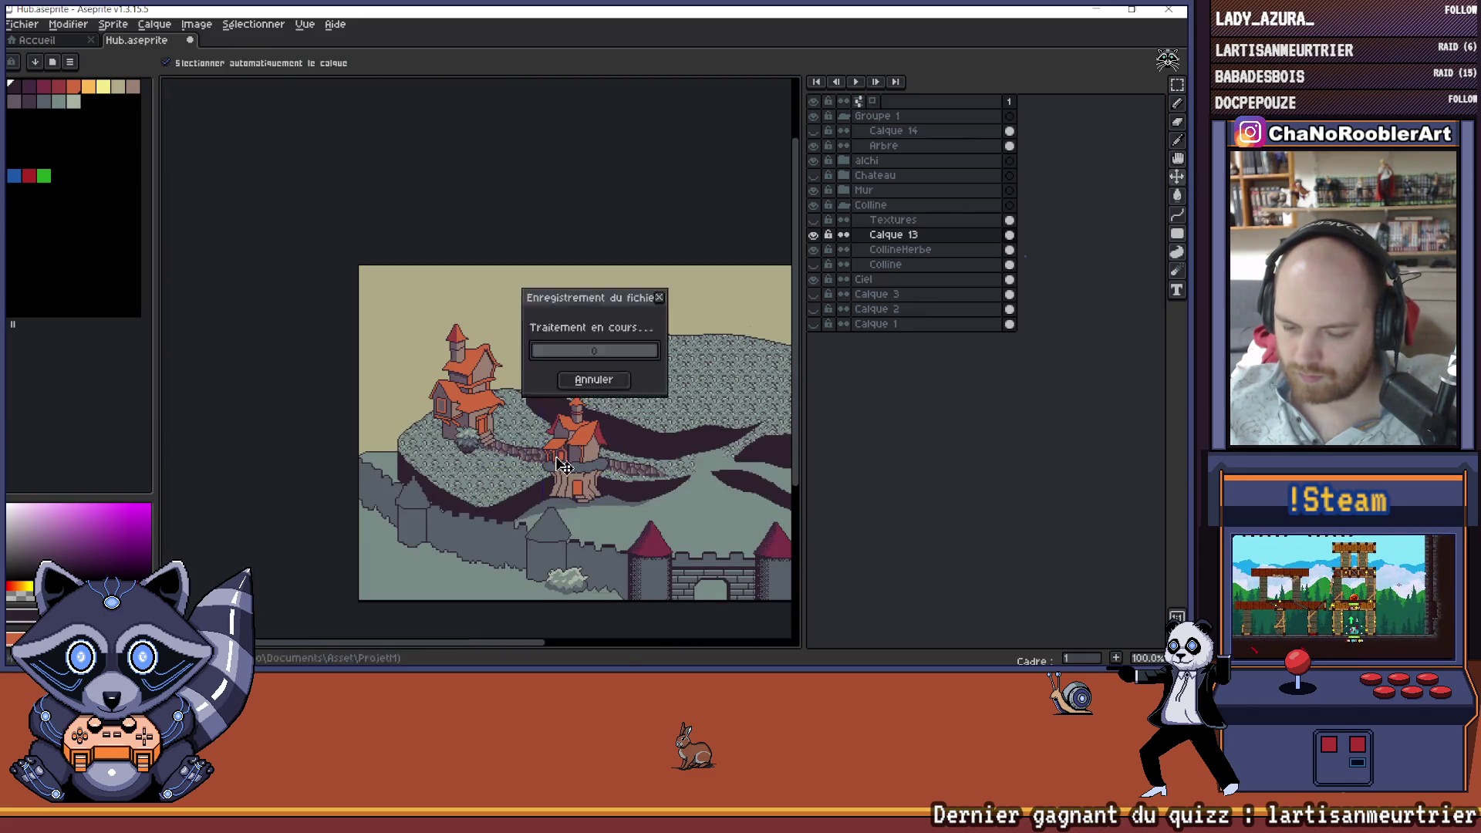
- Sample a path colour, undo the last pencil stroke and return to the Pencil (B)
scroll(482, 439, up, 6)
scroll(482, 439, up, 1)
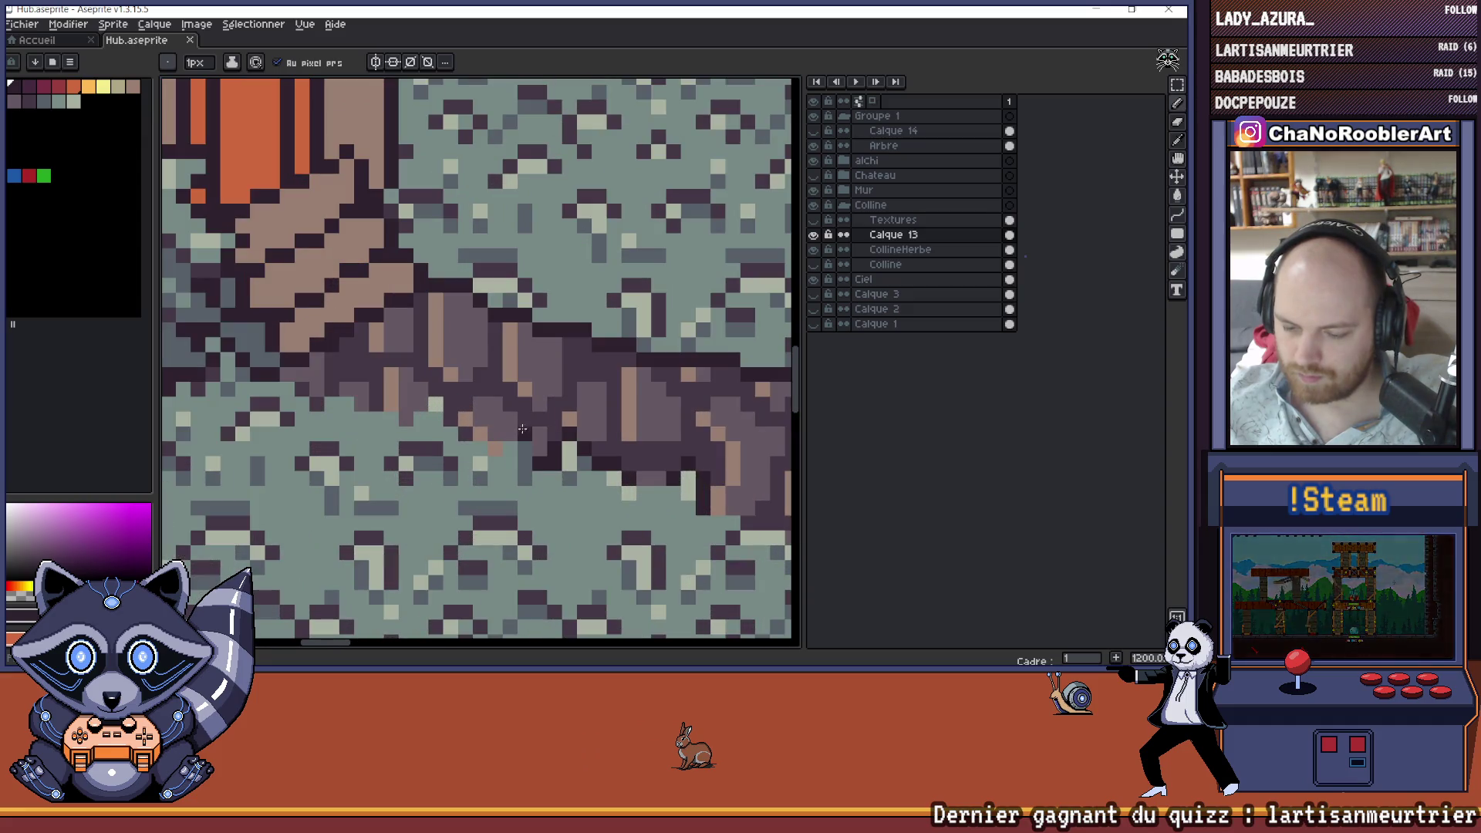
alt+click(527, 457)
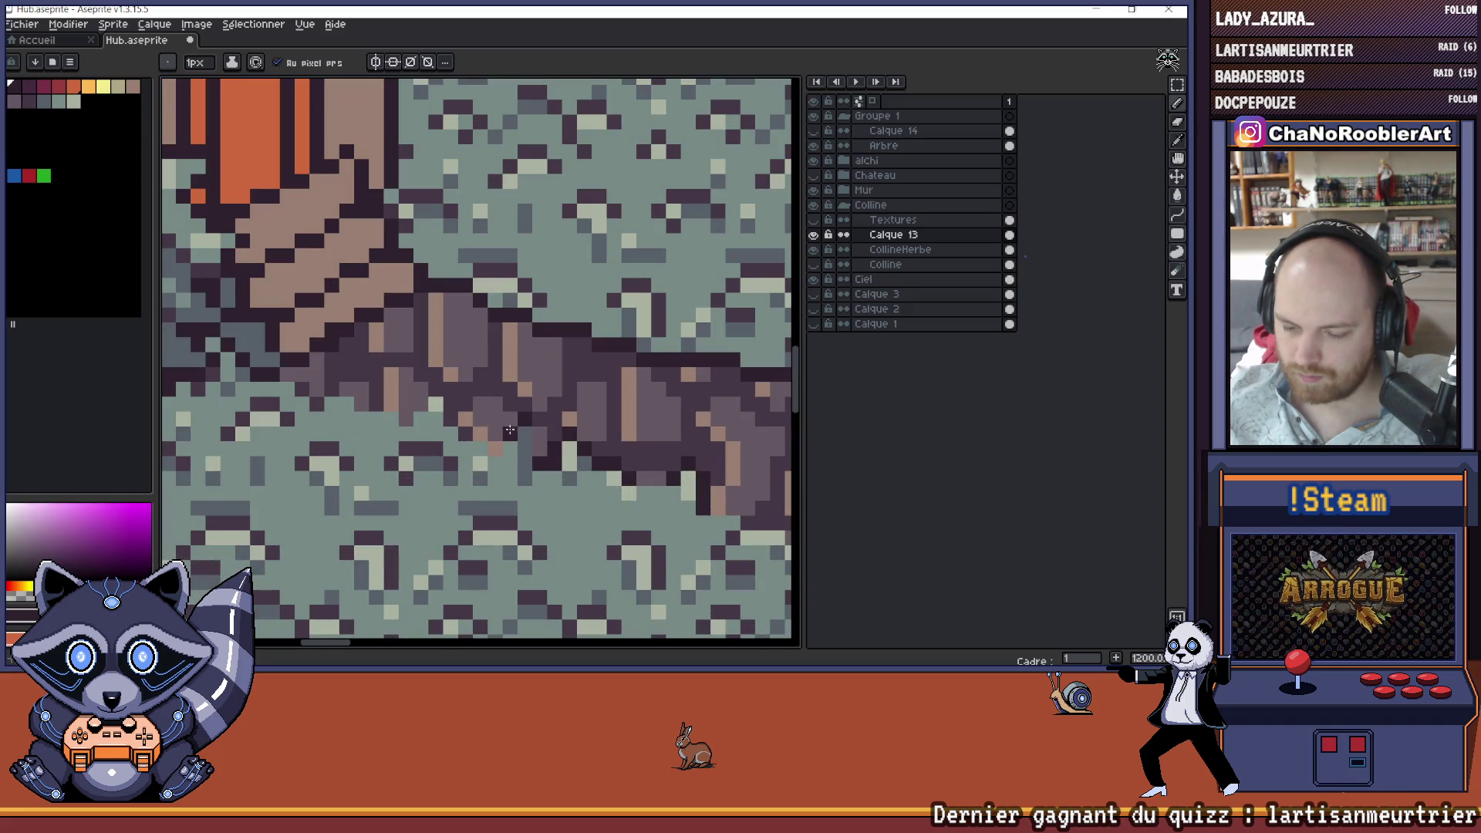
scroll(509, 434, down, 2)
scroll(479, 418, up, 3)
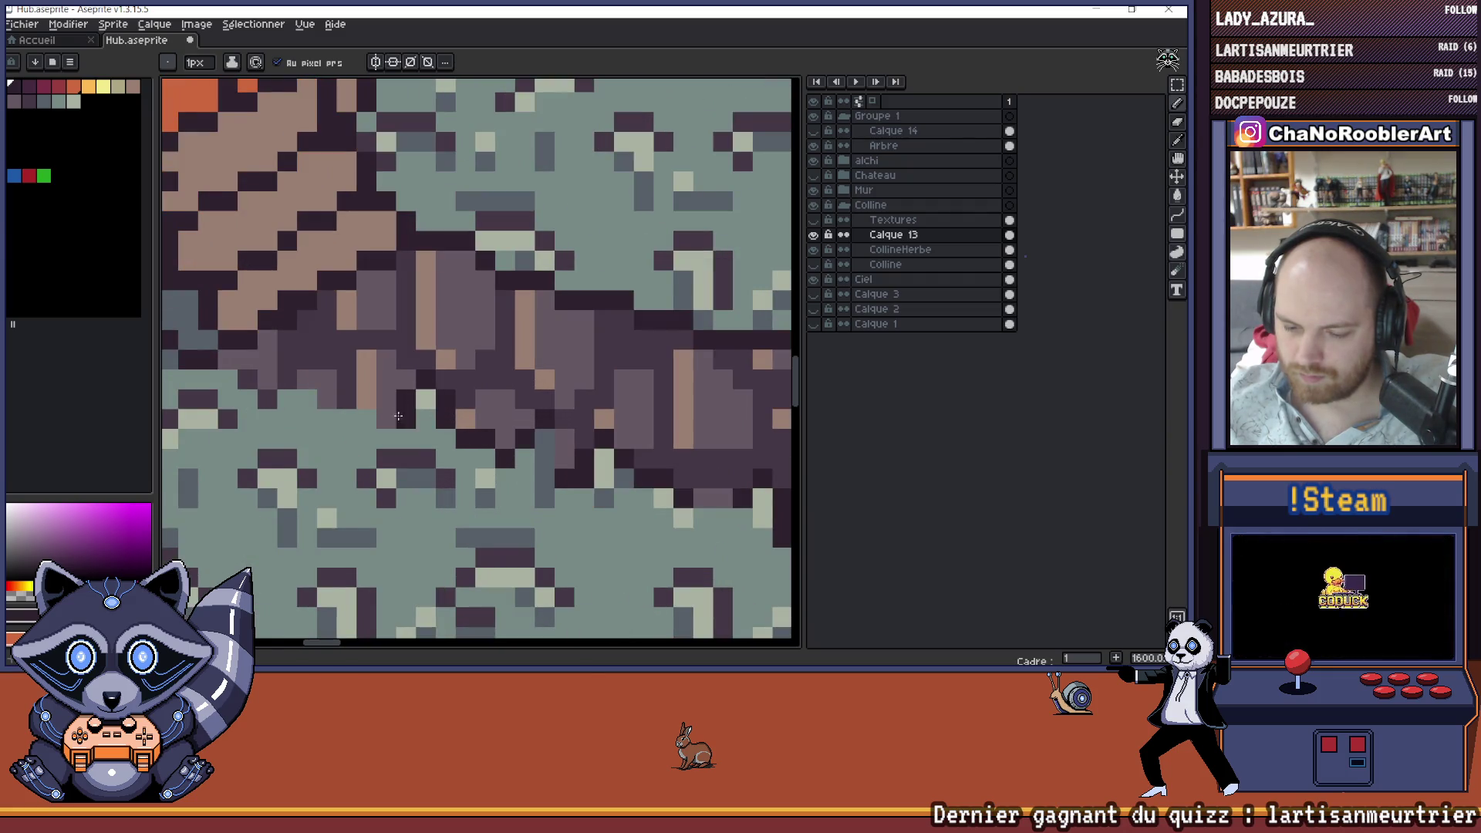
scroll(398, 416, down, 6)
scroll(495, 438, up, 5)
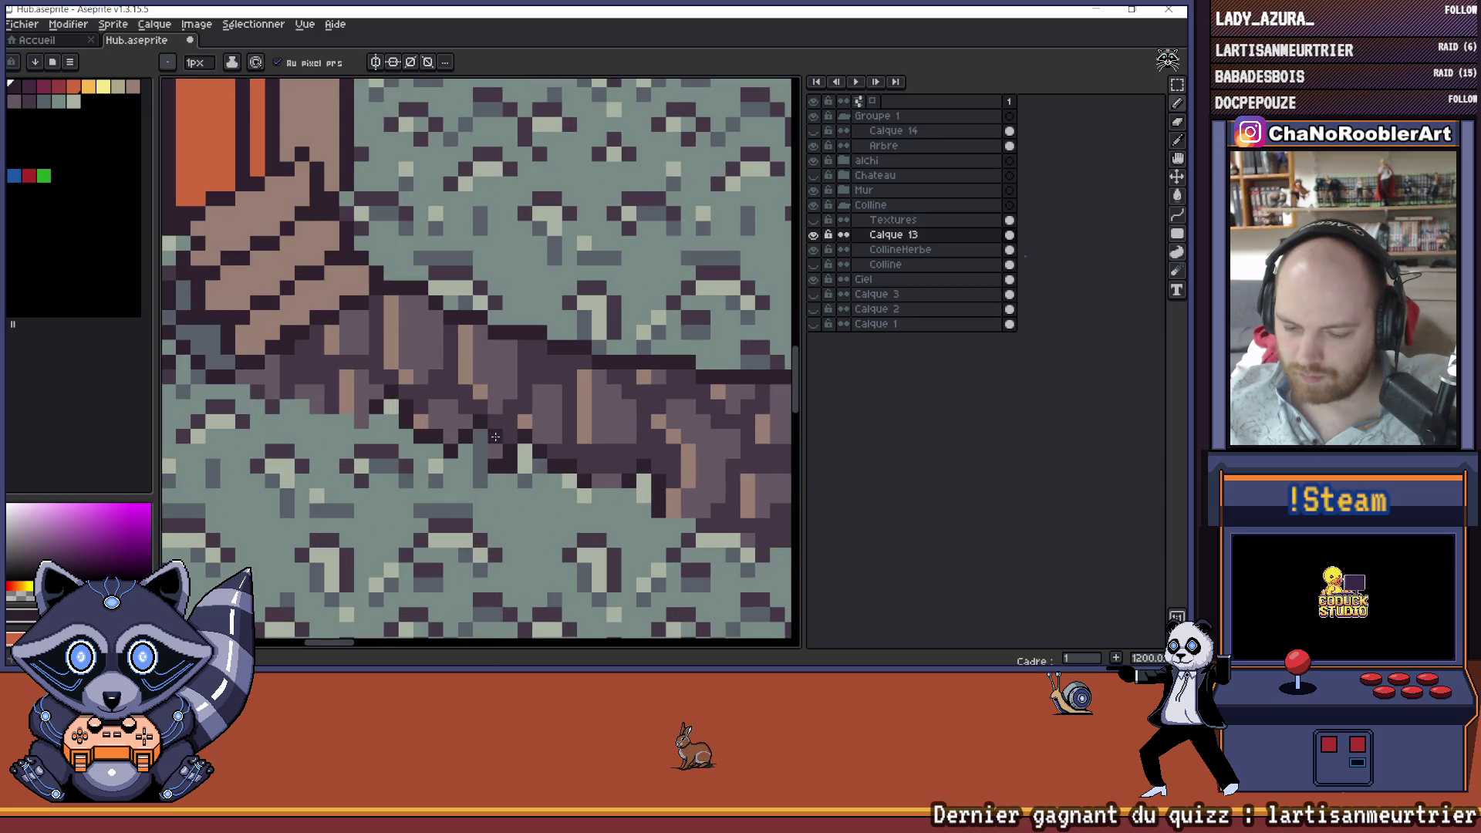
scroll(495, 445, down, 6)
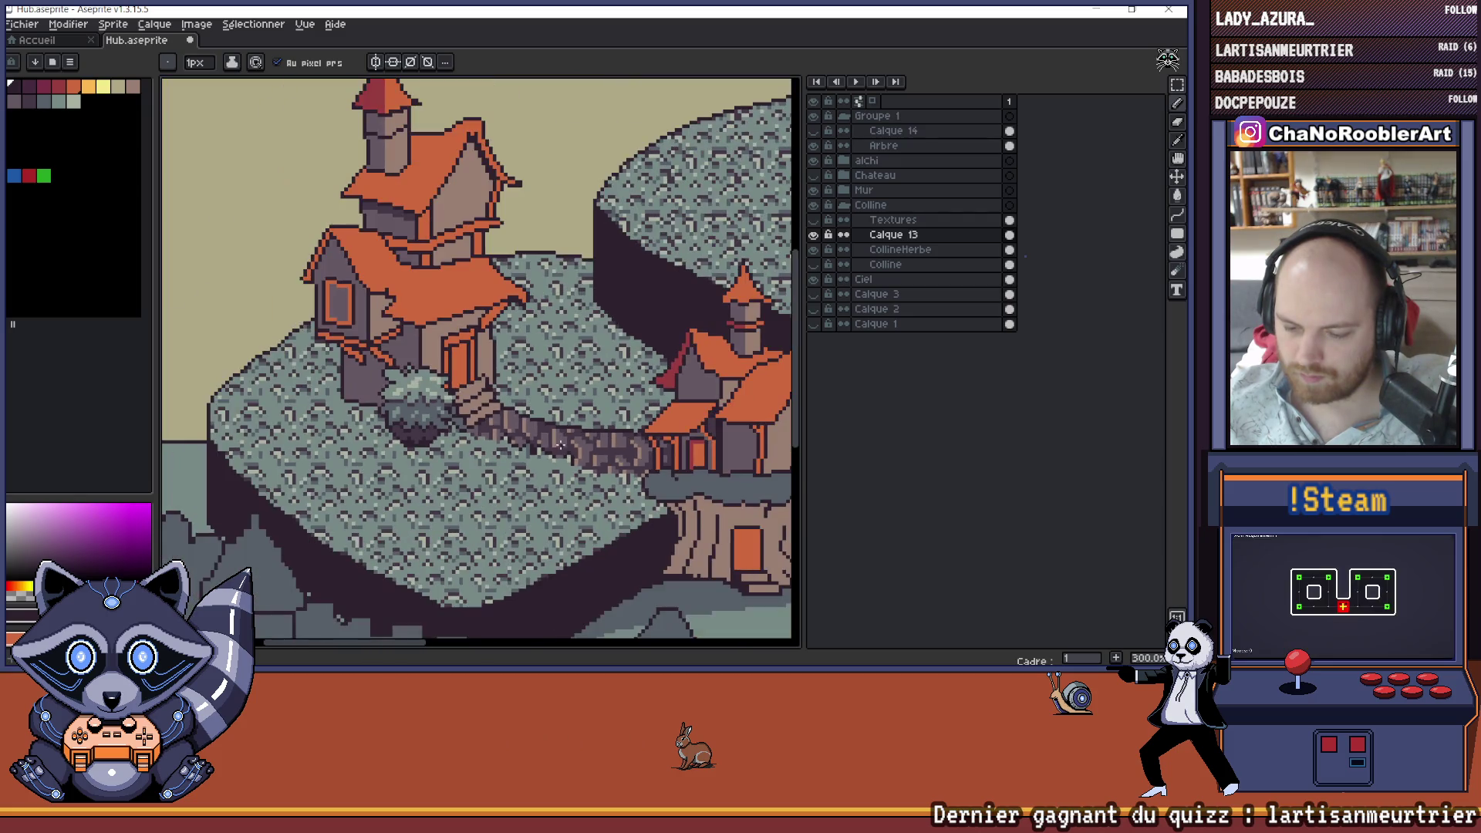
key(ctrl+z)
key(b)
- Sample the grey-teal grass colour, then switch the drawing colour back to magenta
scroll(540, 443, down, 3)
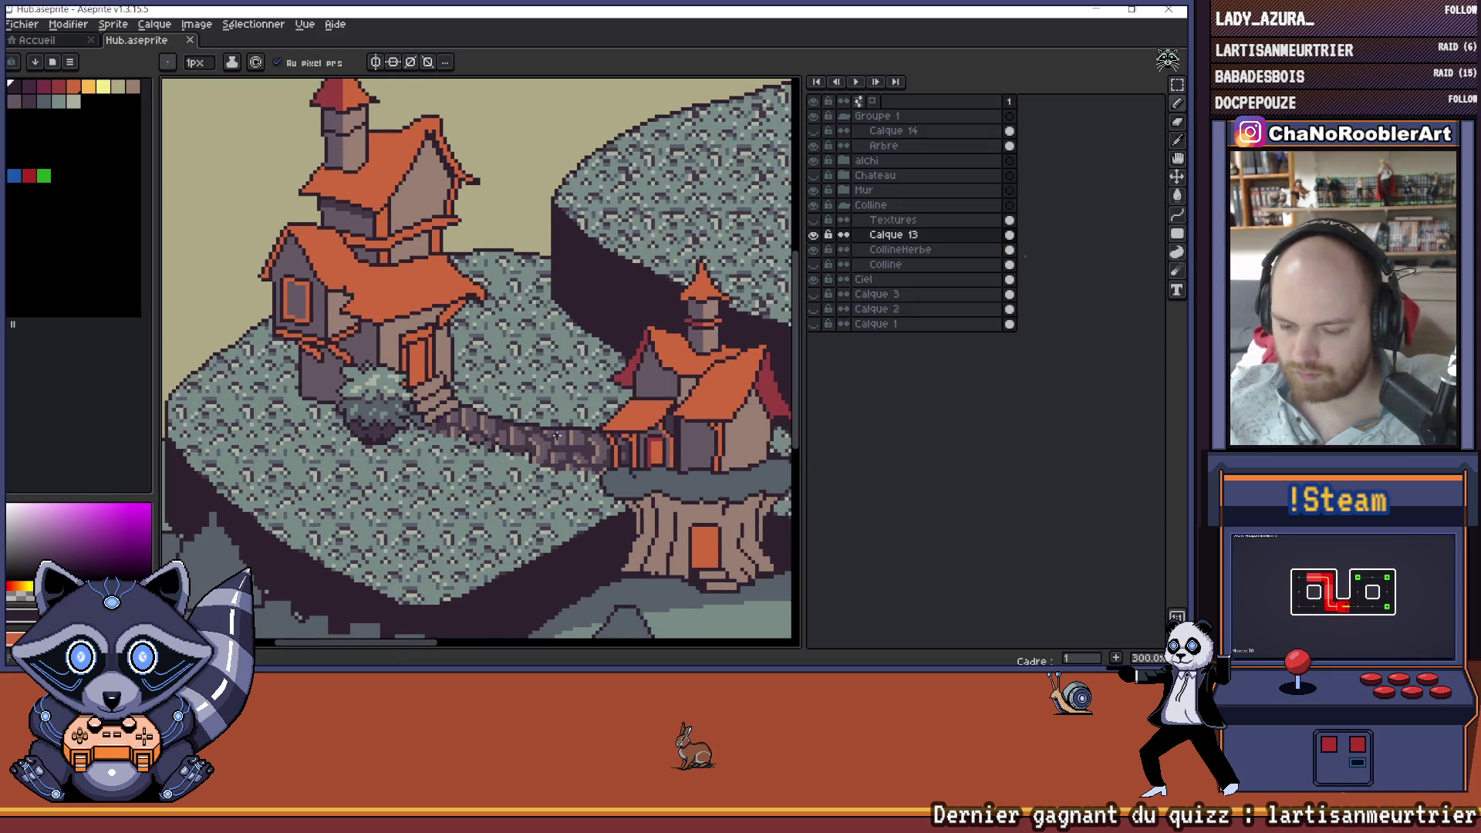
scroll(500, 433, up, 4)
scroll(499, 433, up, 2)
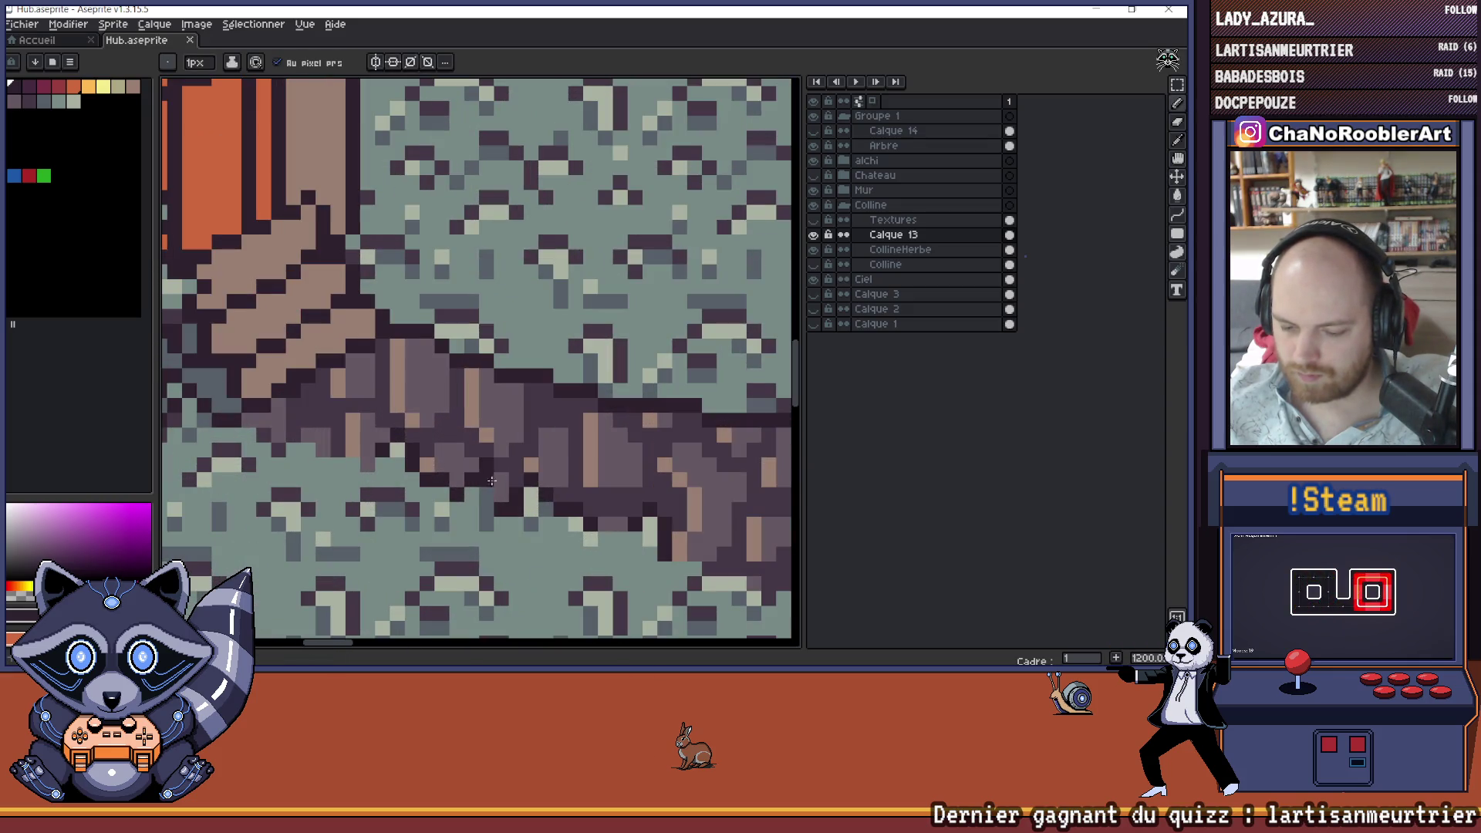
scroll(491, 481, down, 3)
scroll(500, 502, up, 3)
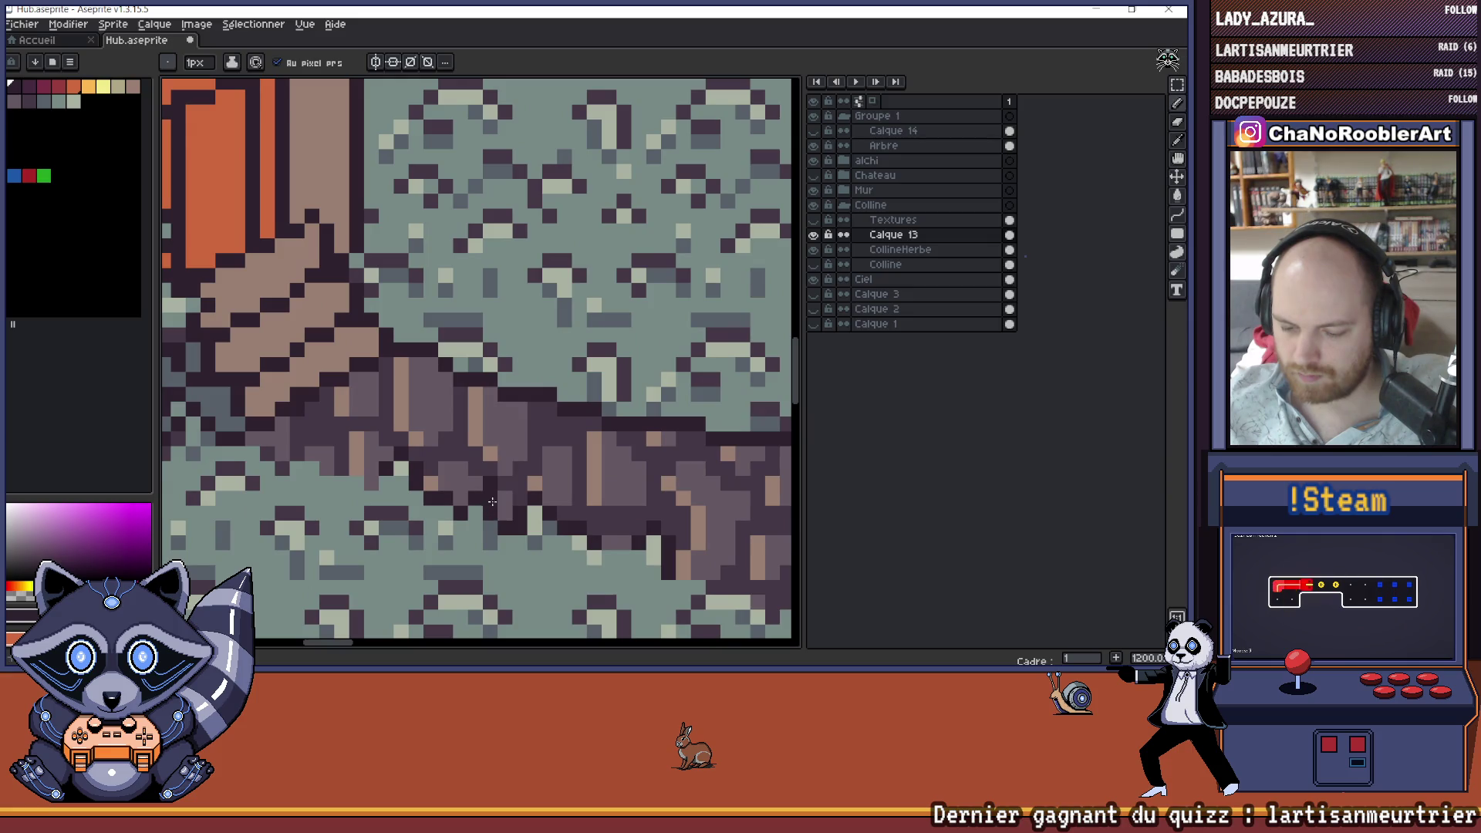
scroll(492, 502, down, 5)
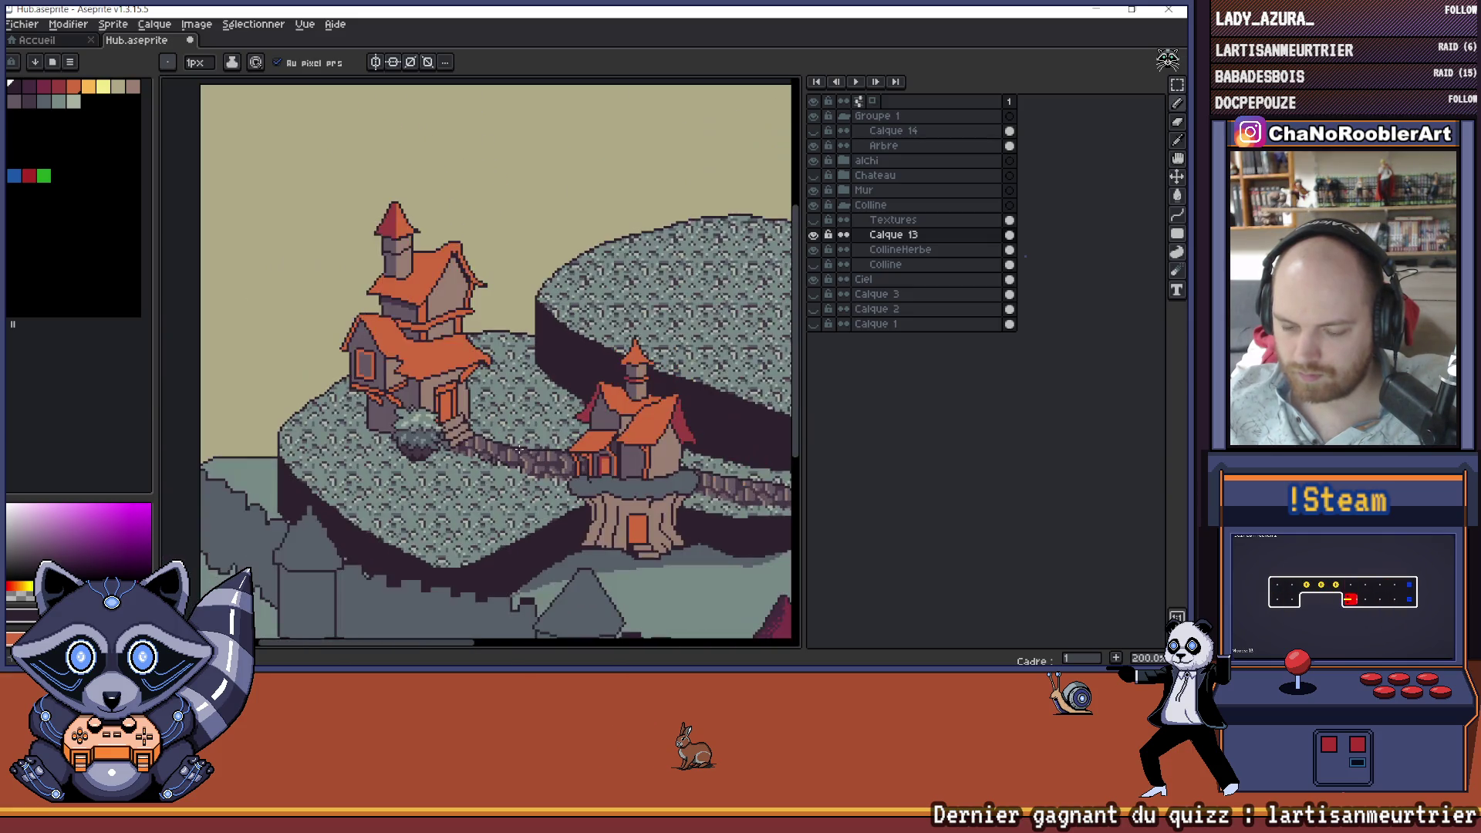
scroll(519, 448, down, 1)
scroll(650, 441, up, 2)
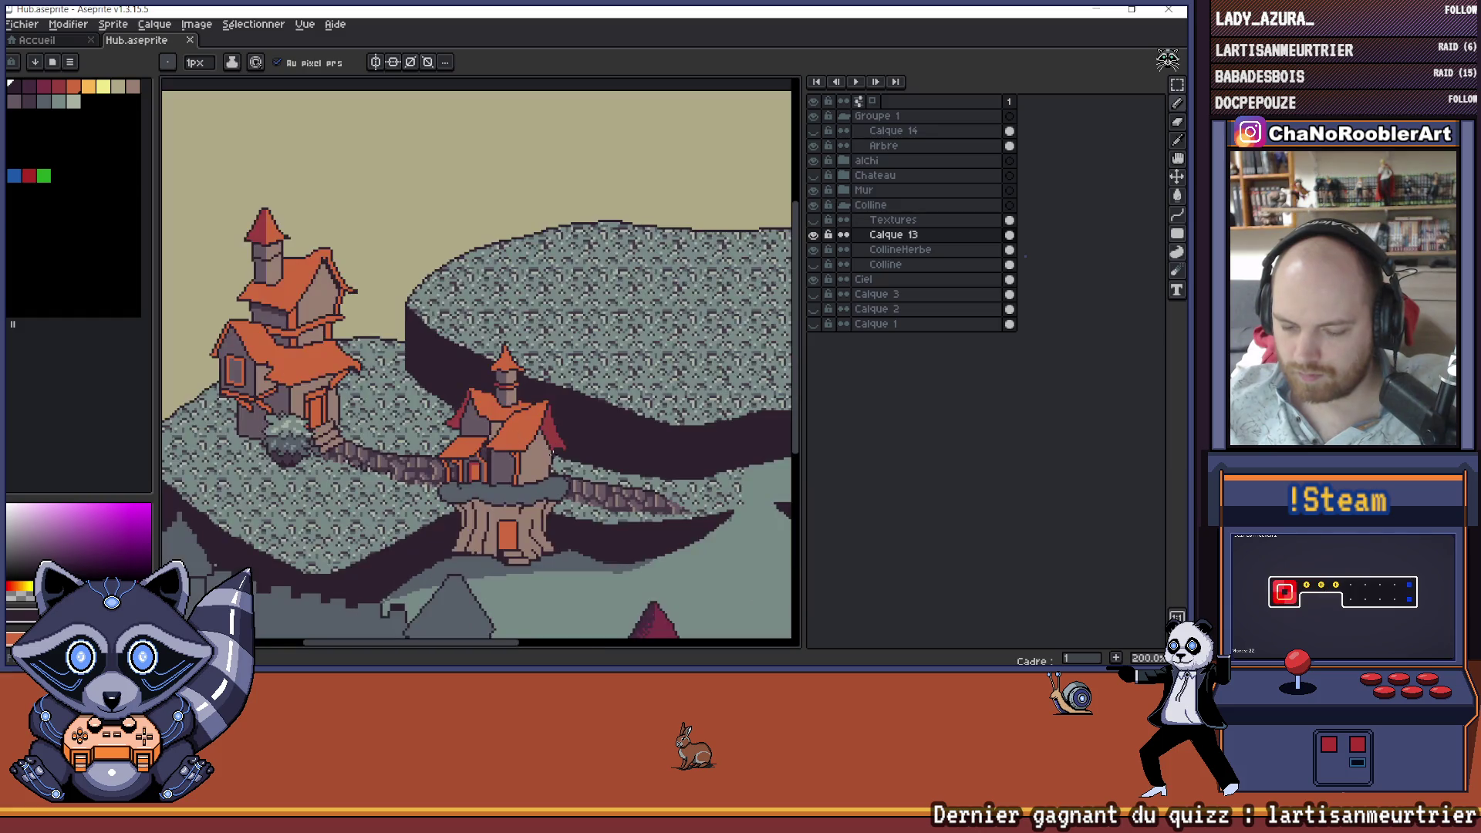
scroll(624, 468, down, 1)
scroll(516, 454, up, 1)
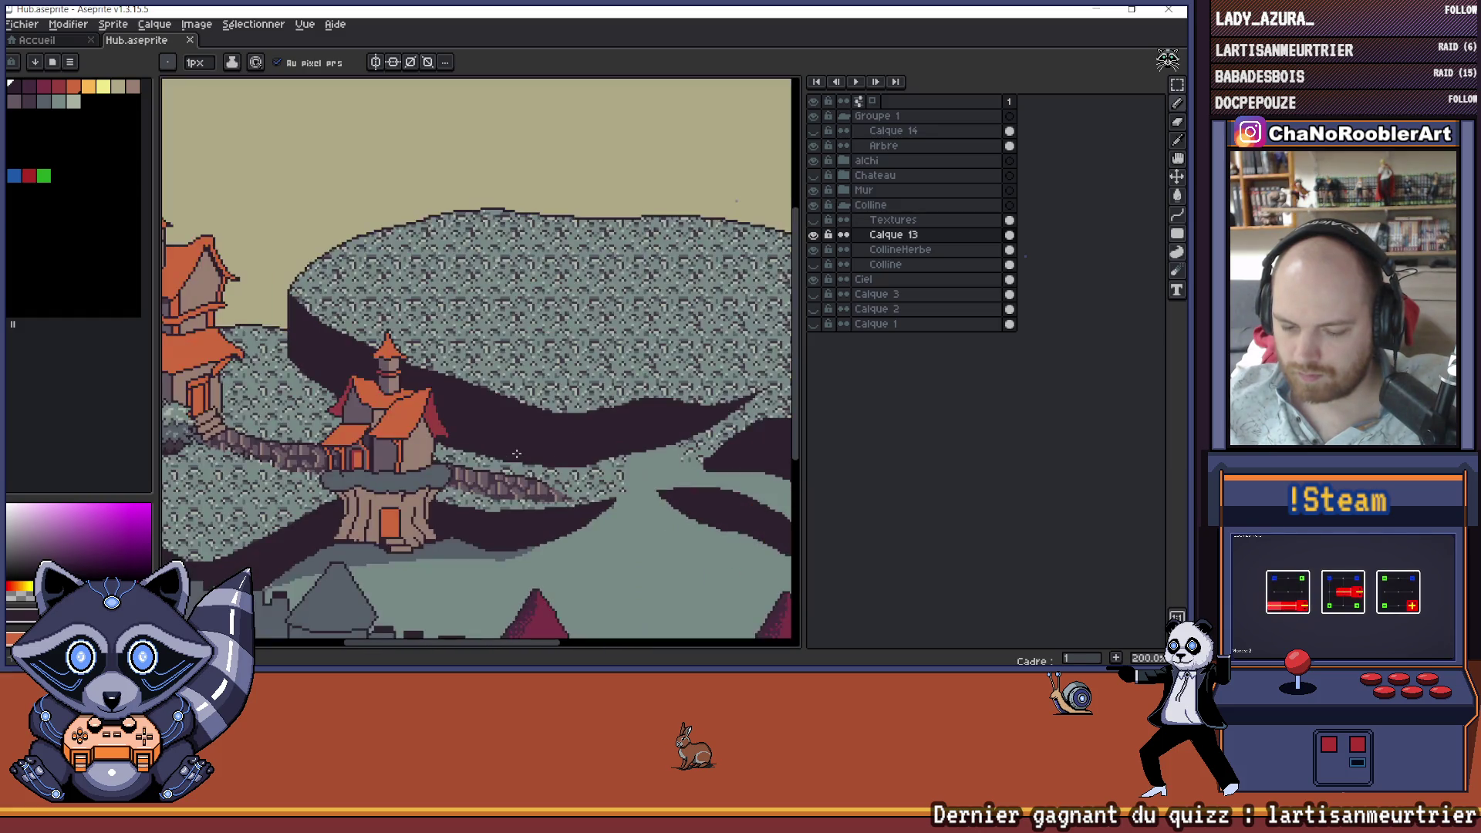
scroll(553, 478, left, 5)
scroll(463, 442, up, 4)
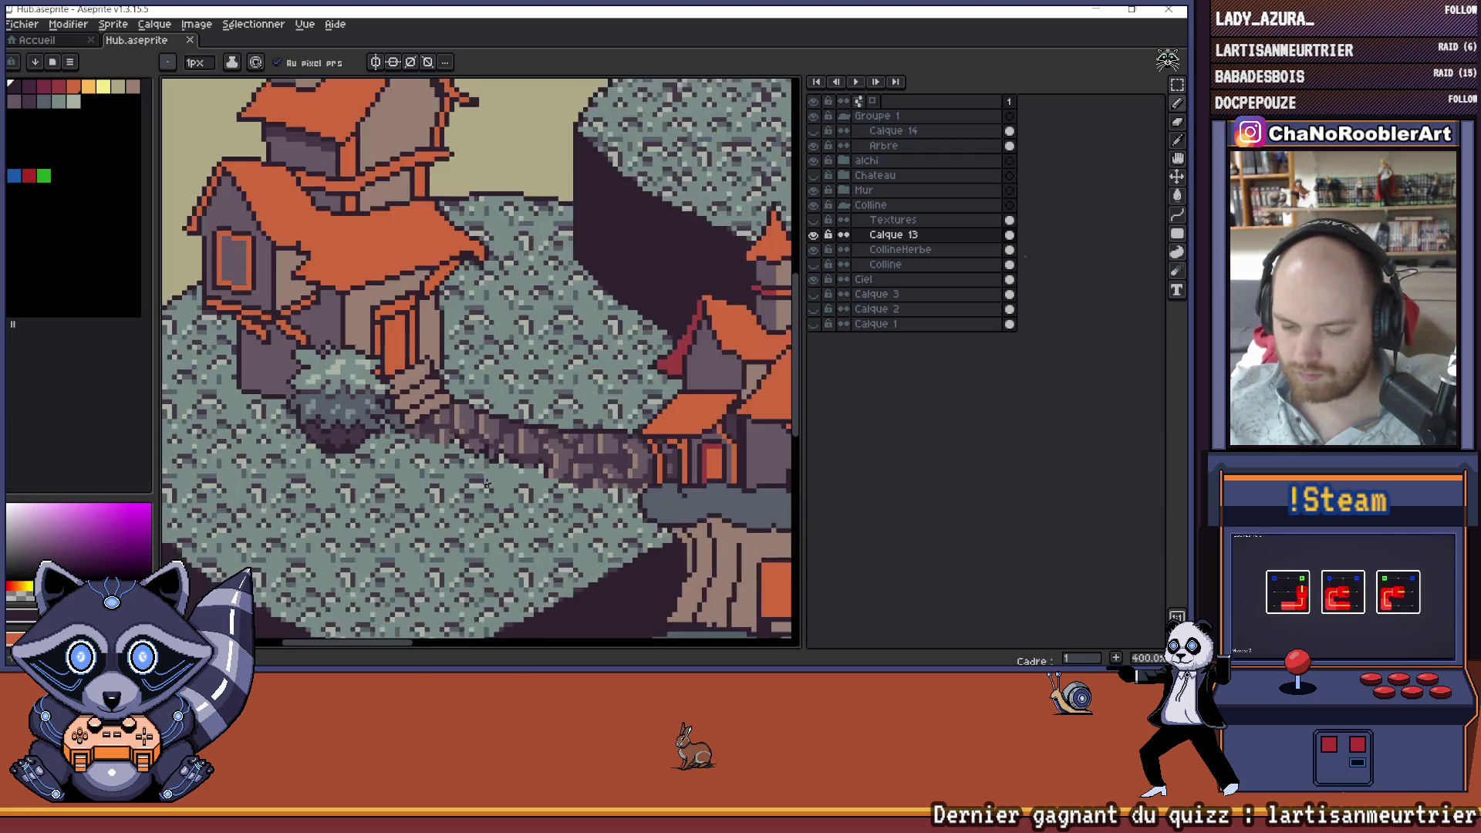
scroll(504, 439, up, 2)
alt+click(474, 465)
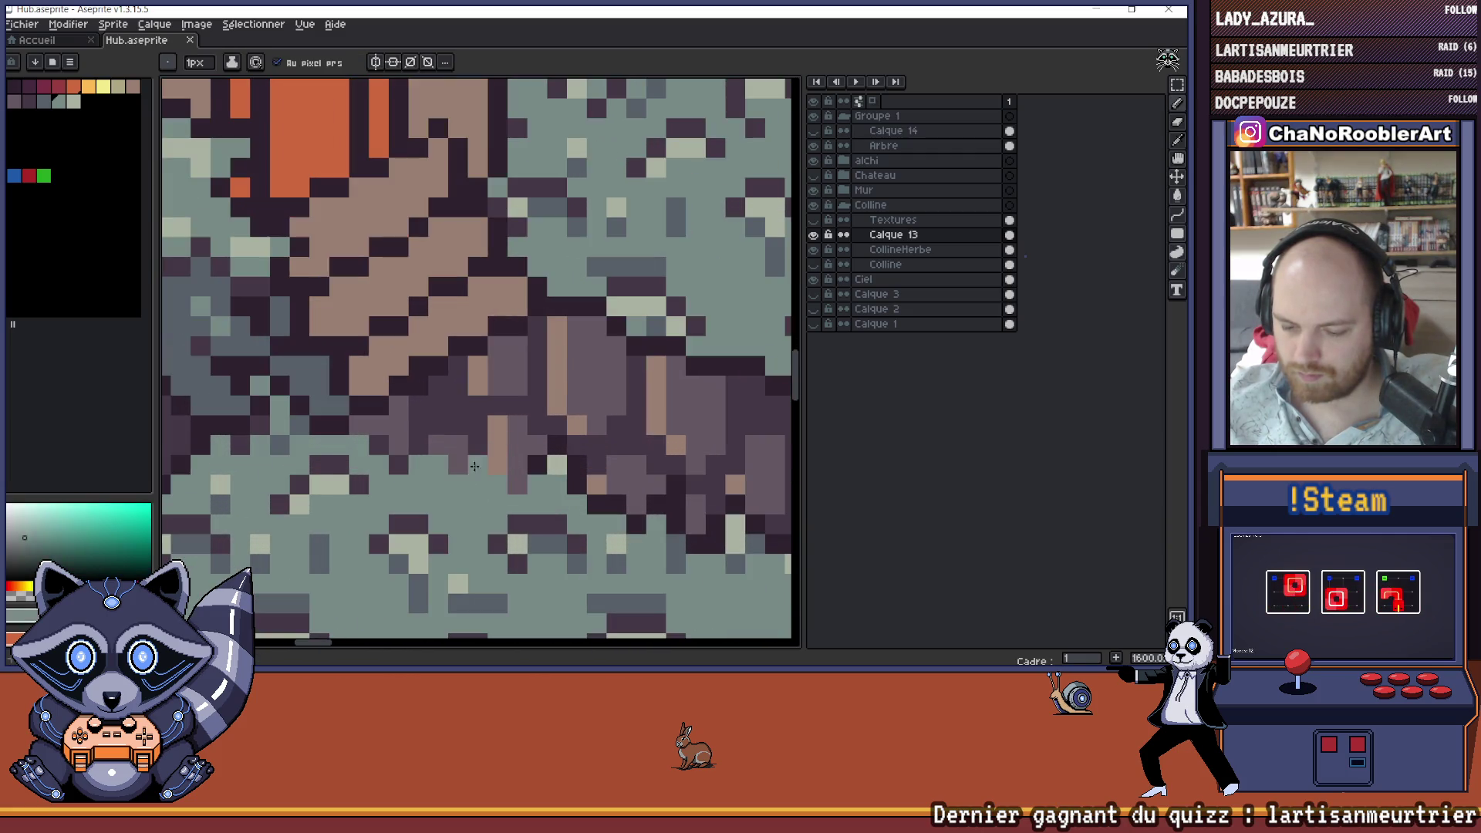
alt+click(507, 492)
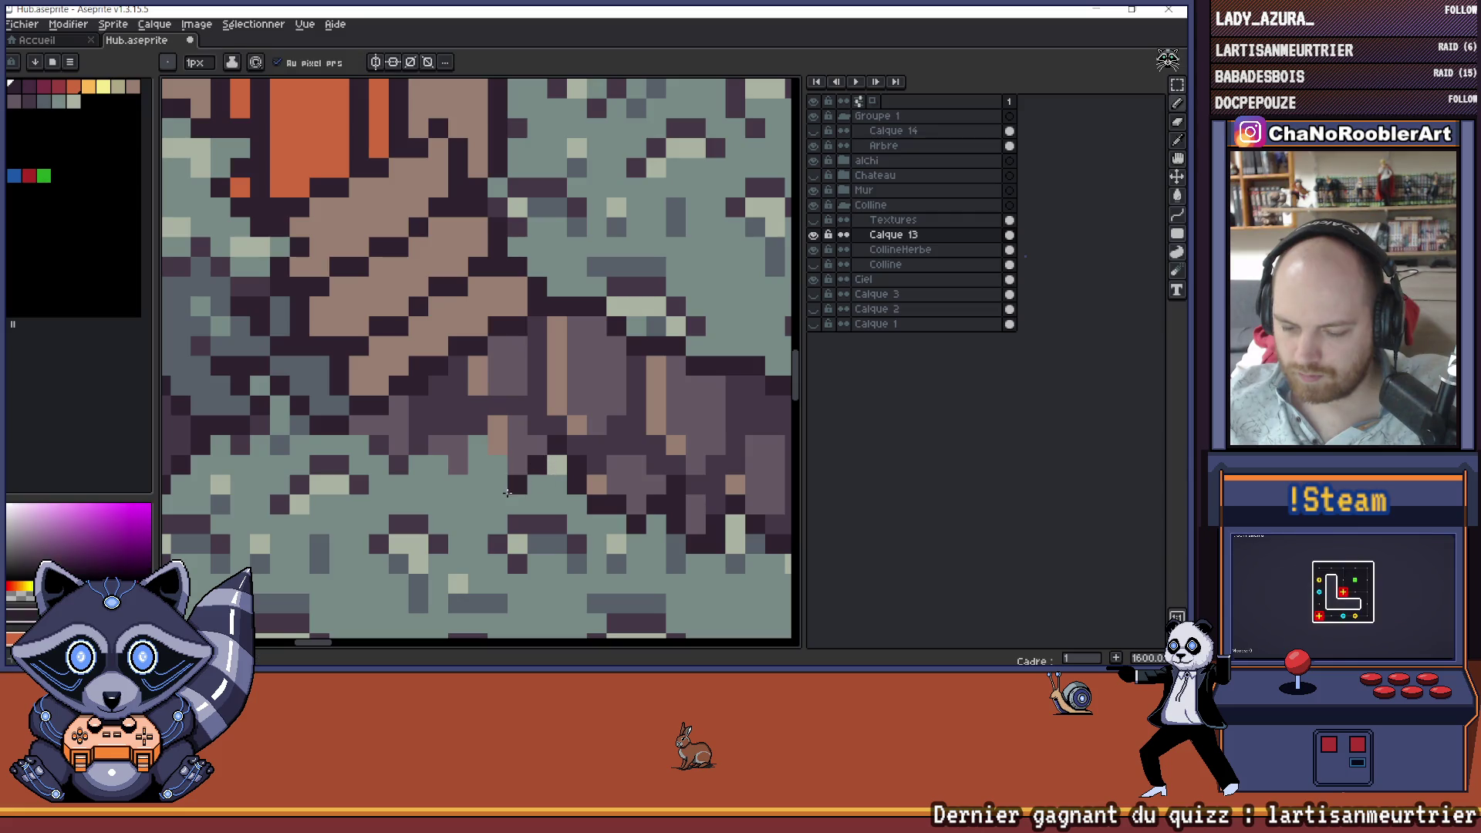
- Sample grey-teal, a lighter shade and a purple stone-path shade from the artwork
scroll(457, 488, left, 1)
alt+click(459, 438)
alt+click(456, 478)
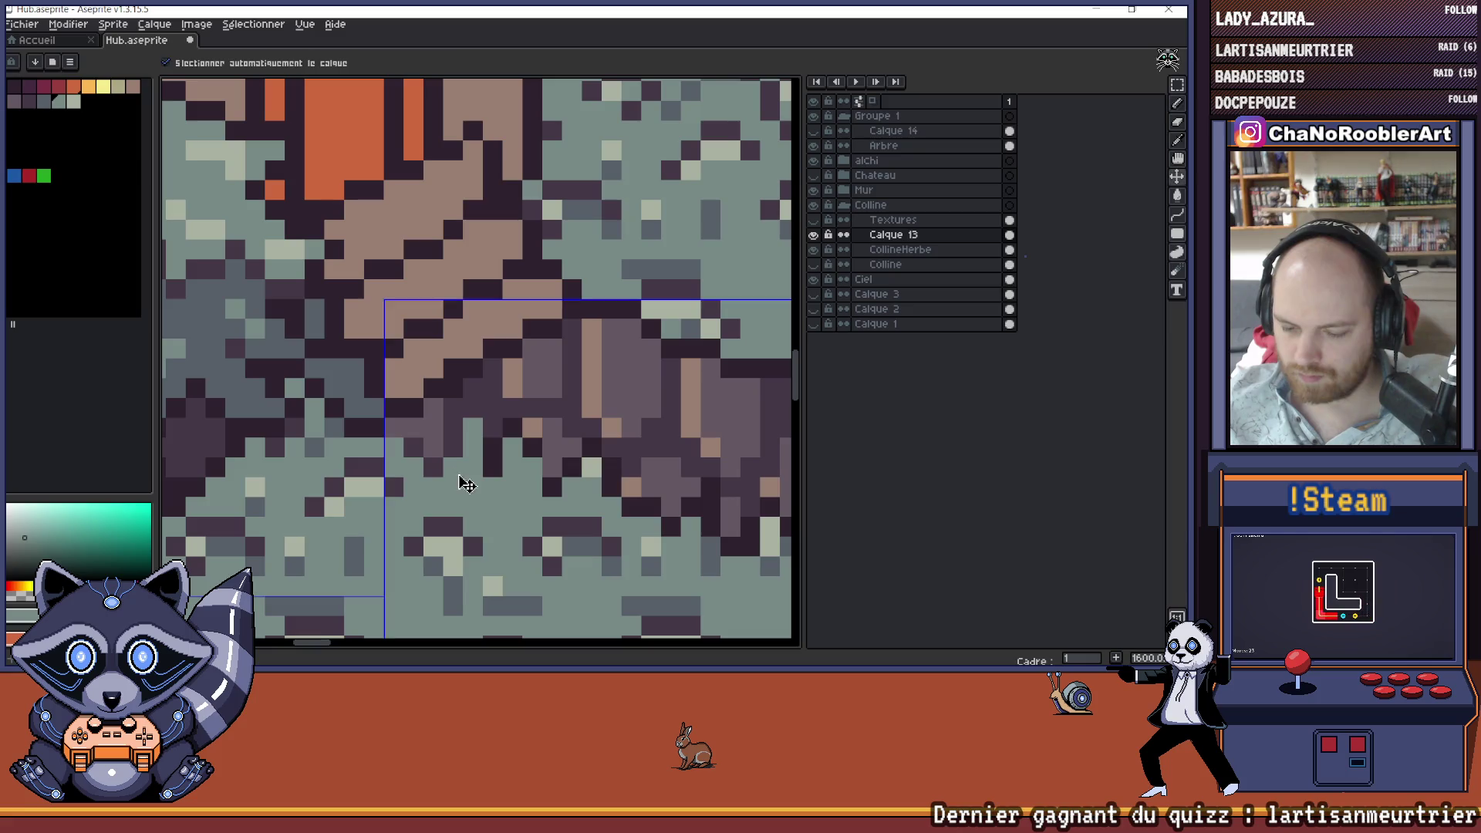
alt+click(453, 468)
alt+click(439, 425)
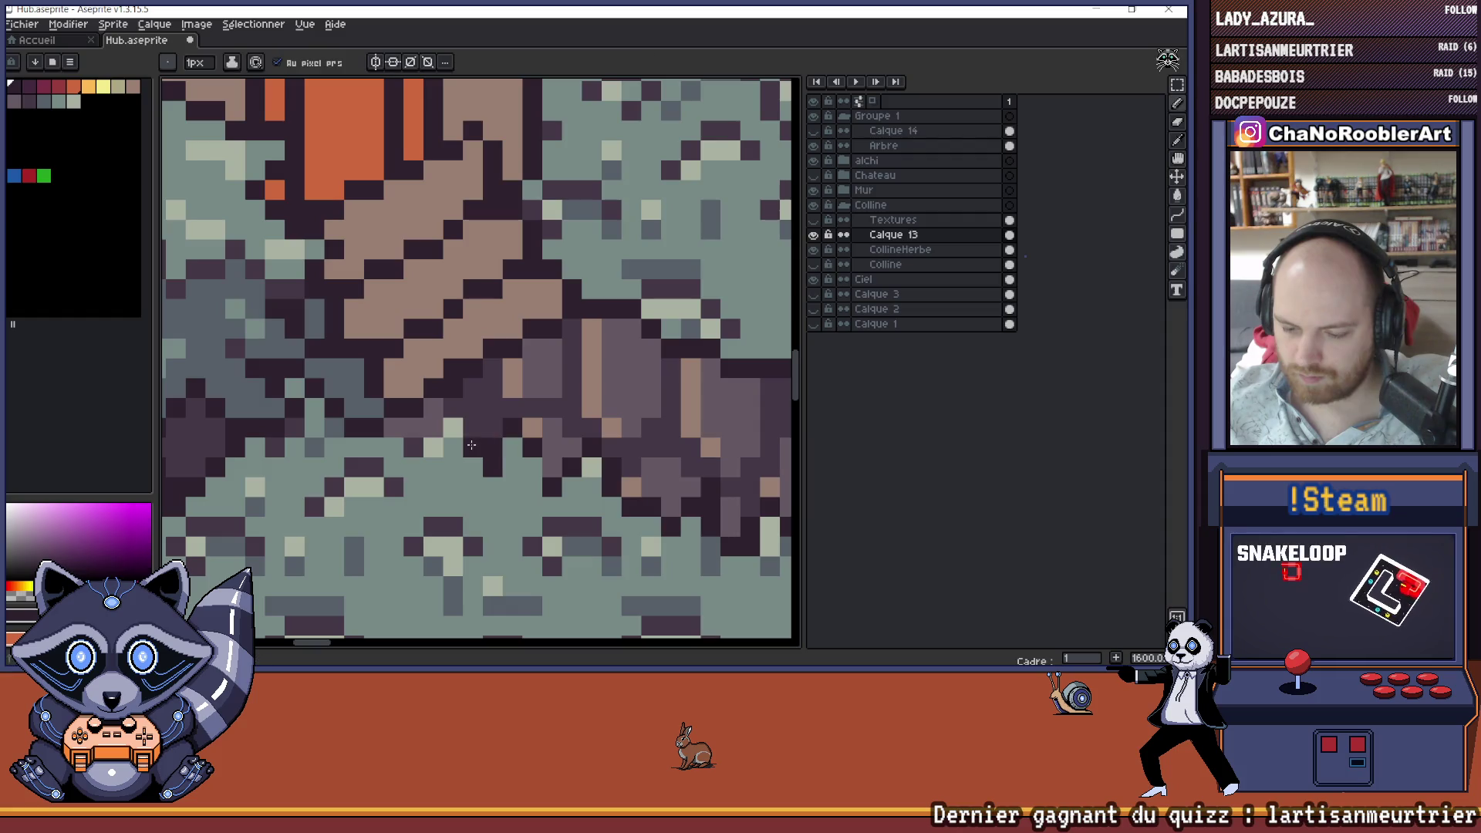
scroll(421, 440, down, 6)
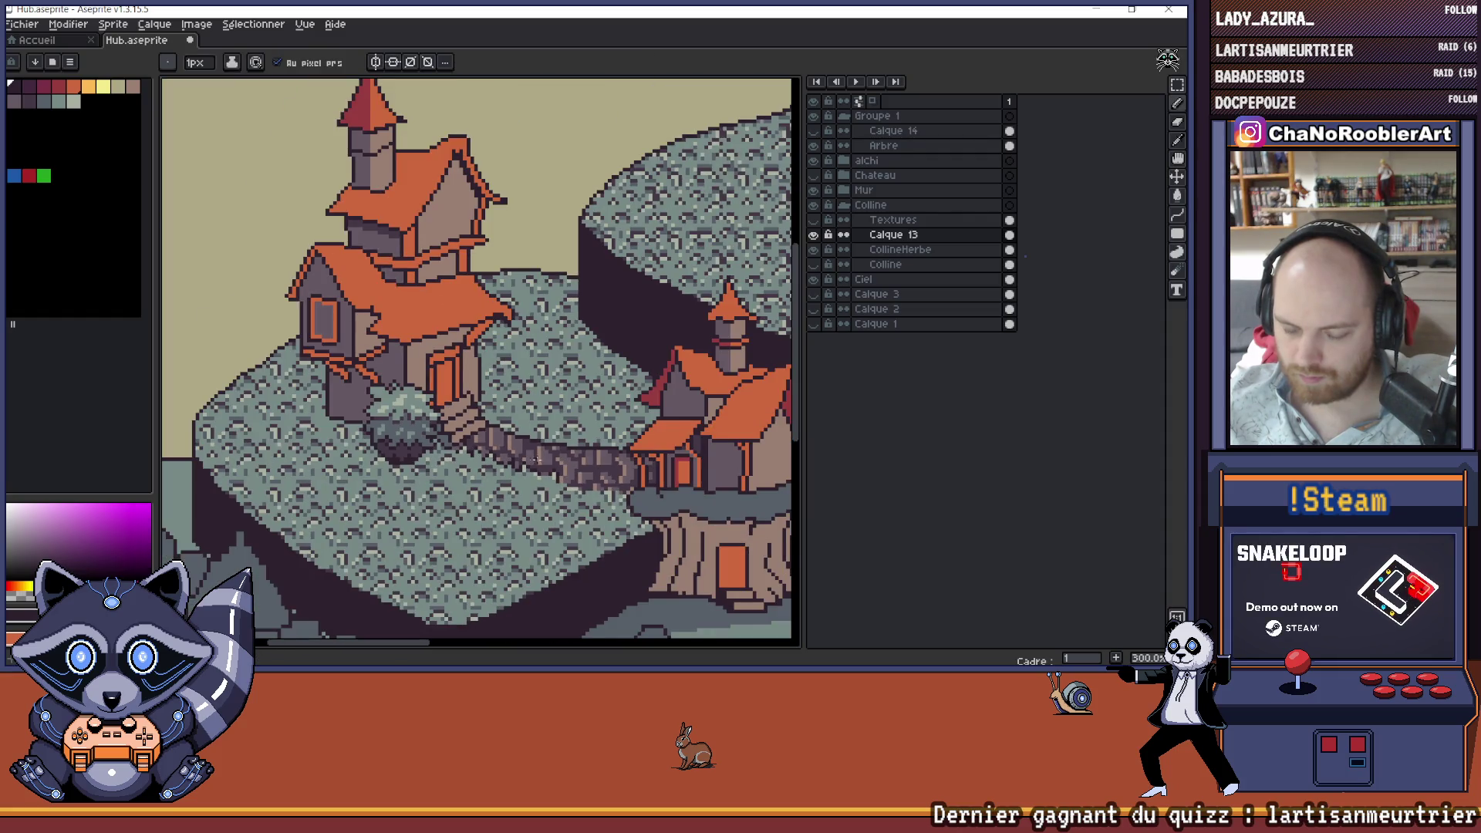
- Save Hub.aseprite and shift the view slightly up-left
key(ctrl+s)
scroll(549, 456, down, 2)
scroll(619, 453, up, 2)
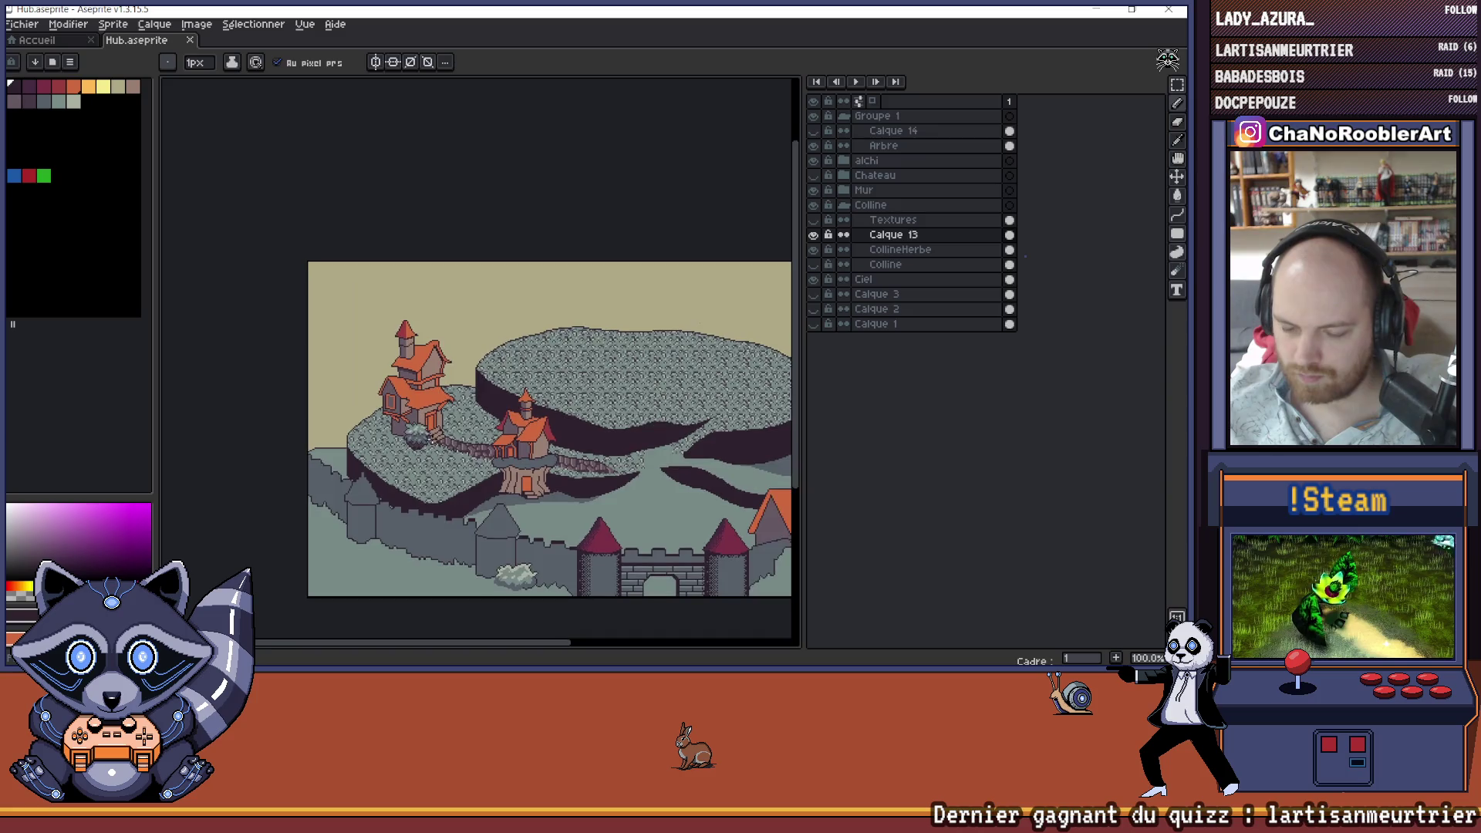
drag(618, 454, 594, 428)
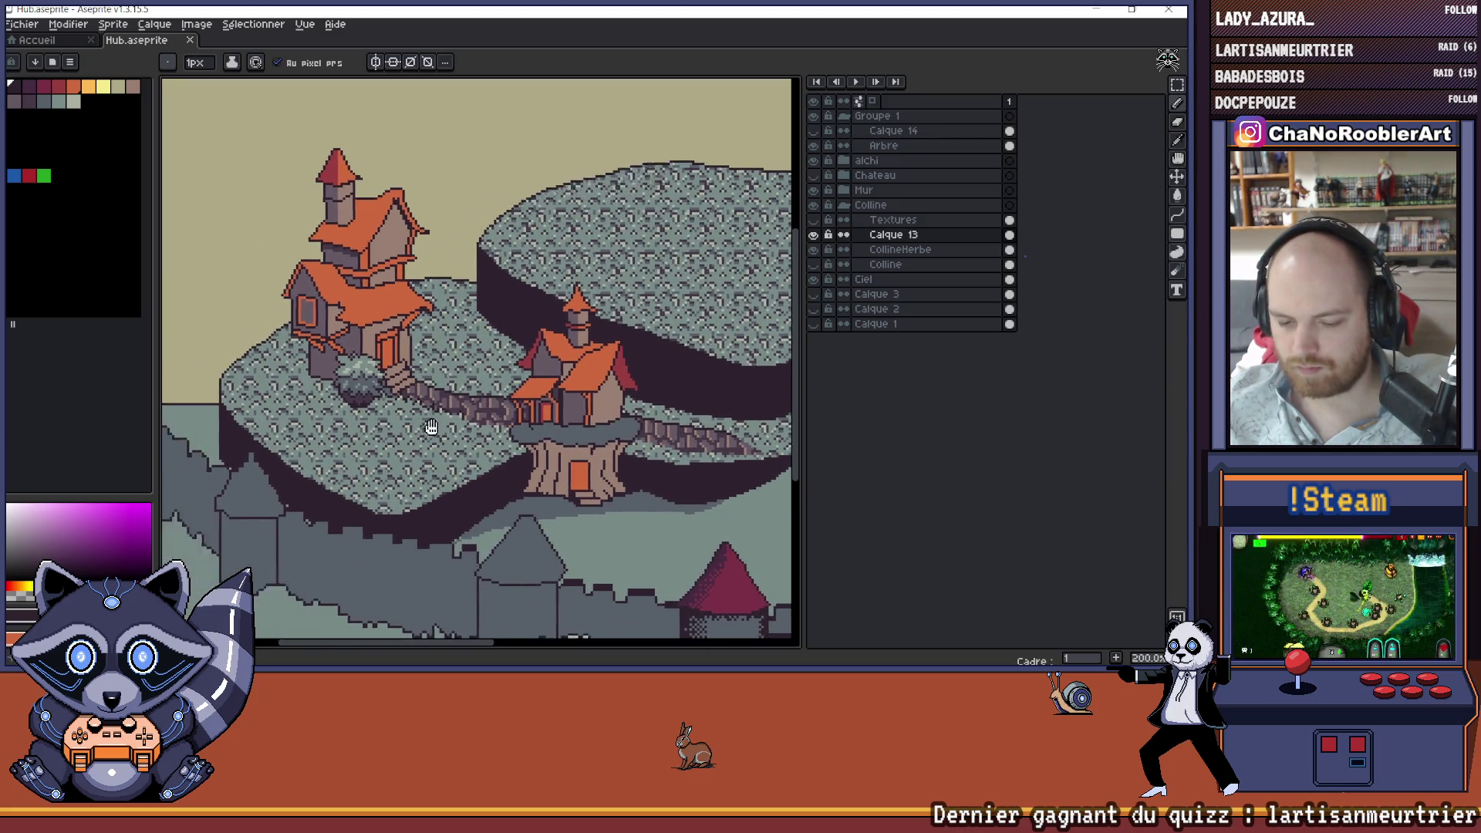
scroll(430, 424, up, 3)
- With the Paint Bucket (G), select the CollineHerbe layer and toggle its visibility to check the grass texture
key(g)
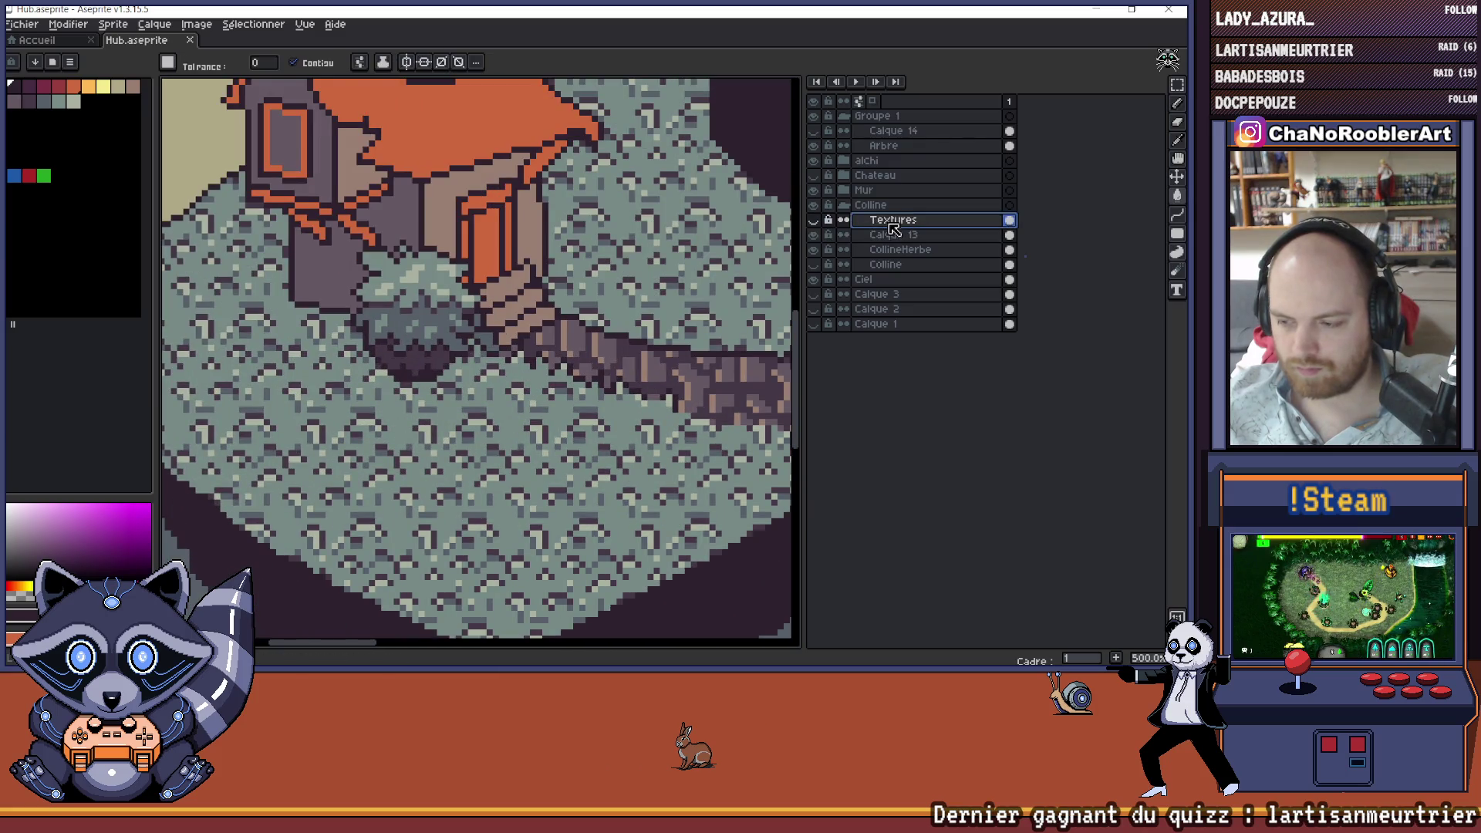
click(895, 249)
click(814, 249)
click(814, 249)
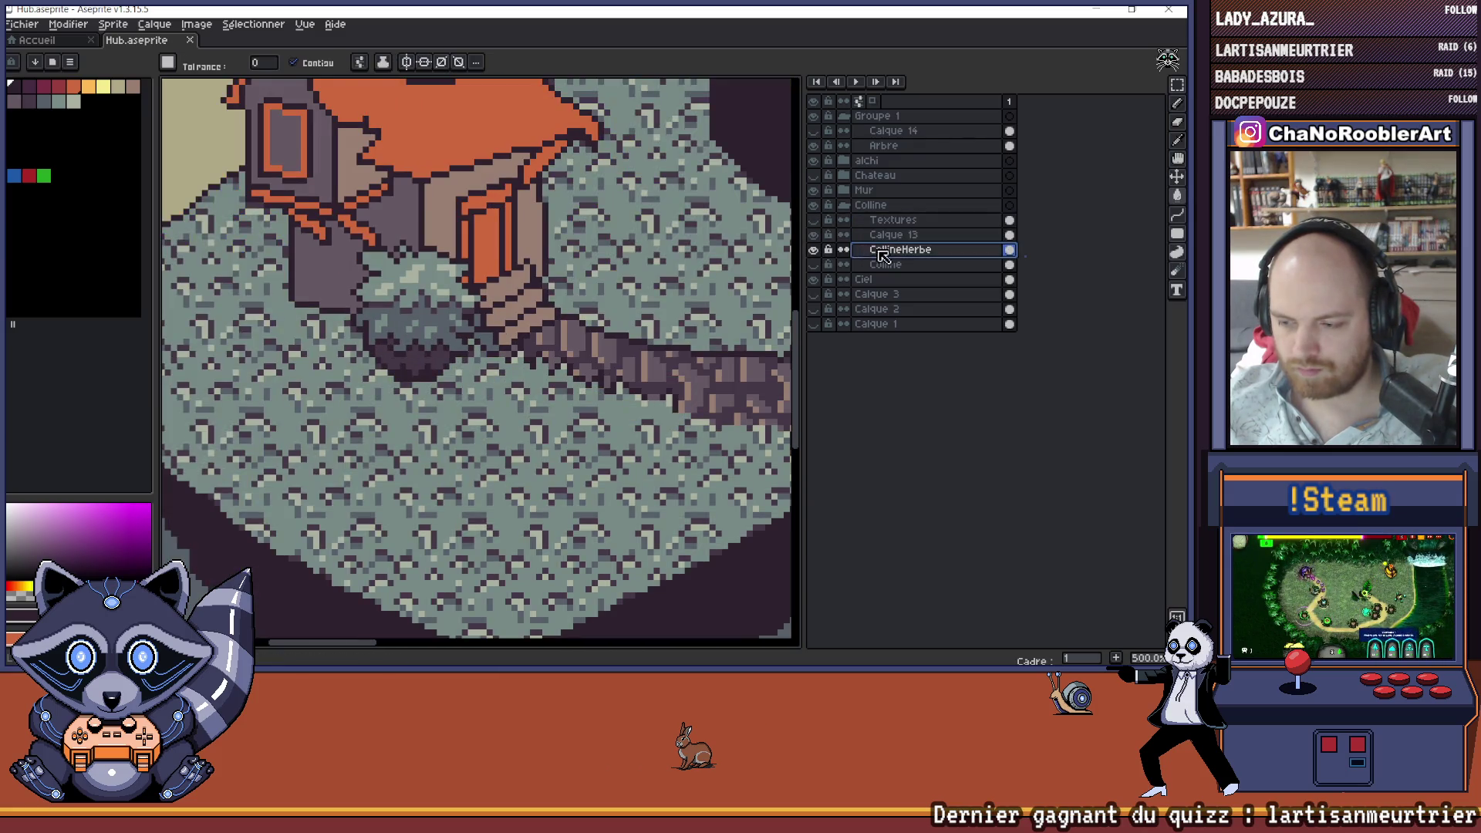
scroll(555, 416, down, 2)
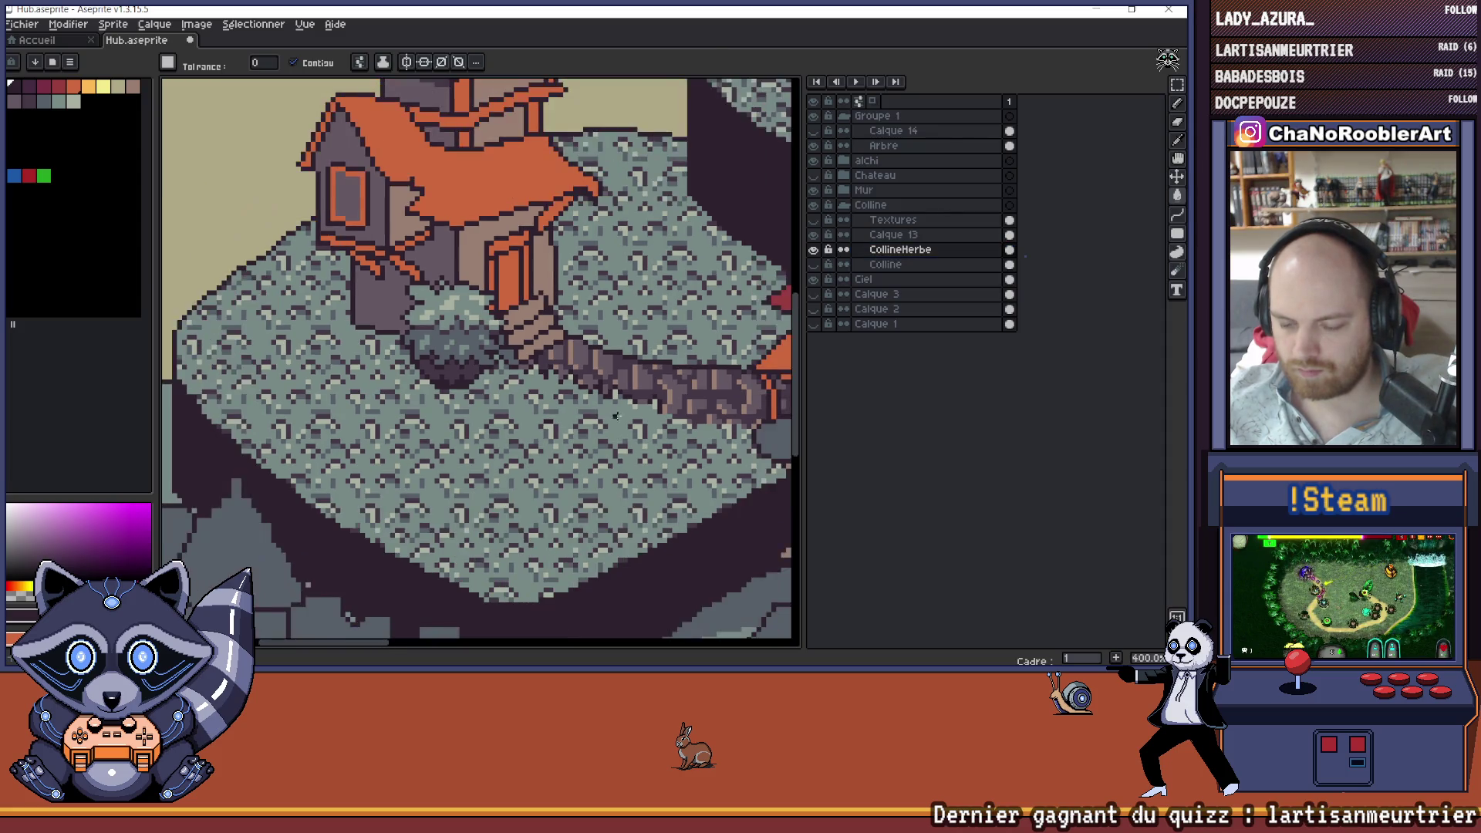
scroll(251, 143, up, 1)
scroll(463, 355, down, 2)
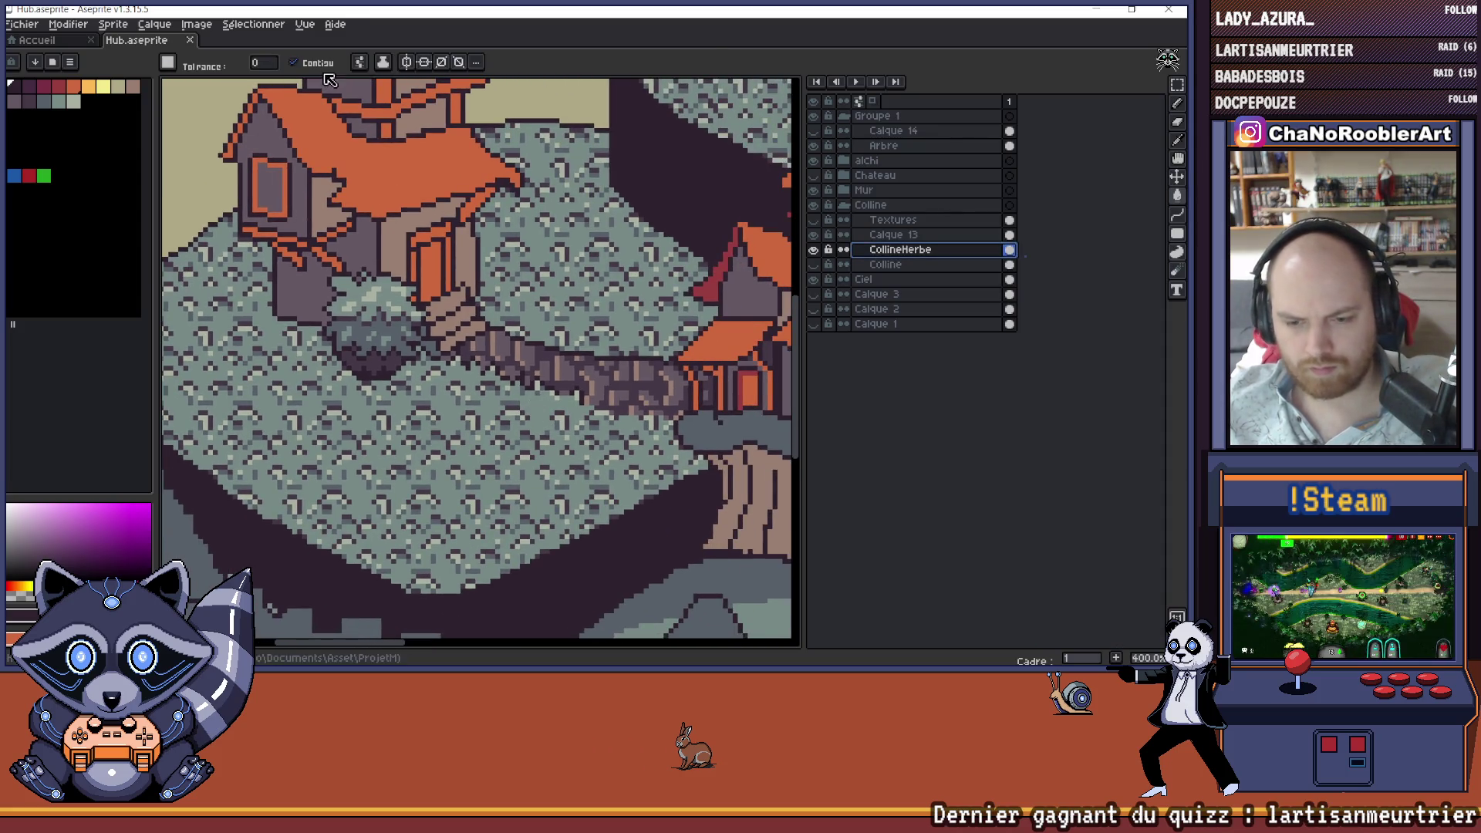
scroll(474, 411, up, 2)
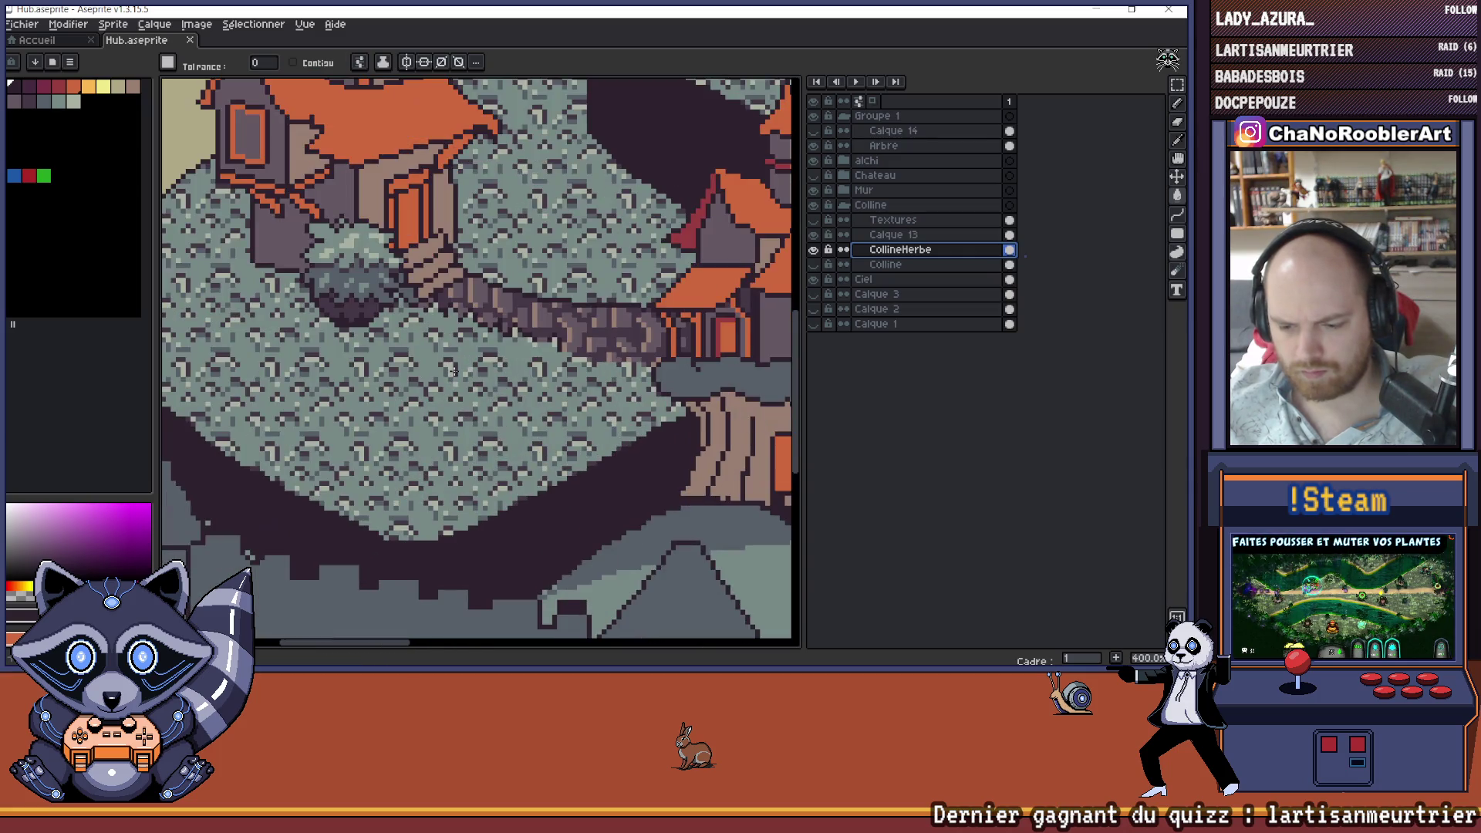
scroll(478, 409, down, 4)
drag(481, 406, 475, 409)
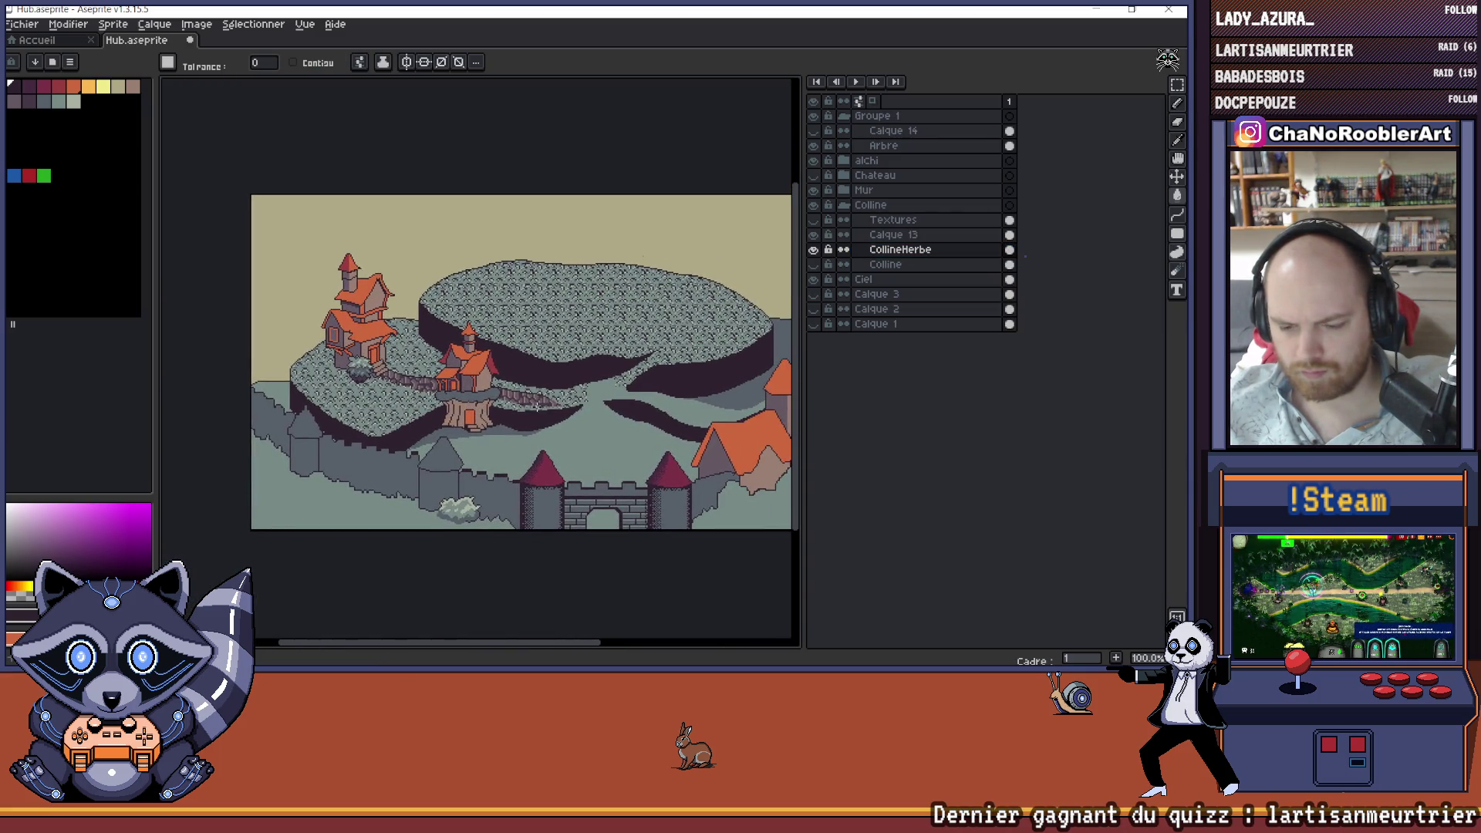
scroll(545, 407, up, 3)
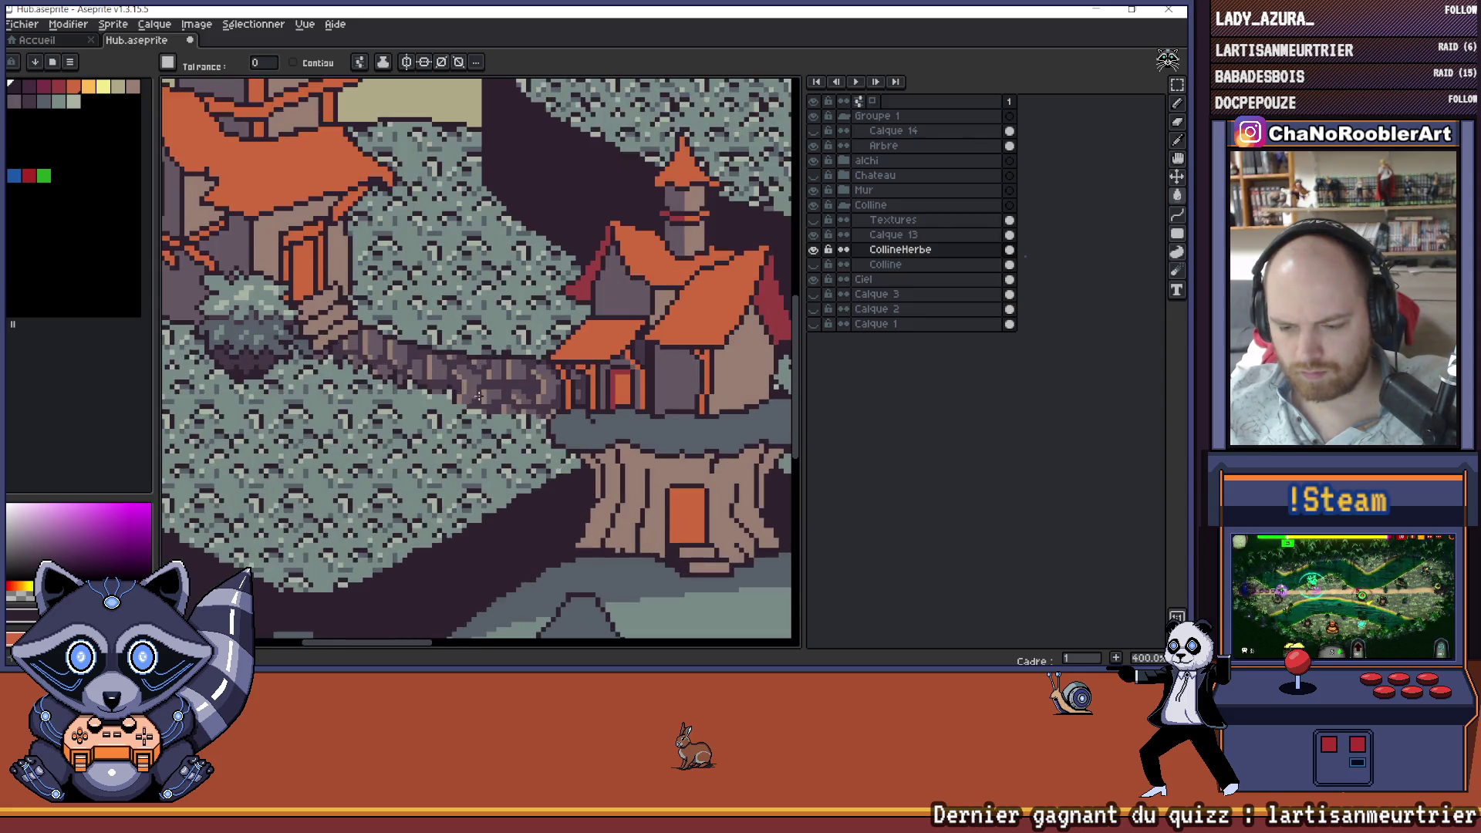
scroll(476, 395, down, 2)
scroll(477, 394, down, 1)
scroll(471, 401, up, 1)
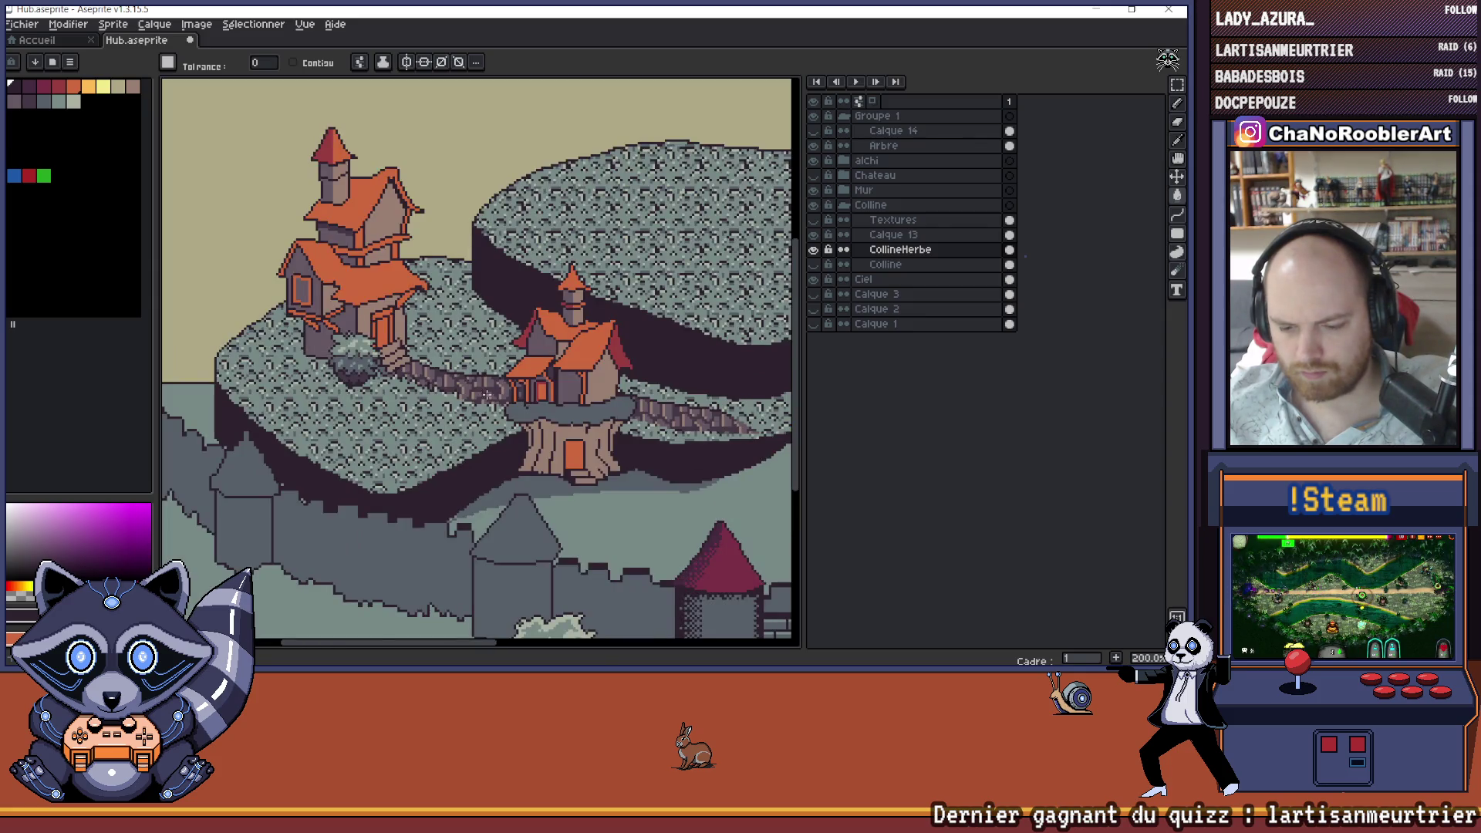
scroll(450, 430, down, 1)
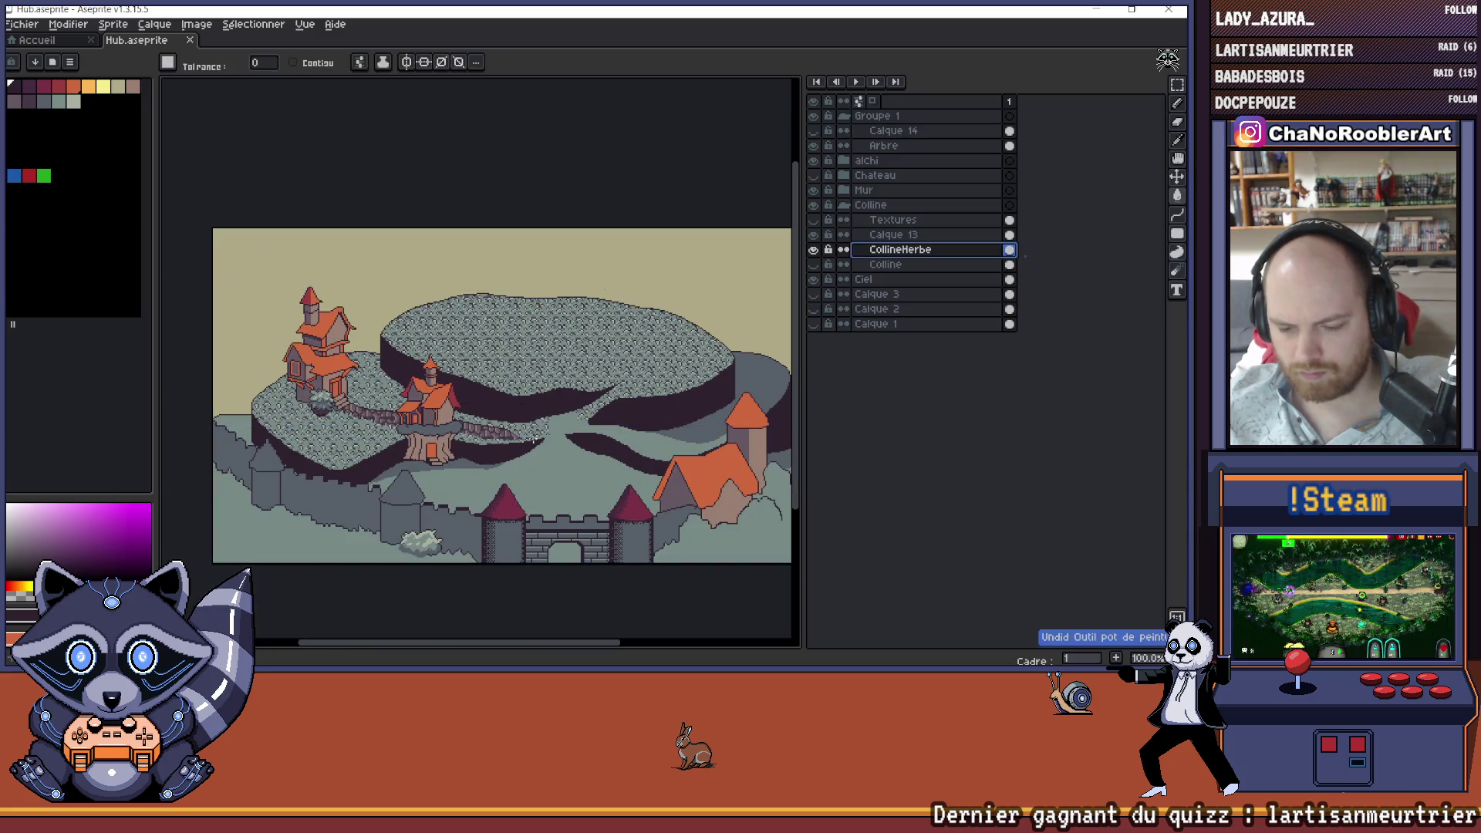
scroll(355, 432, up, 3)
scroll(356, 432, down, 1)
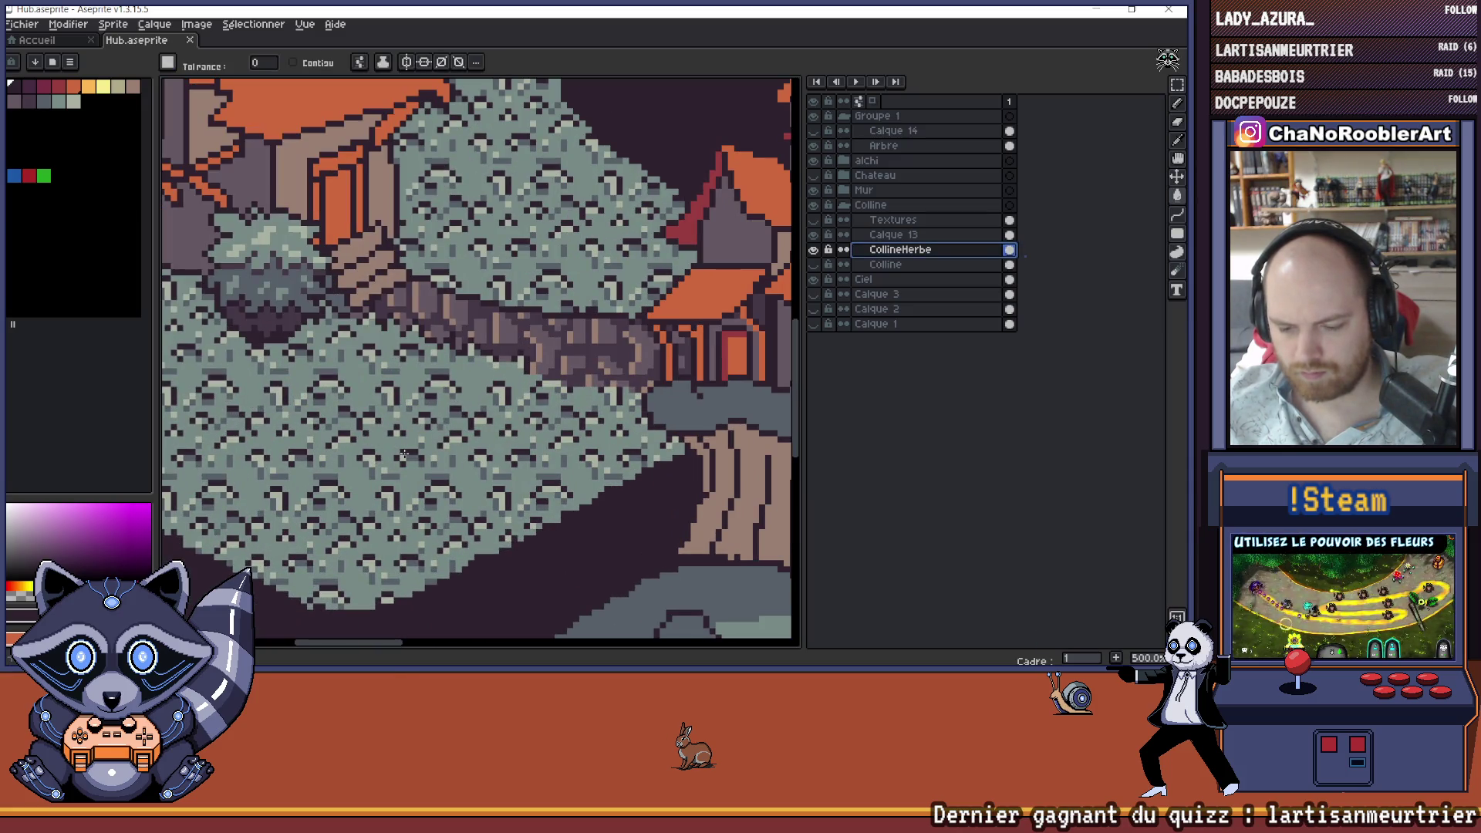
scroll(463, 432, down, 1)
scroll(527, 445, up, 1)
scroll(457, 443, down, 1)
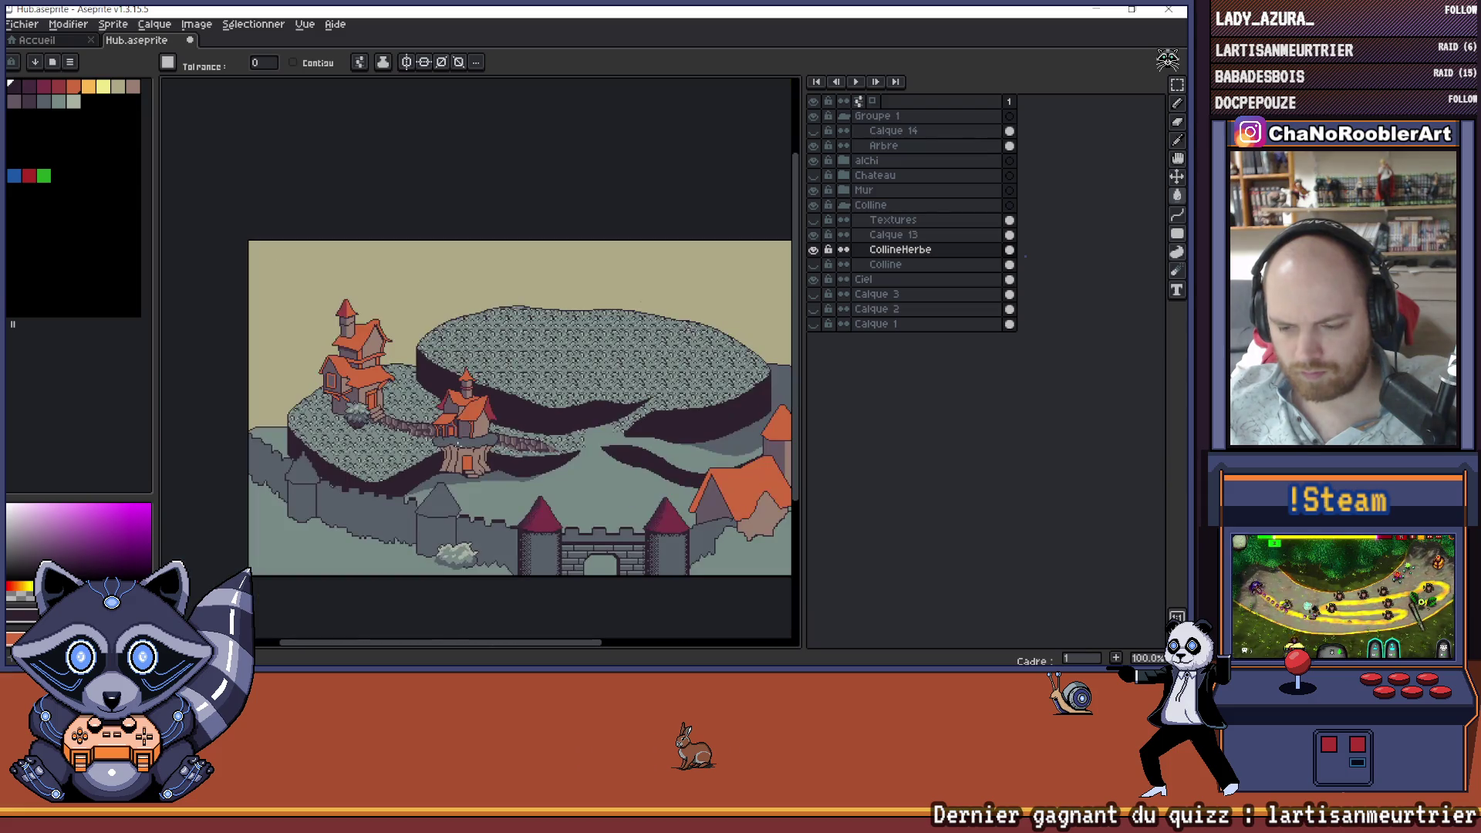
scroll(474, 371, up, 2)
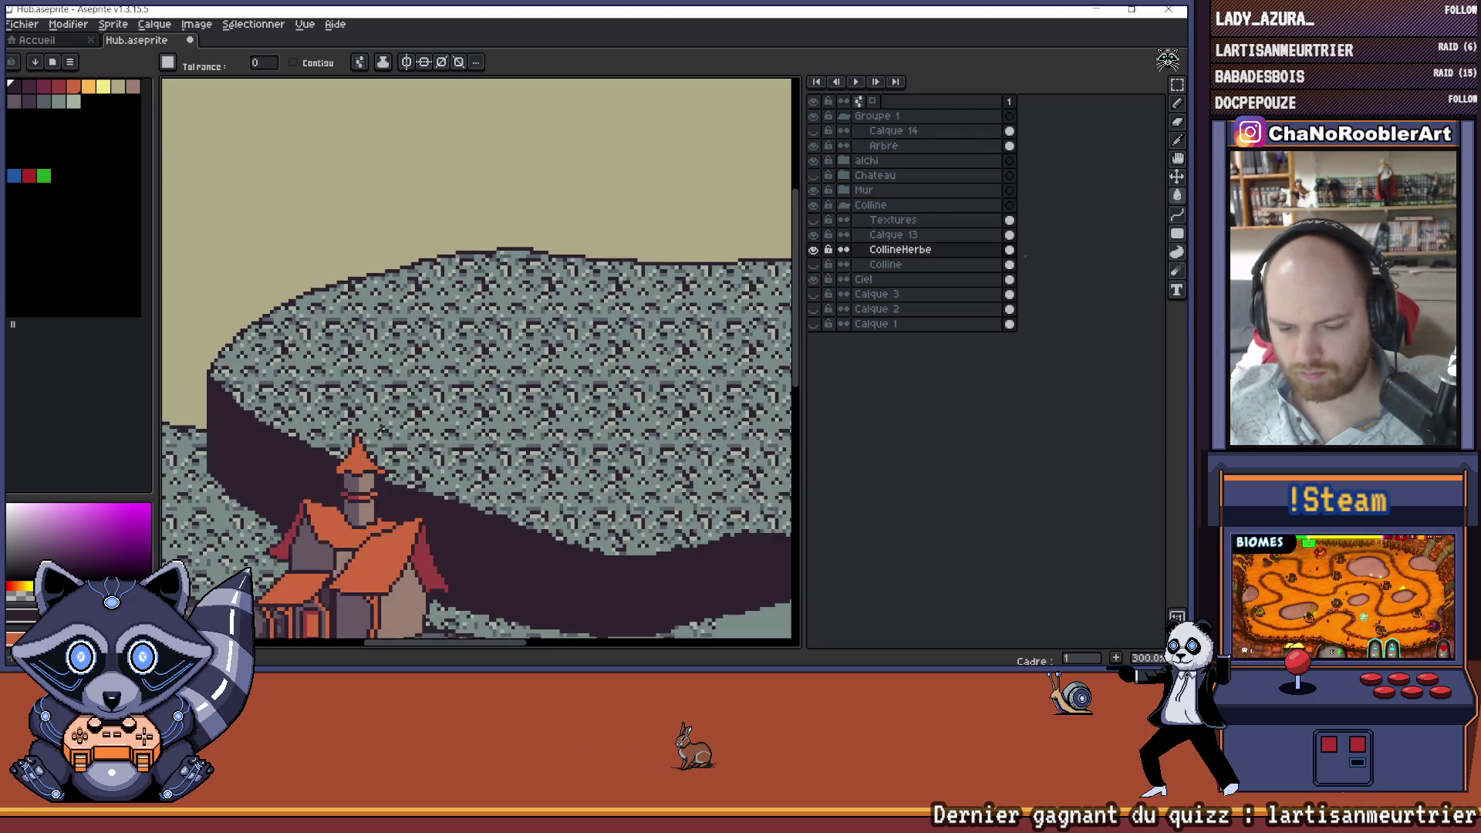
- Pan the view over the castle and small house, then move the scene up and right
mouse_move(400, 420)
mouse_down()
mouse_move(377, 389)
mouse_move(576, 482)
mouse_move(395, 444)
mouse_up()
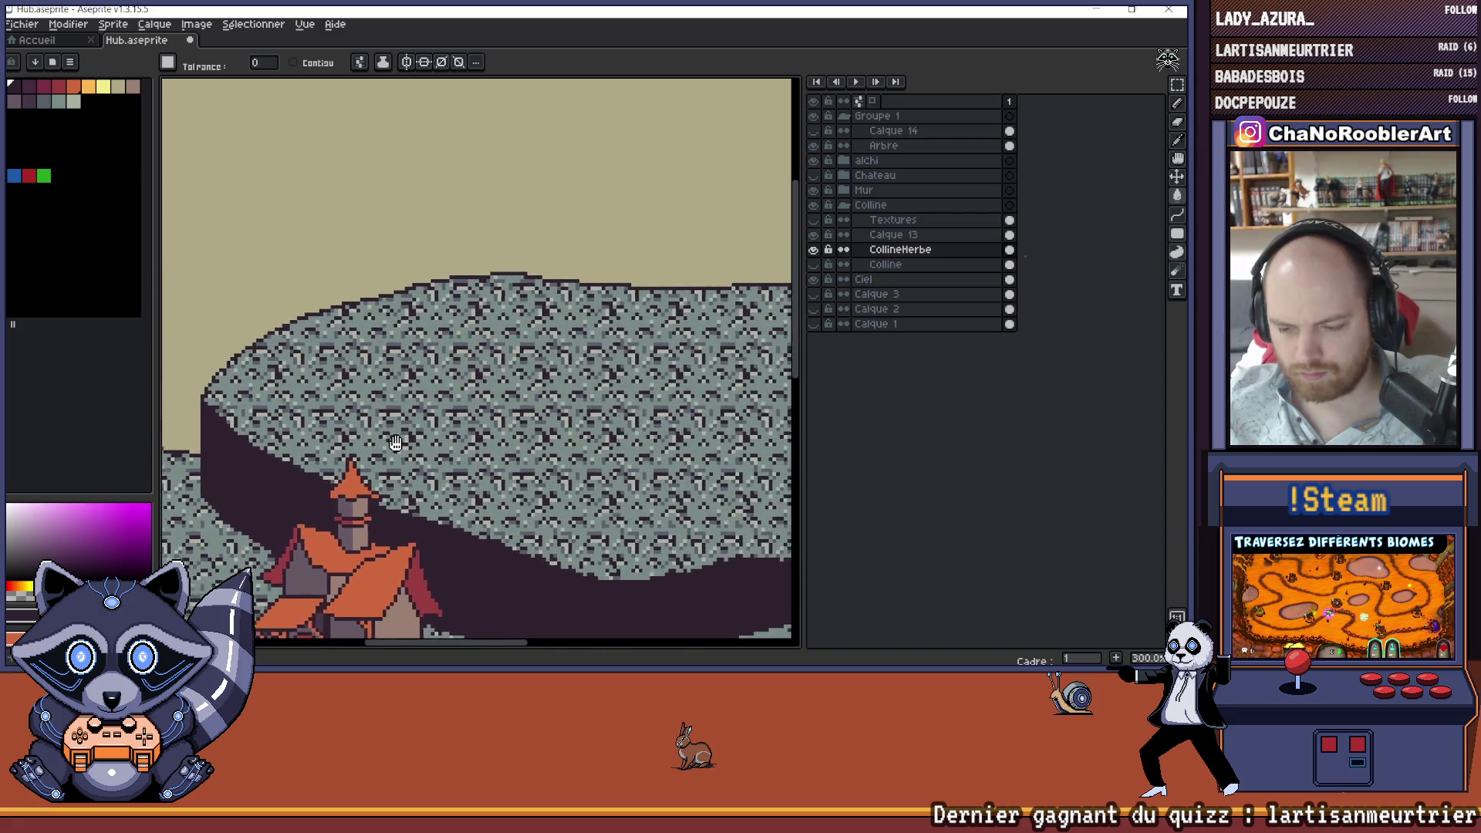
scroll(537, 413, down, 2)
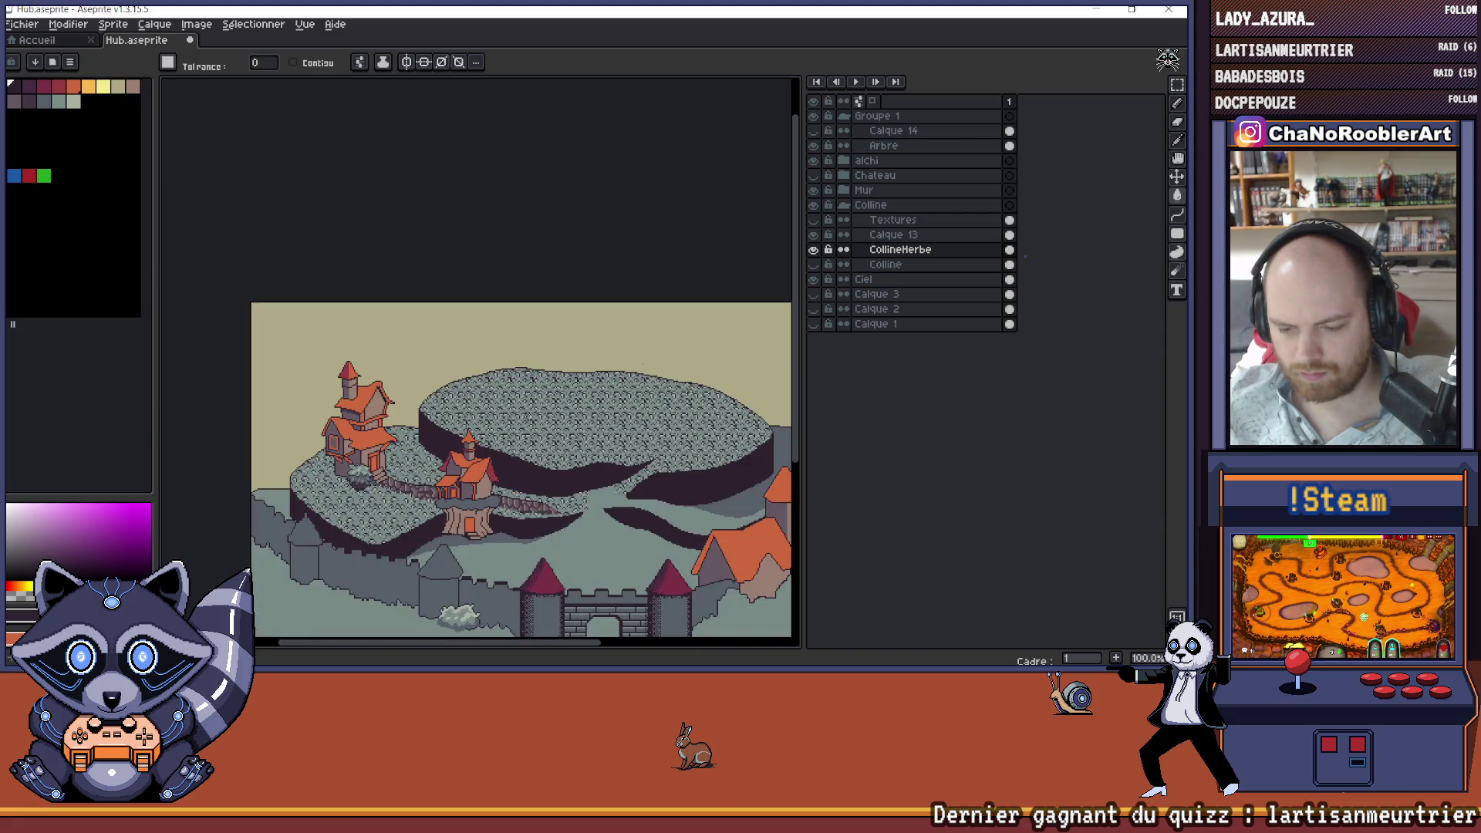
scroll(546, 442, up, 1)
mouse_move(374, 514)
mouse_down()
mouse_move(304, 513)
mouse_move(463, 483)
mouse_move(474, 460)
mouse_up()
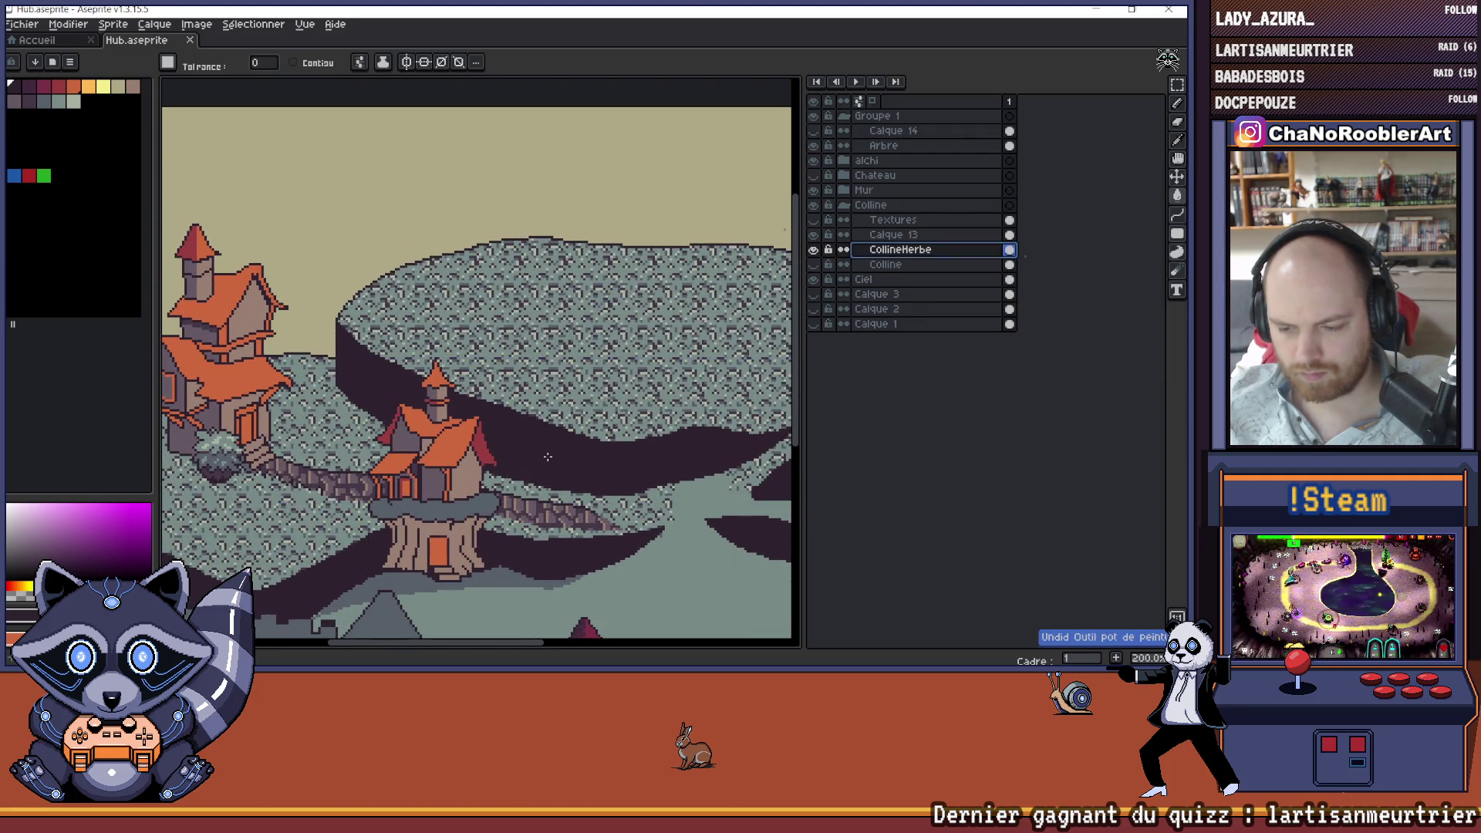
scroll(546, 456, down, 1)
scroll(546, 456, up, 3)
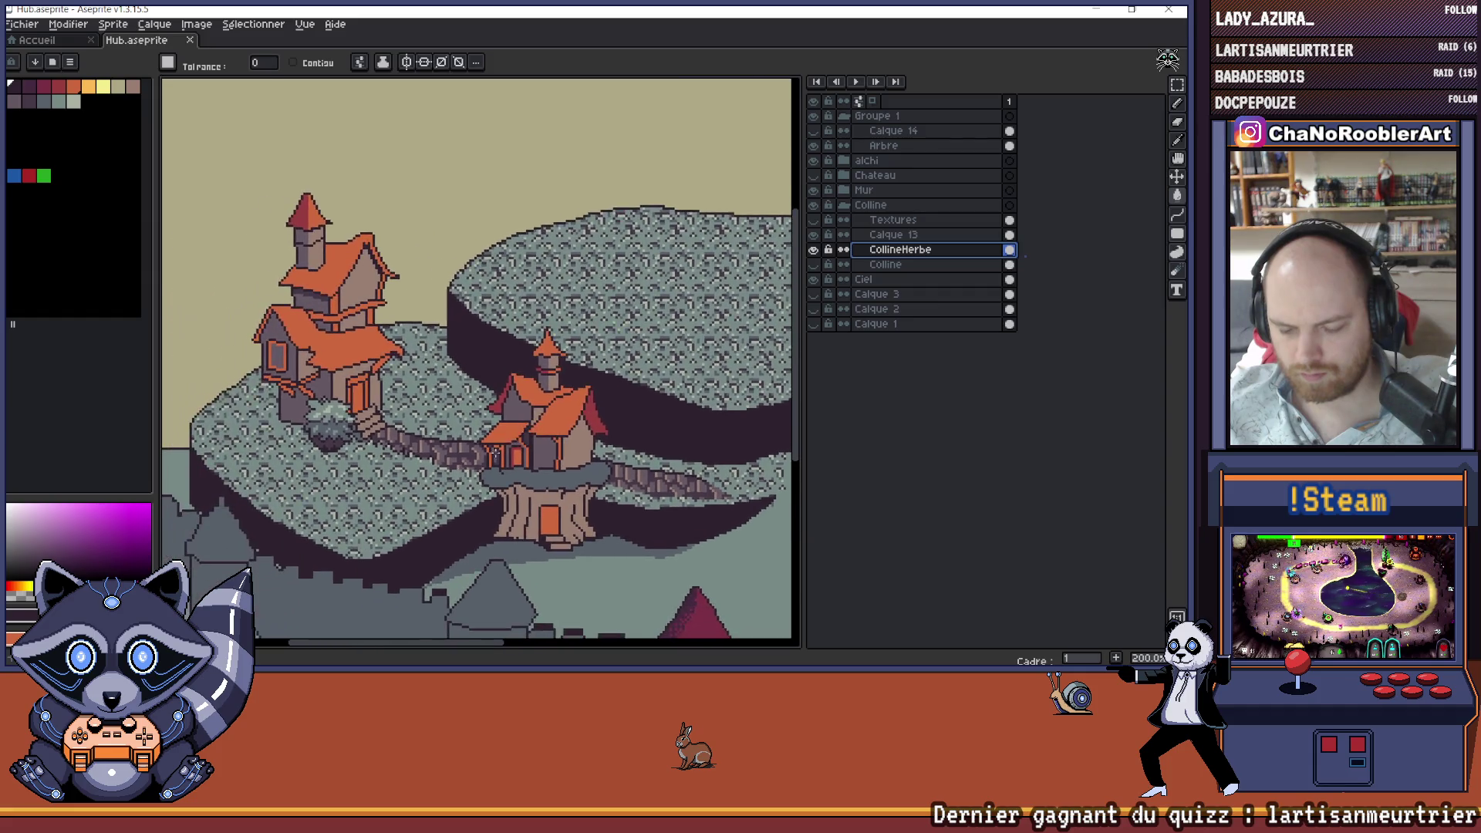
scroll(546, 456, down, 3)
scroll(463, 455, up, 1)
scroll(462, 455, down, 2)
scroll(463, 455, up, 1)
scroll(398, 470, up, 1)
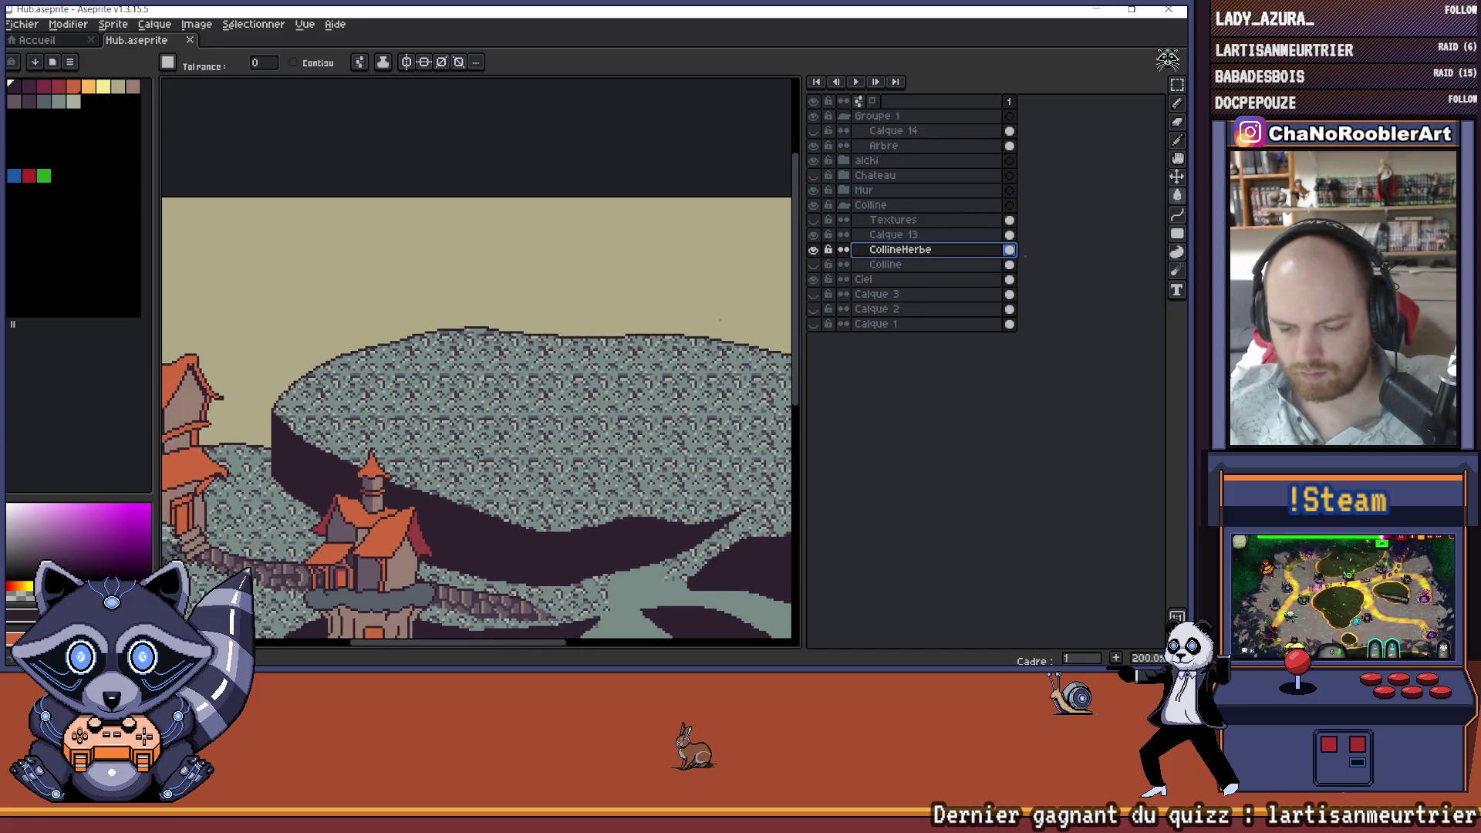
scroll(579, 426, up, 2)
scroll(416, 472, down, 3)
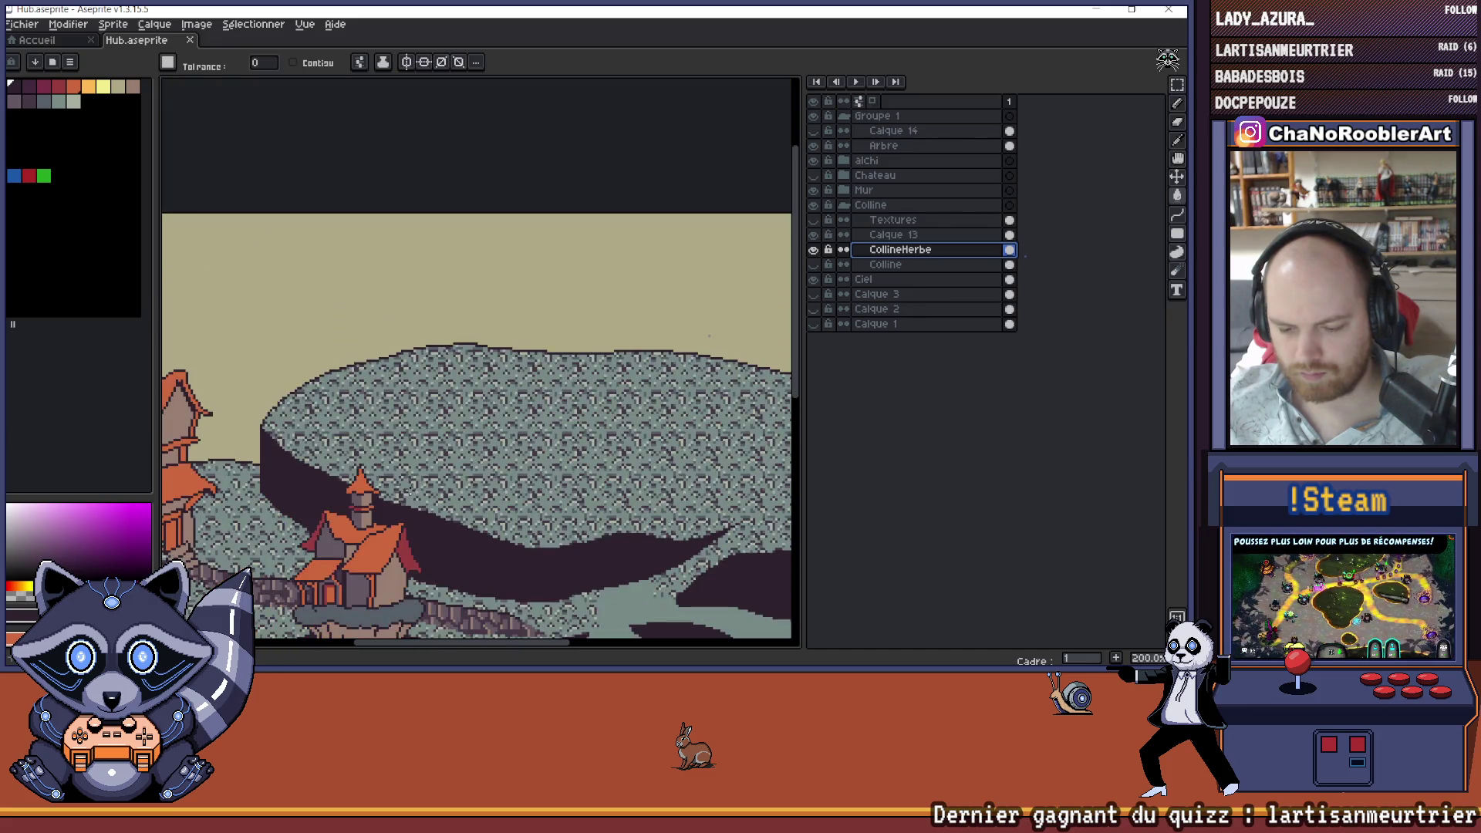
drag(435, 478, 517, 409)
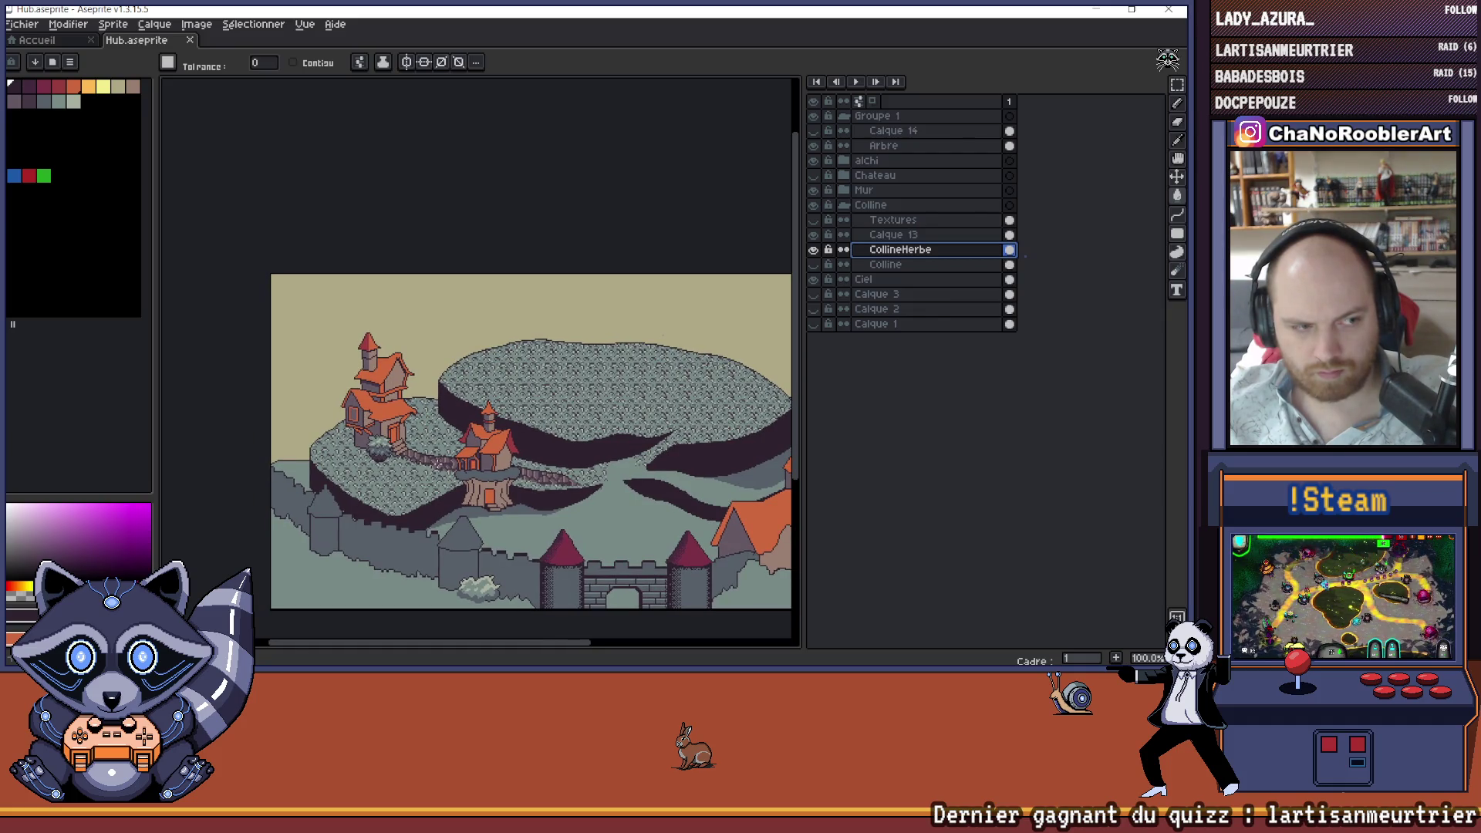
scroll(421, 467, up, 1)
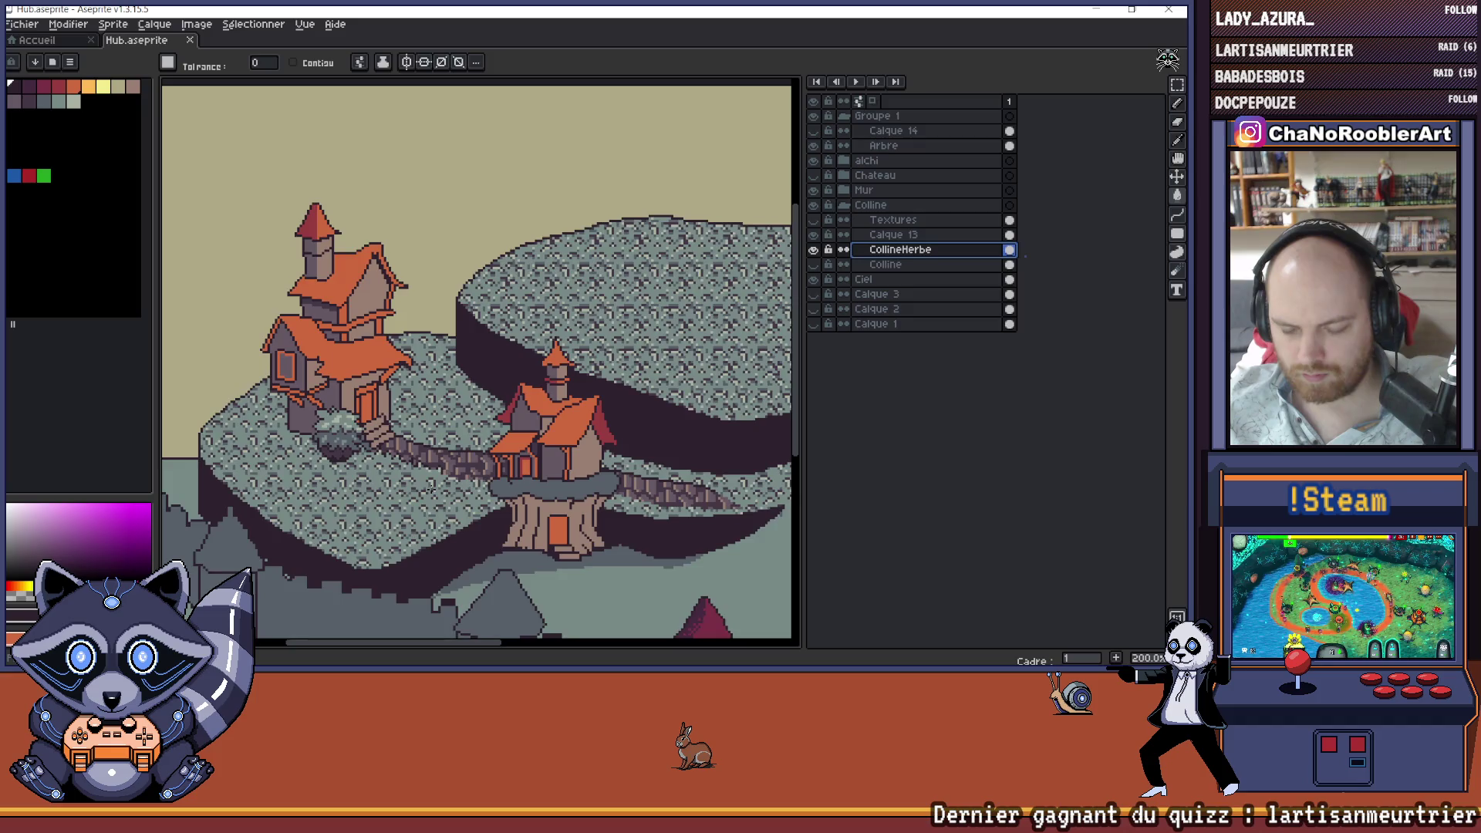
scroll(466, 493, up, 2)
scroll(482, 476, down, 4)
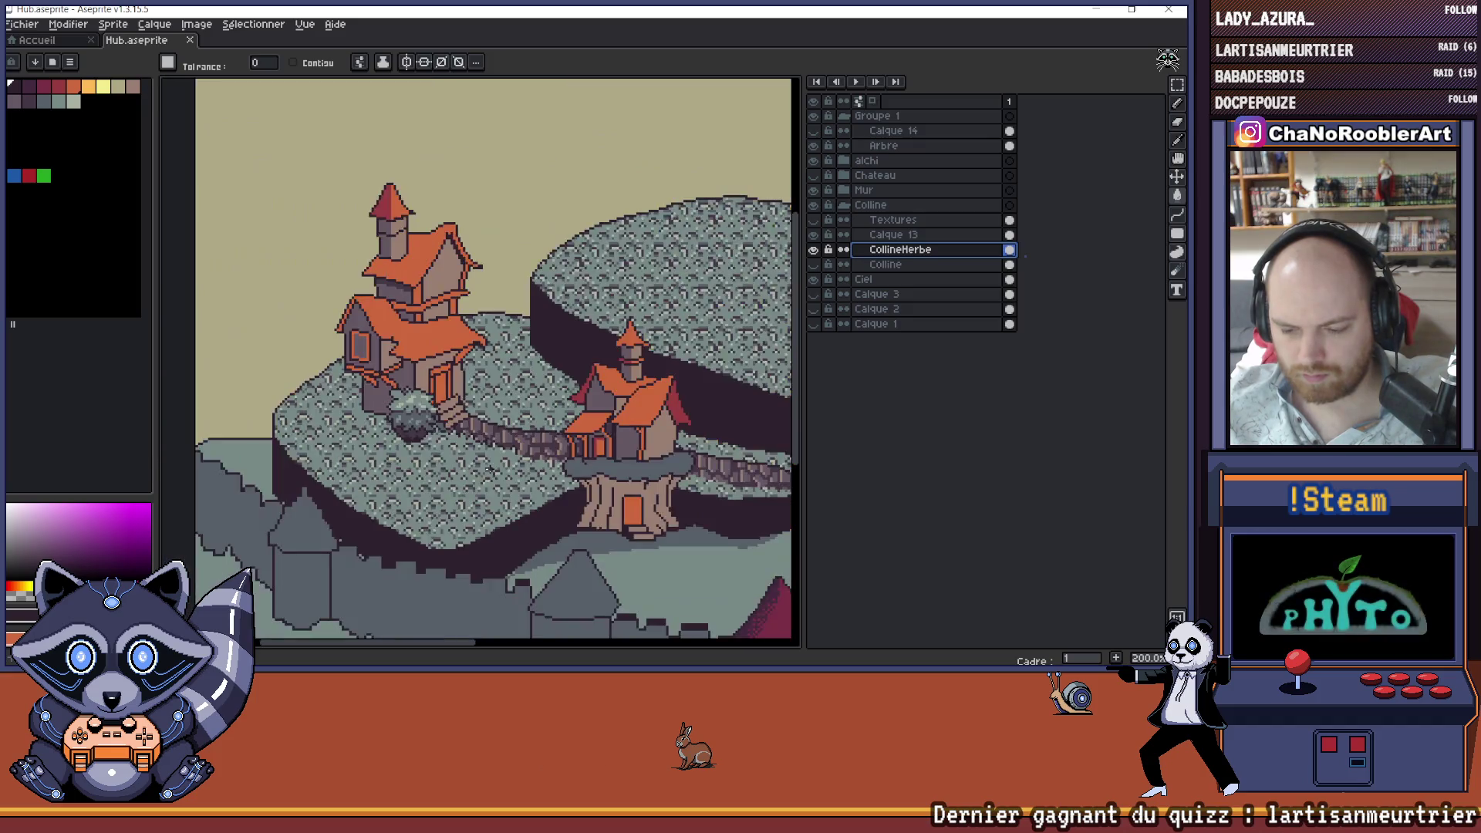
scroll(389, 493, up, 3)
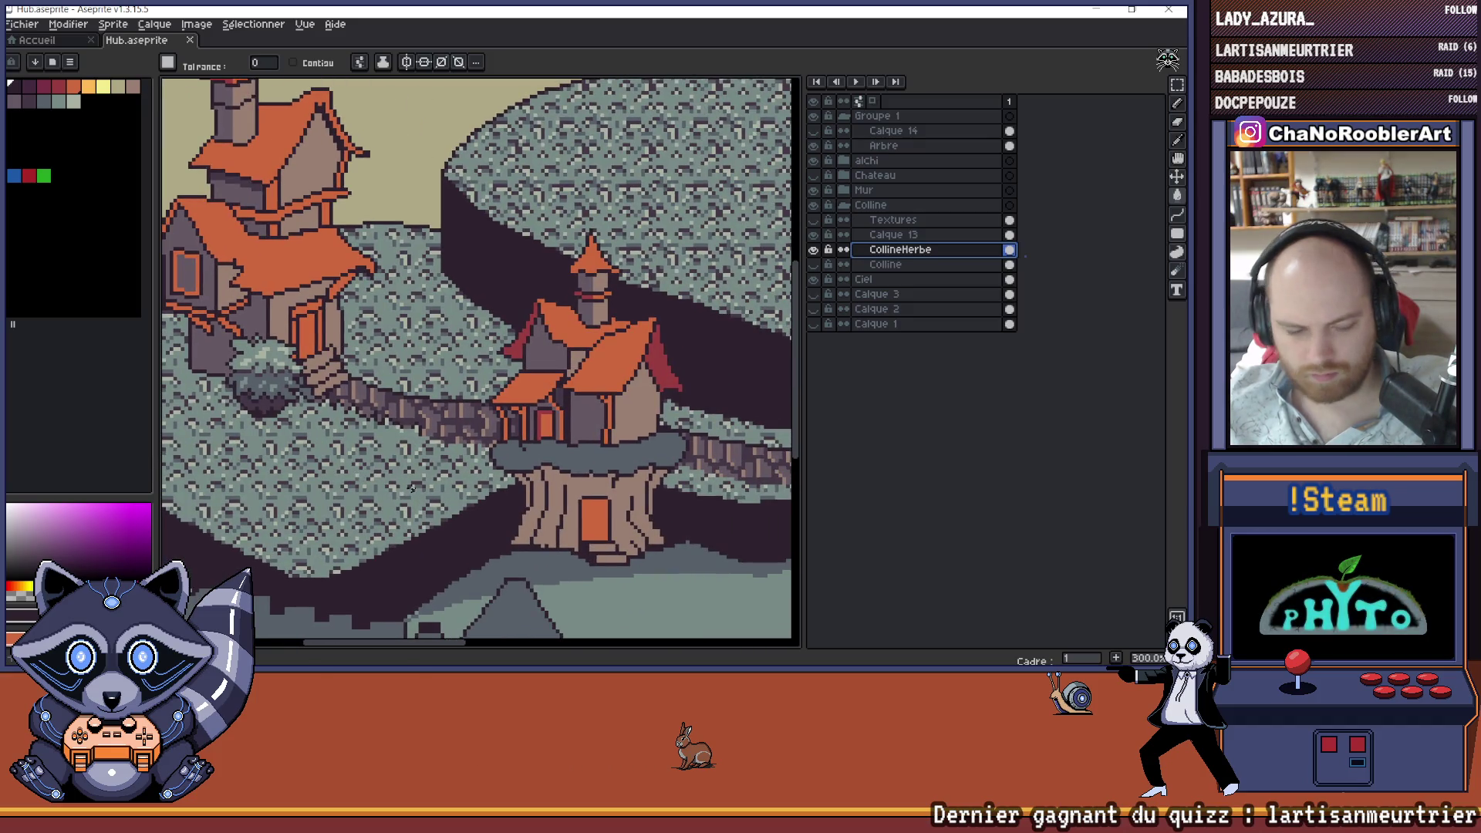
scroll(390, 493, down, 2)
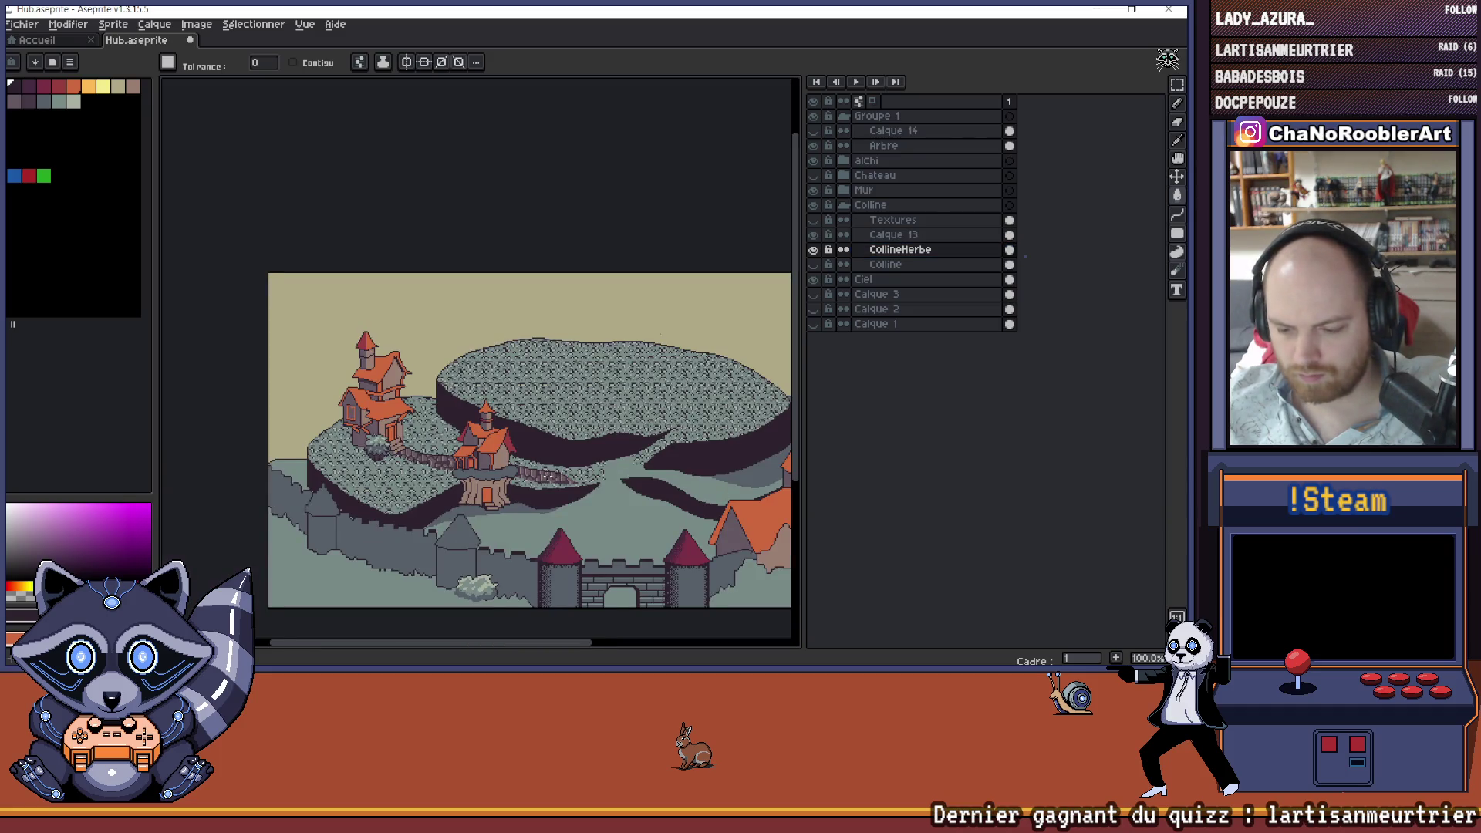
- Undo the last paint-bucket fill and pick the grey-teal grass colour
key(ctrl+z)
key(ctrl+z)
key(ctrl+z)
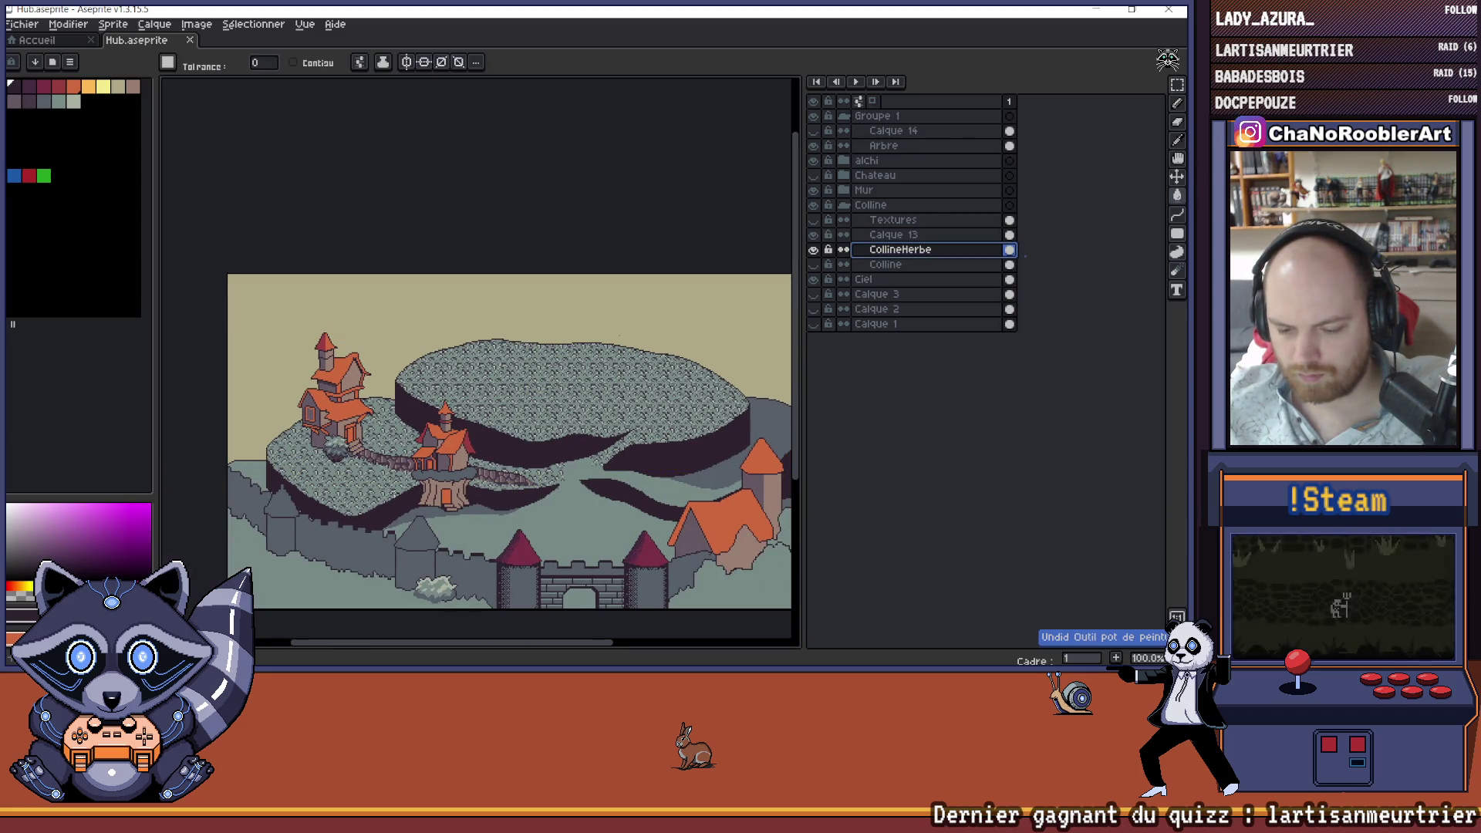
scroll(394, 494, up, 1)
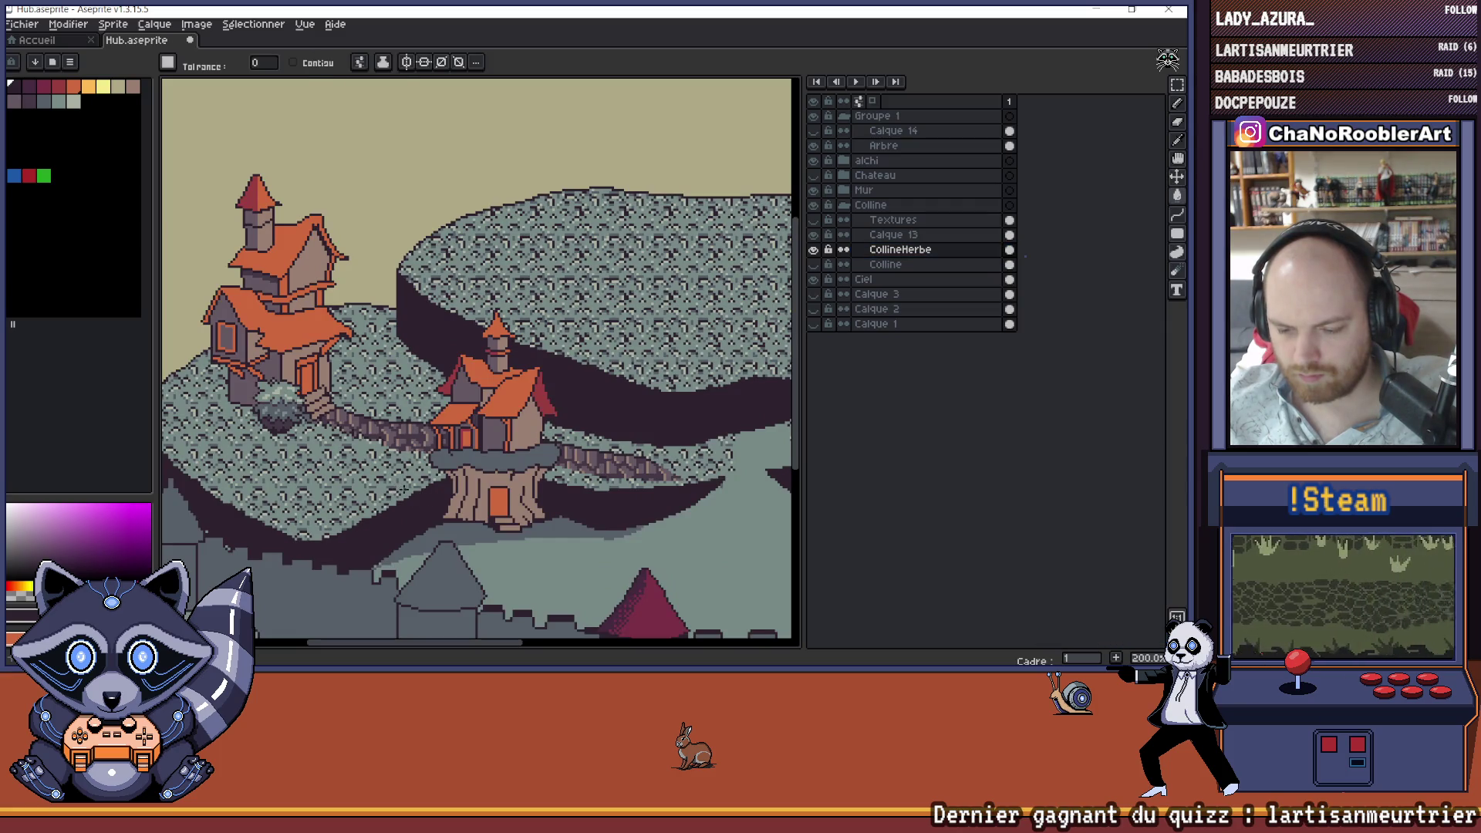
scroll(404, 491, down, 1)
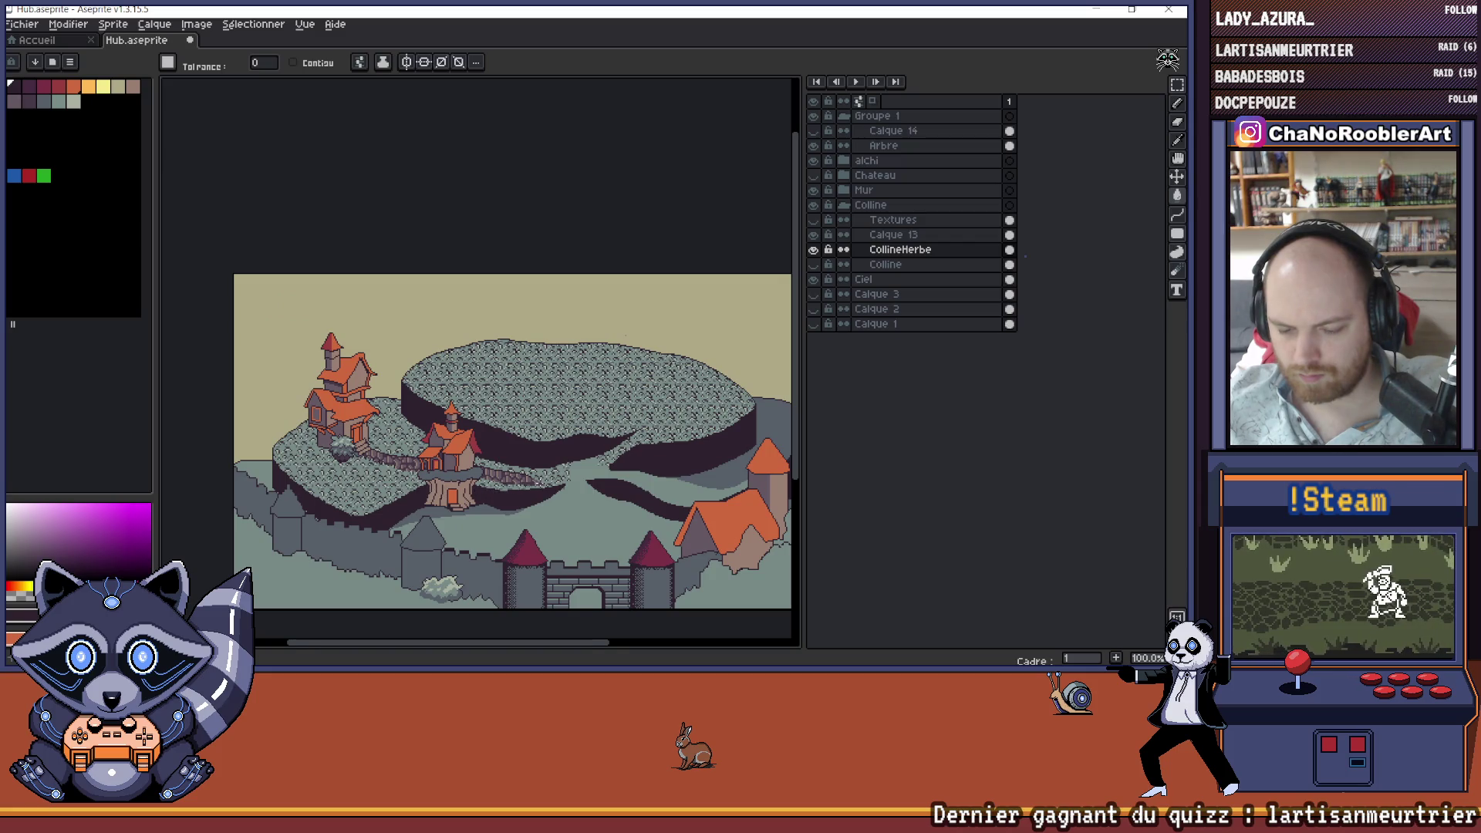
scroll(540, 471, up, 1)
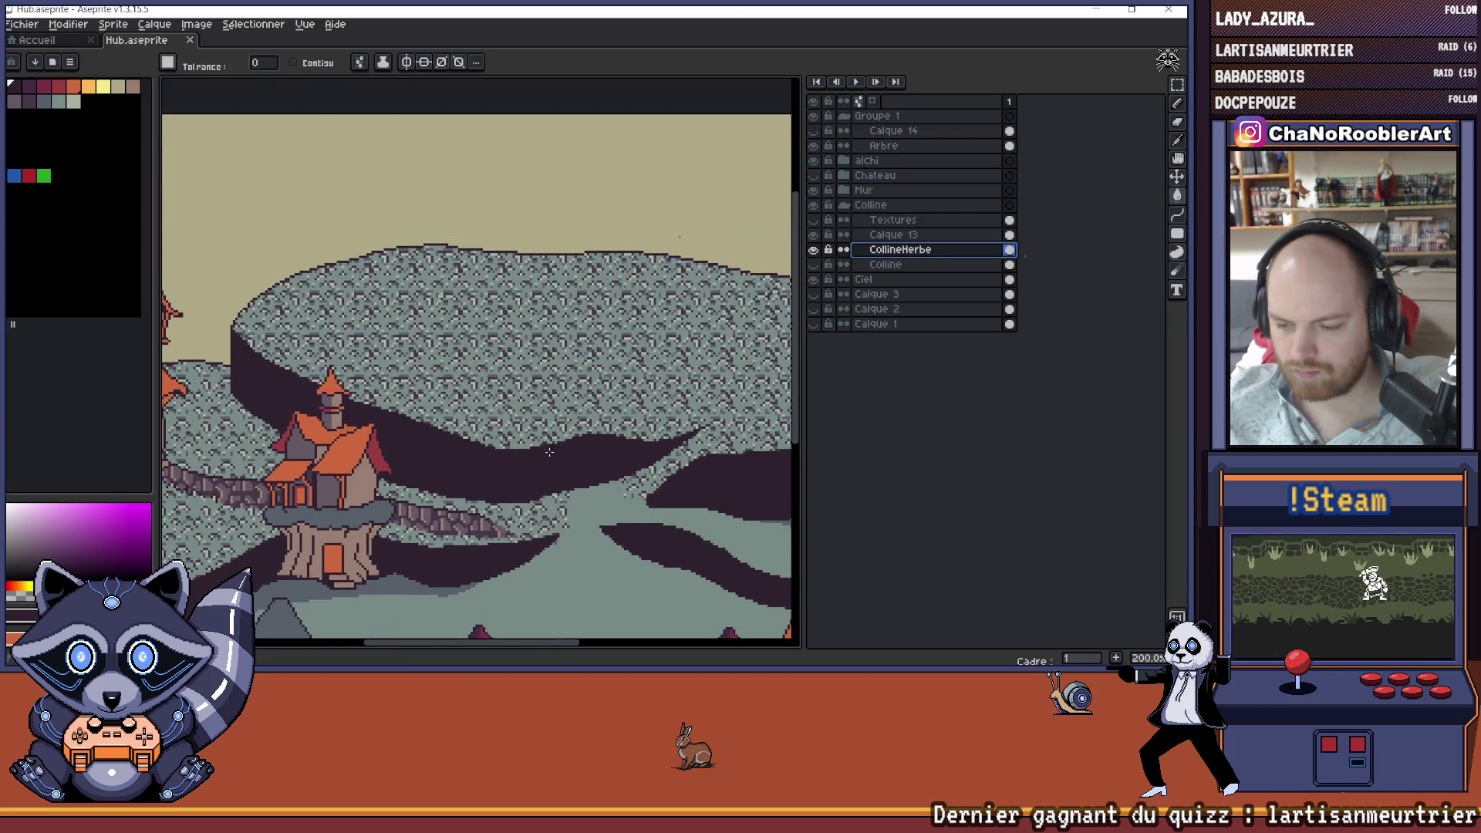
alt+click(549, 463)
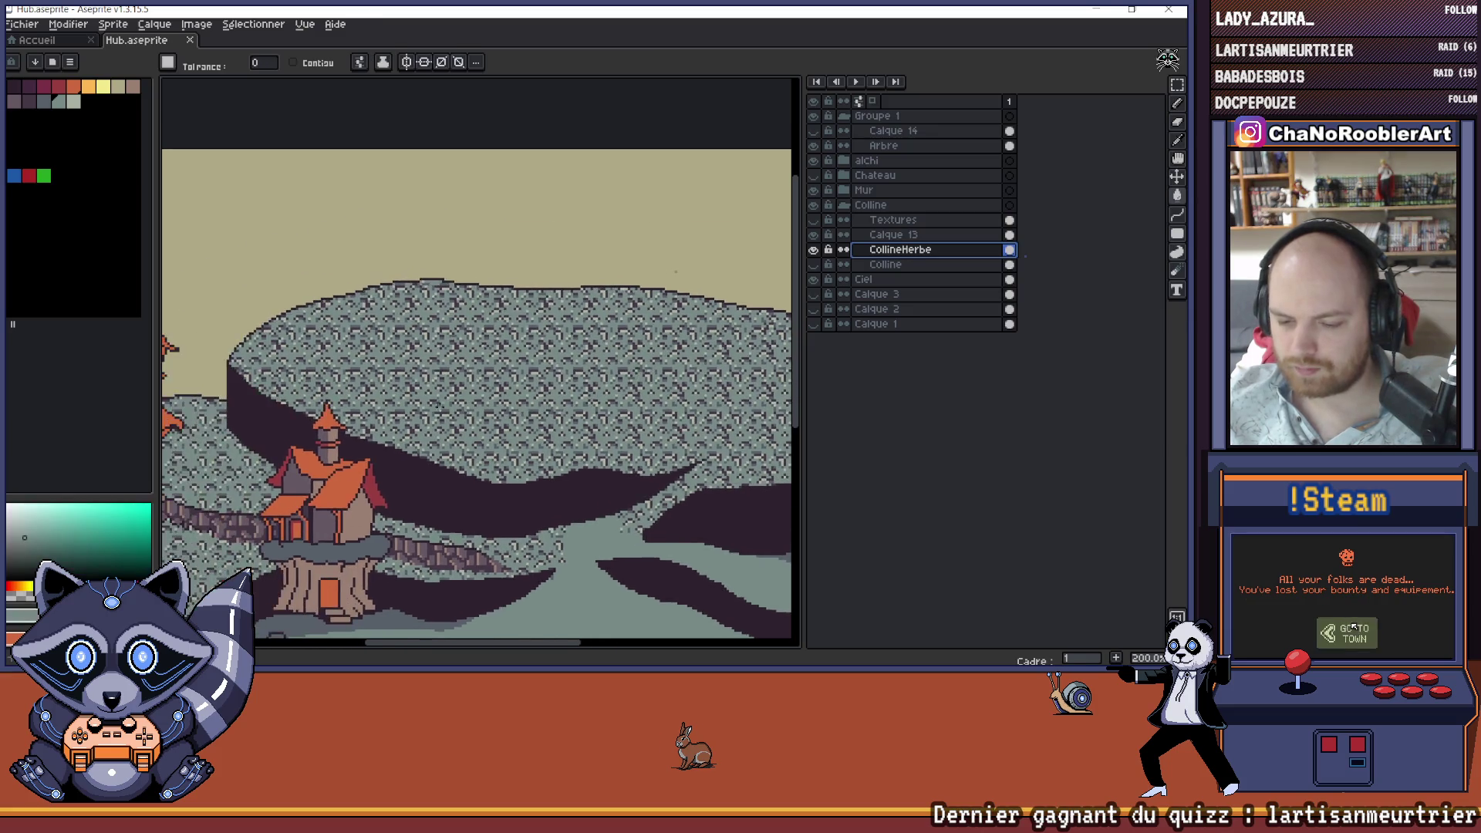
scroll(499, 411, up, 1)
mouse_move(499, 517)
mouse_down()
mouse_move(499, 411)
mouse_move(582, 394)
mouse_move(398, 438)
mouse_move(314, 504)
mouse_move(91, 521)
mouse_up()
- Erase a trial oval of texture on the hill top with a 4px eraser
key(b)
key(e)
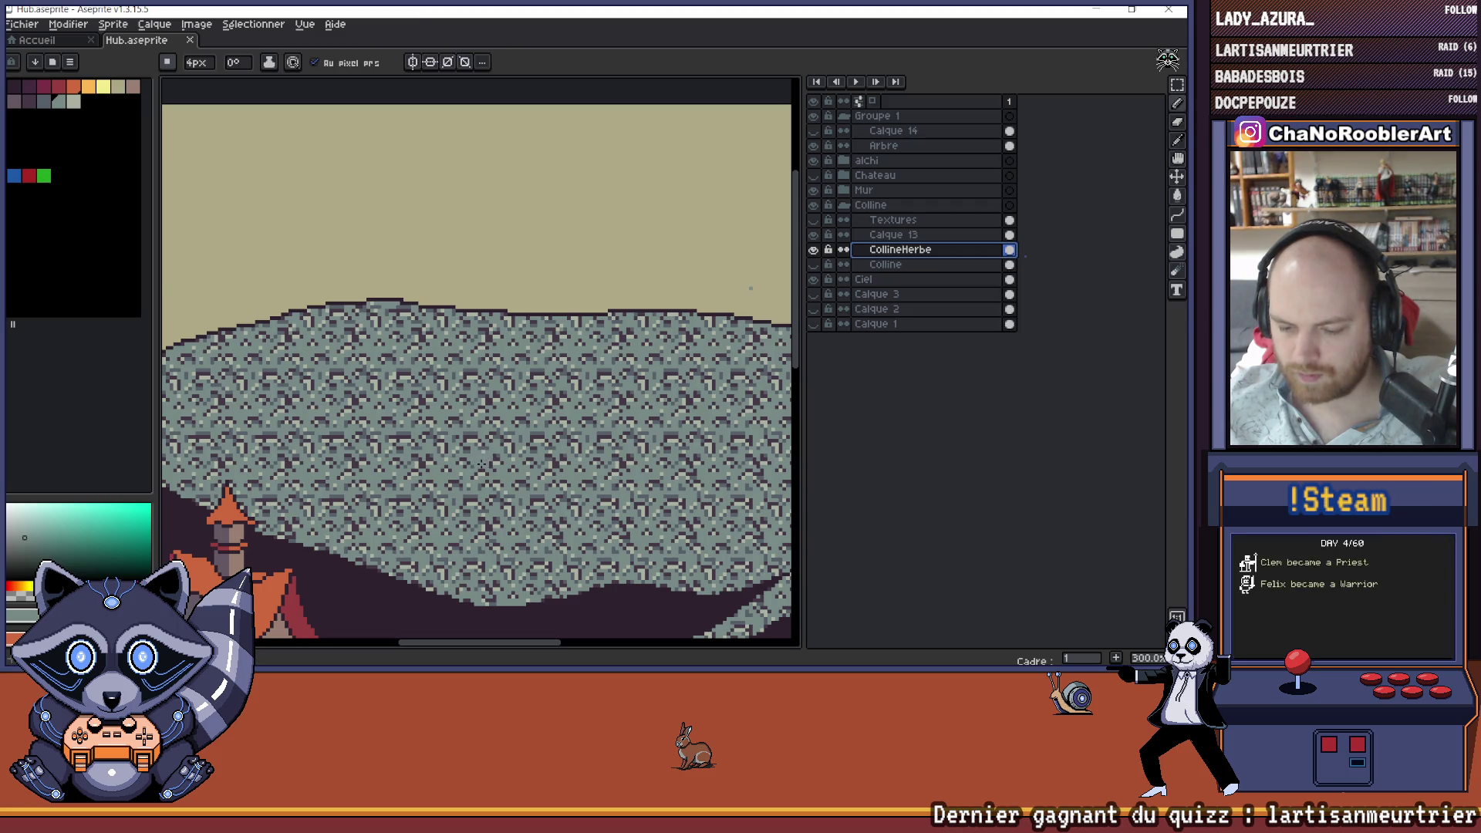
mouse_move(542, 442)
mouse_down()
mouse_move(578, 454)
mouse_move(439, 381)
mouse_move(362, 440)
mouse_move(351, 430)
mouse_up()
scroll(351, 430, down, 2)
key(v)
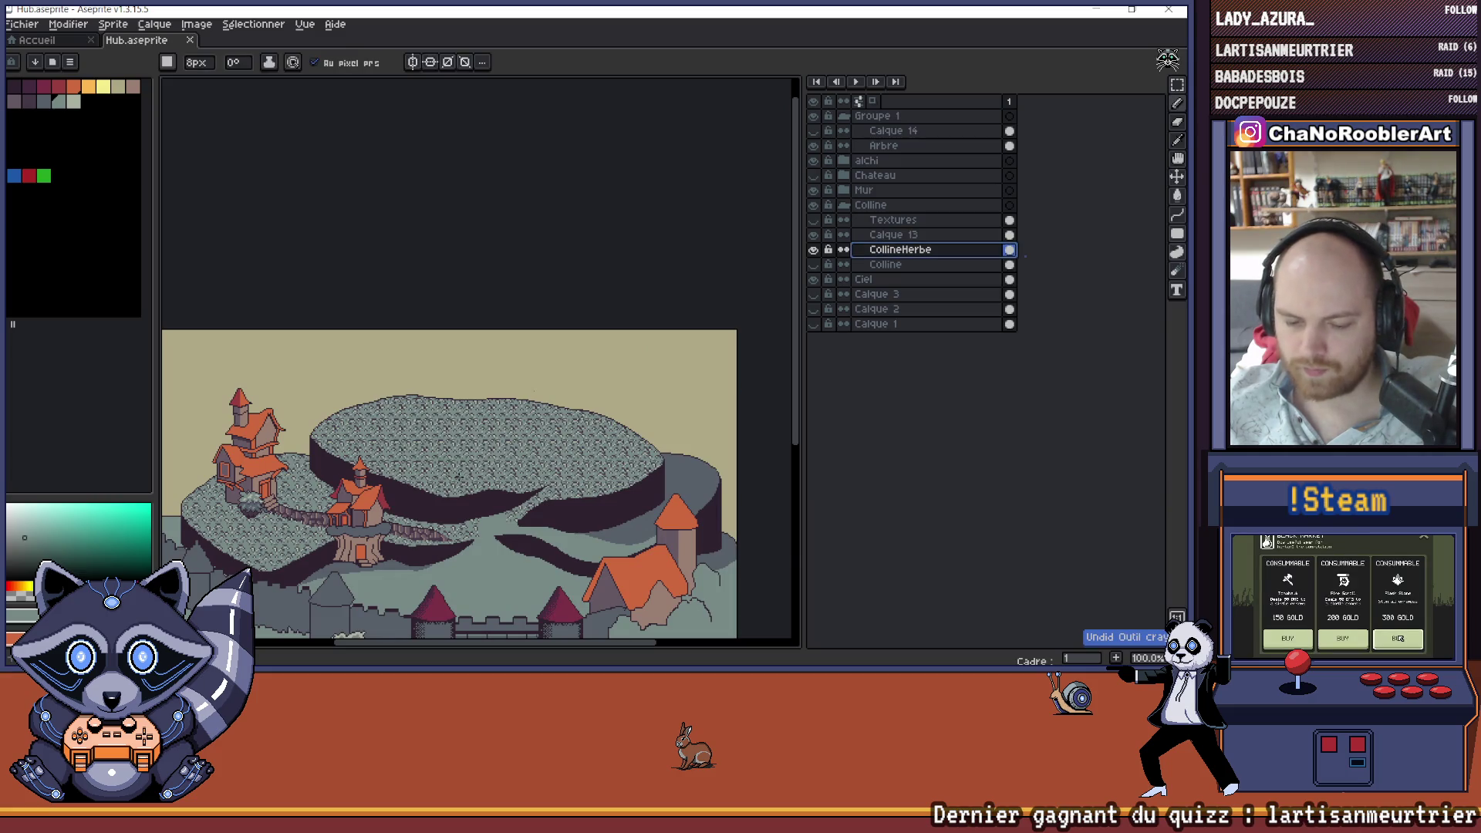
key(e)
scroll(524, 432, up, 4)
scroll(555, 401, down, 2)
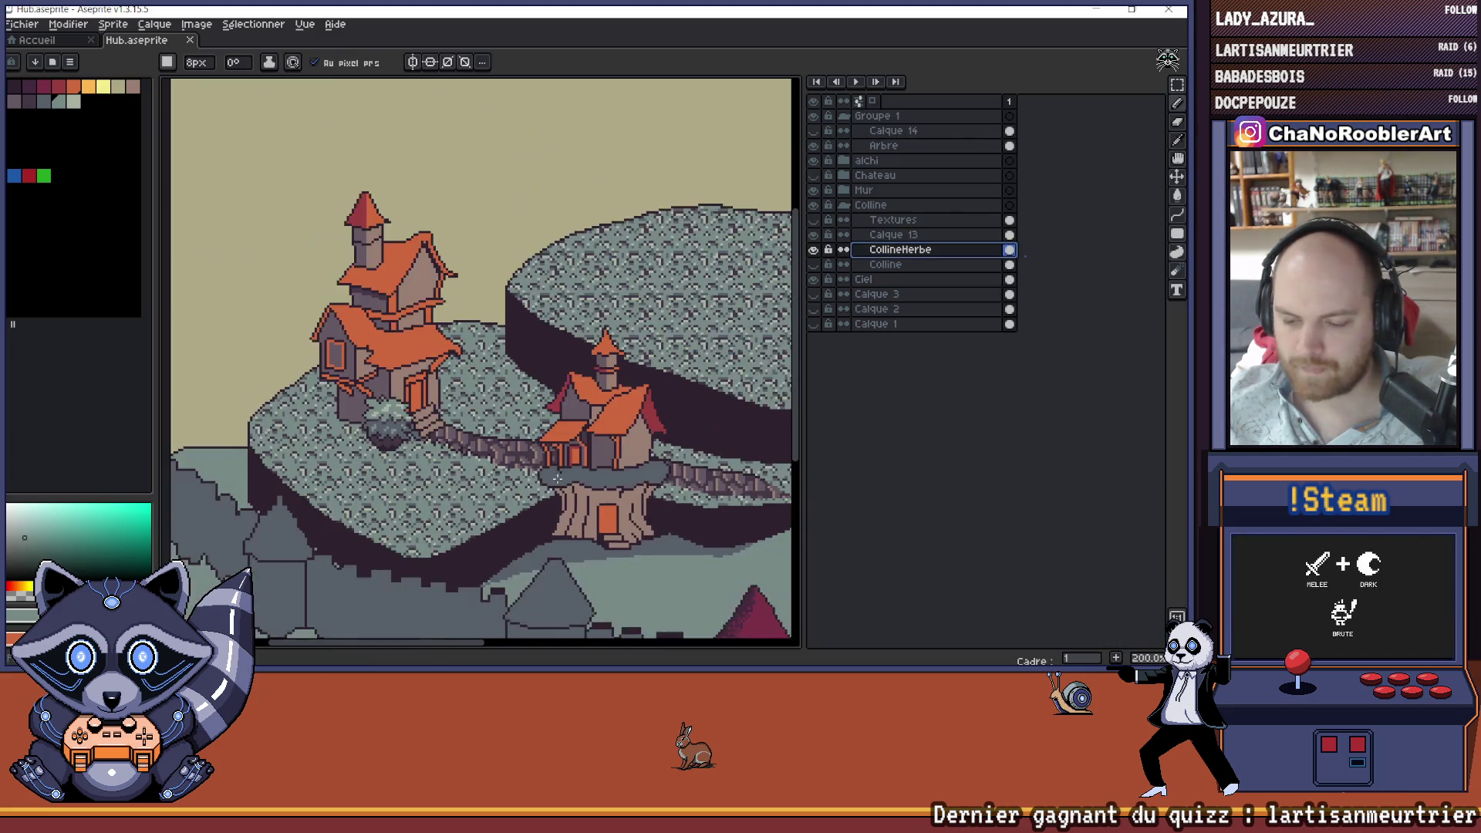
scroll(368, 403, up, 2)
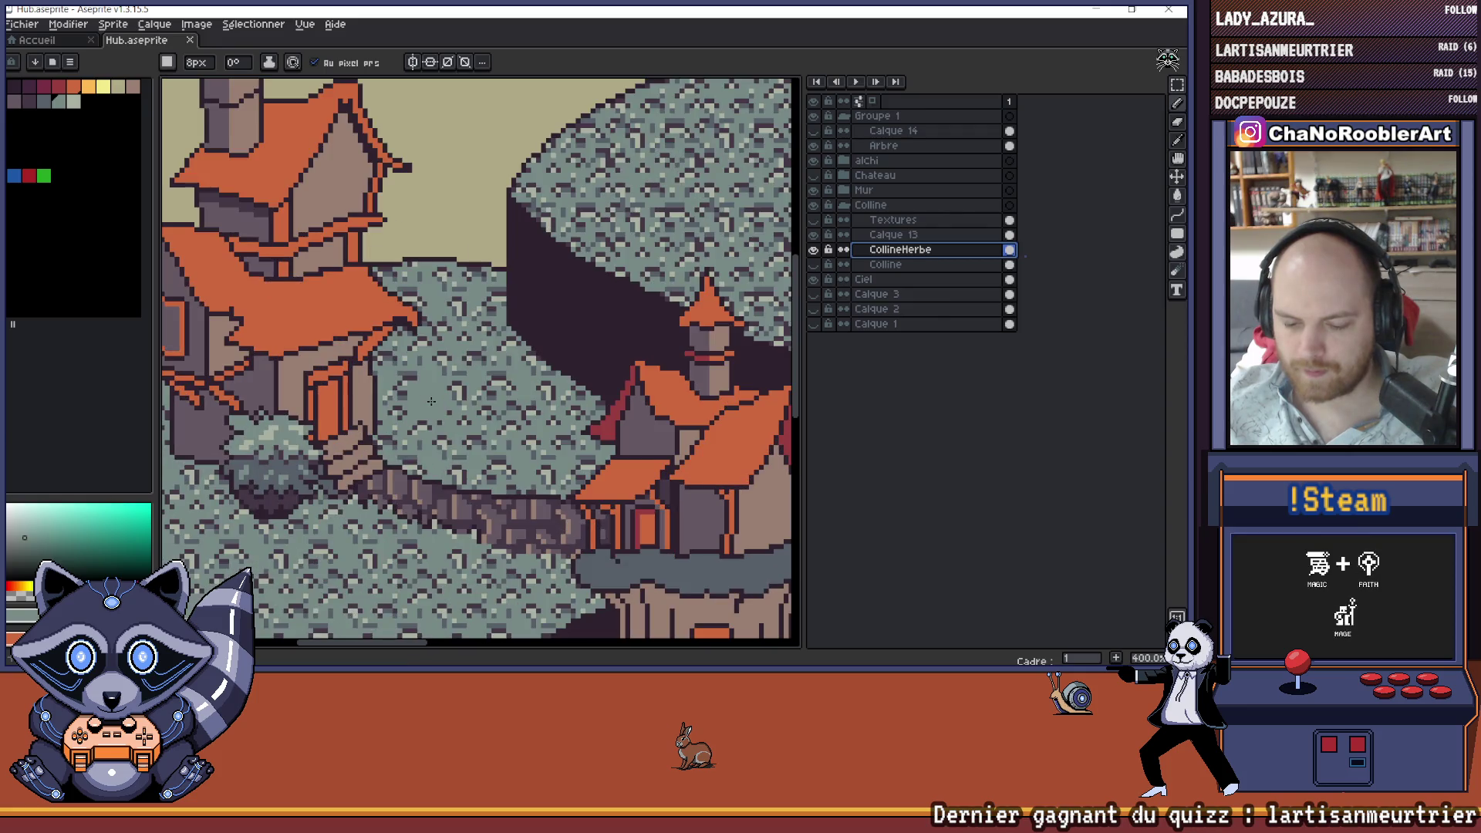
scroll(431, 401, up, 2)
- Paint dark purple trial marks below the path and beside the house, then undo both
alt+click(474, 466)
click(486, 492)
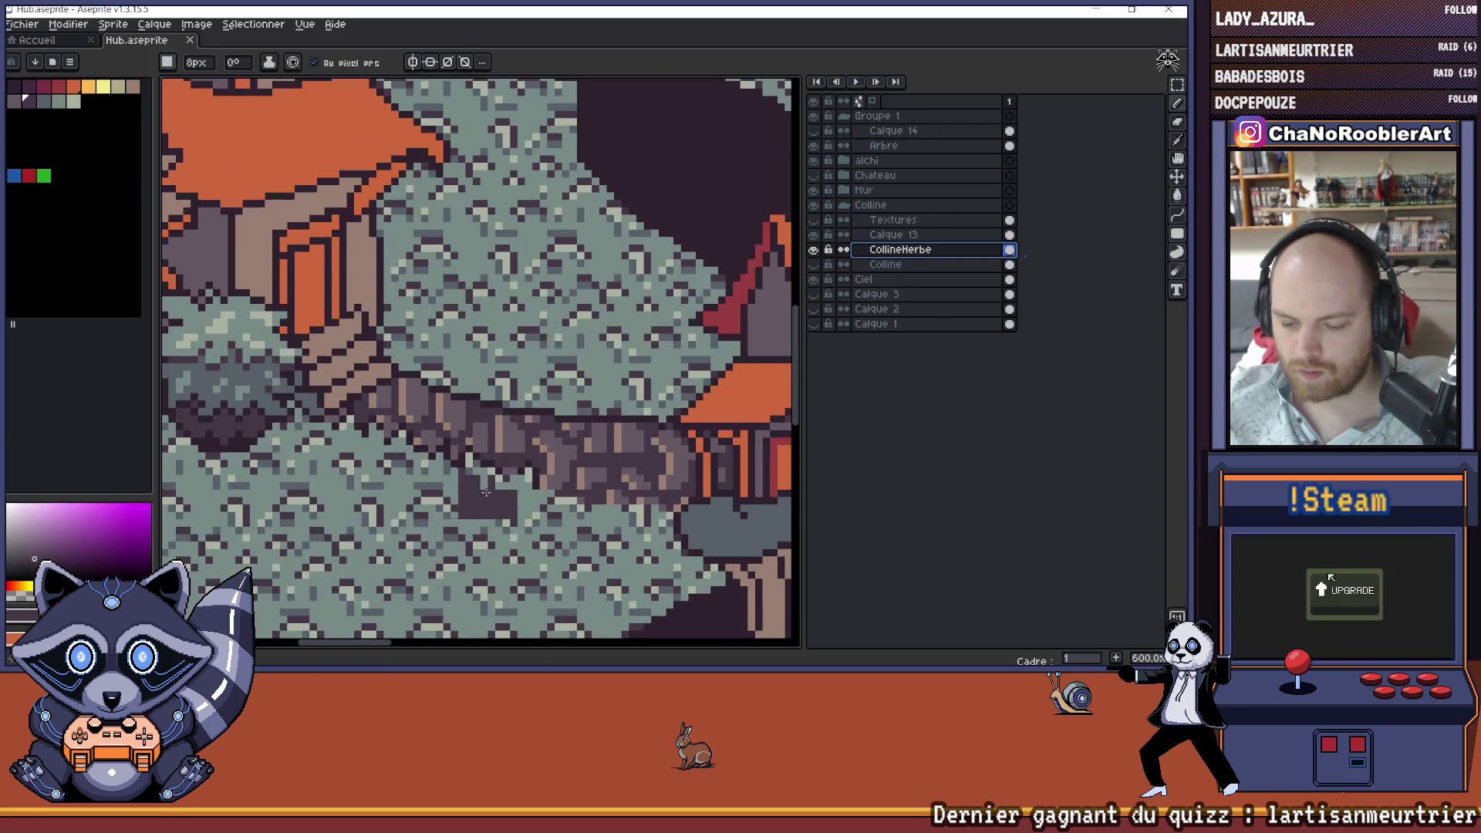
scroll(486, 491, up, 3)
key(ctrl+z)
drag(299, 158, 297, 193)
key(ctrl+z)
- Show Calque 13 to check the path, hide it again, and return to CollineHerbe
click(893, 220)
click(893, 234)
click(814, 234)
click(814, 249)
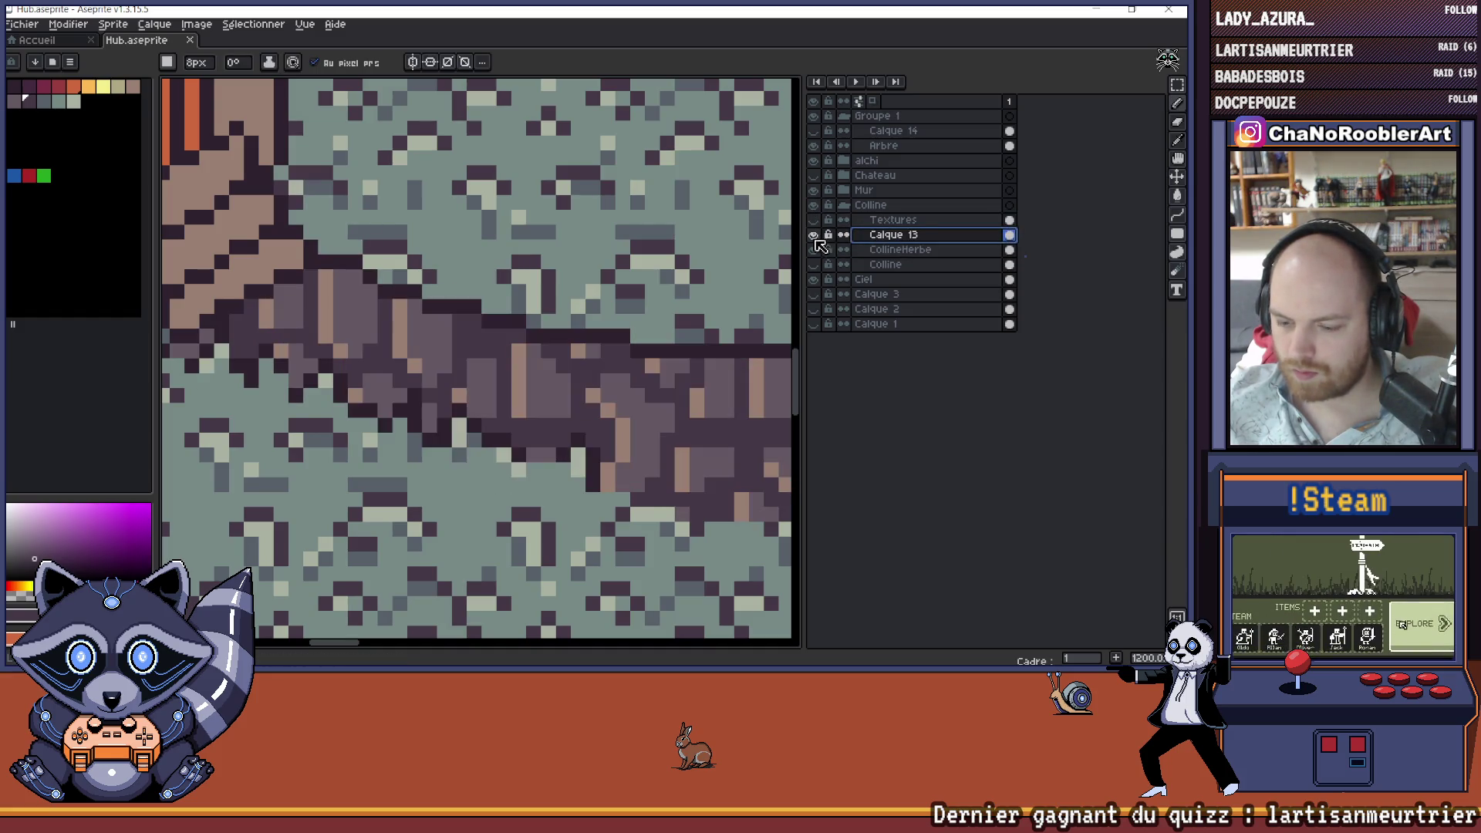
click(814, 235)
click(918, 249)
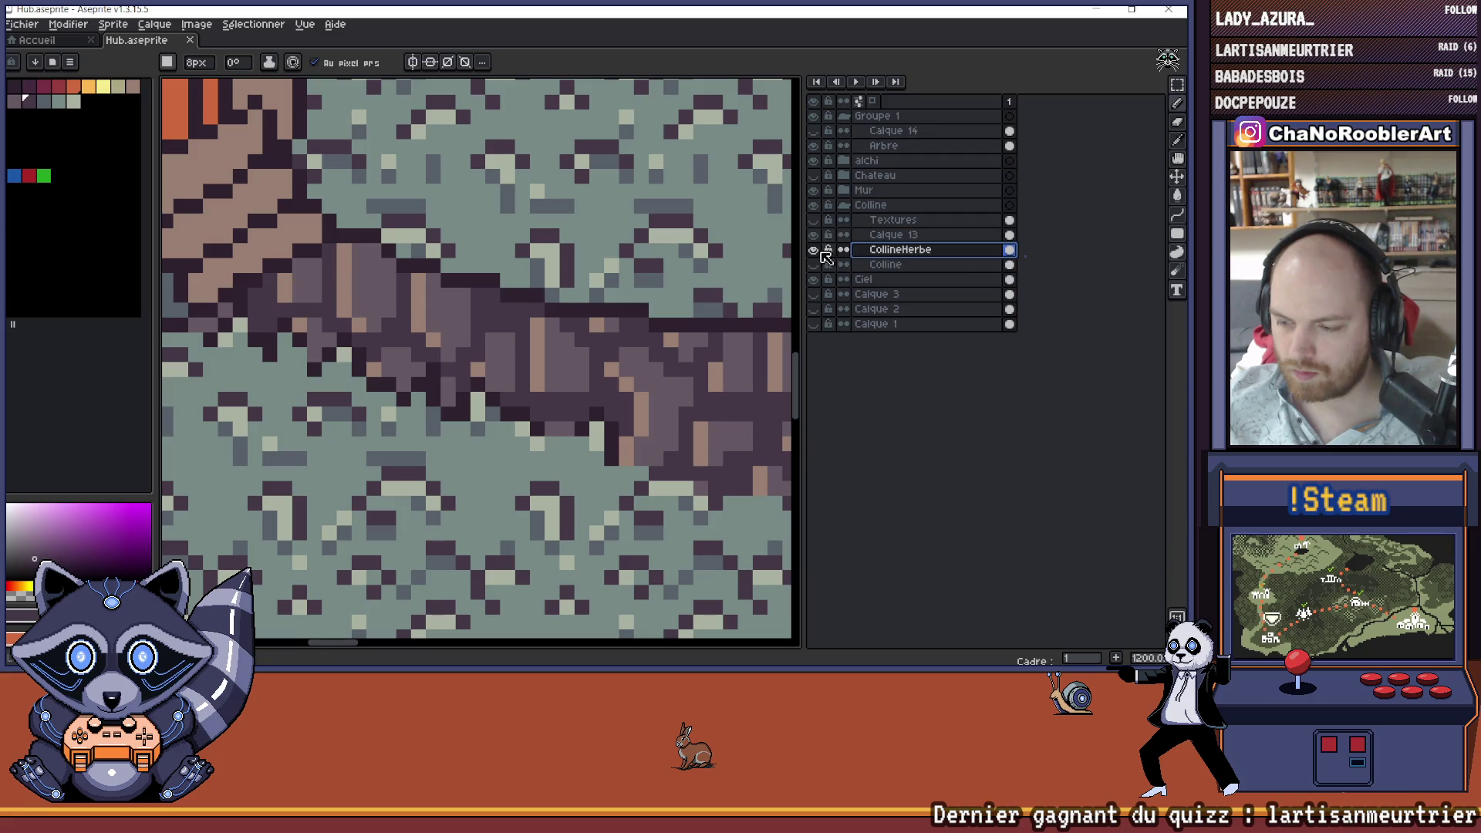
- Set the pencil to a 1px pixel-perfect brush with the grey-green grass colour
key(v)
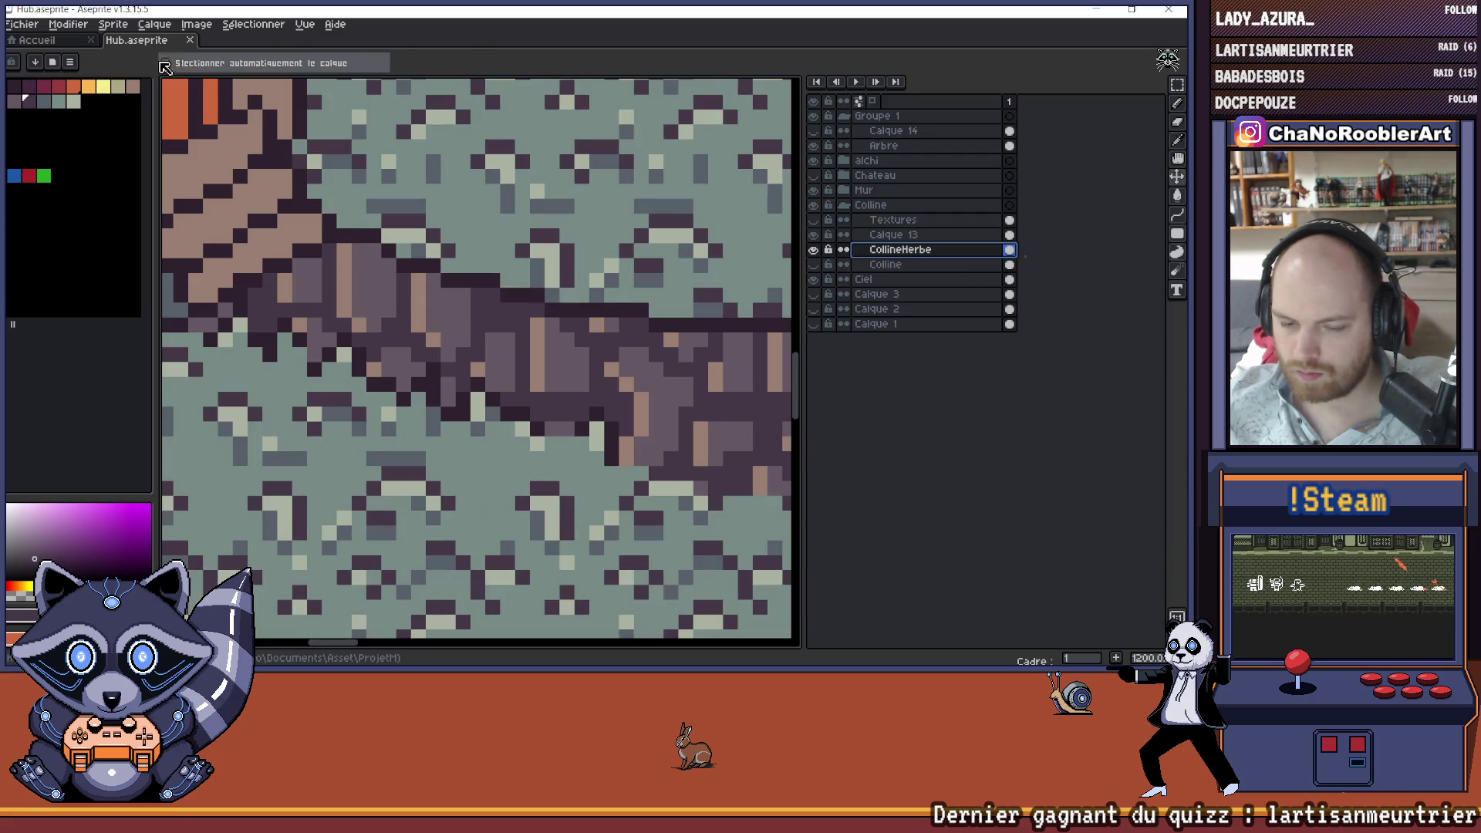
key(b)
click(165, 62)
click(171, 86)
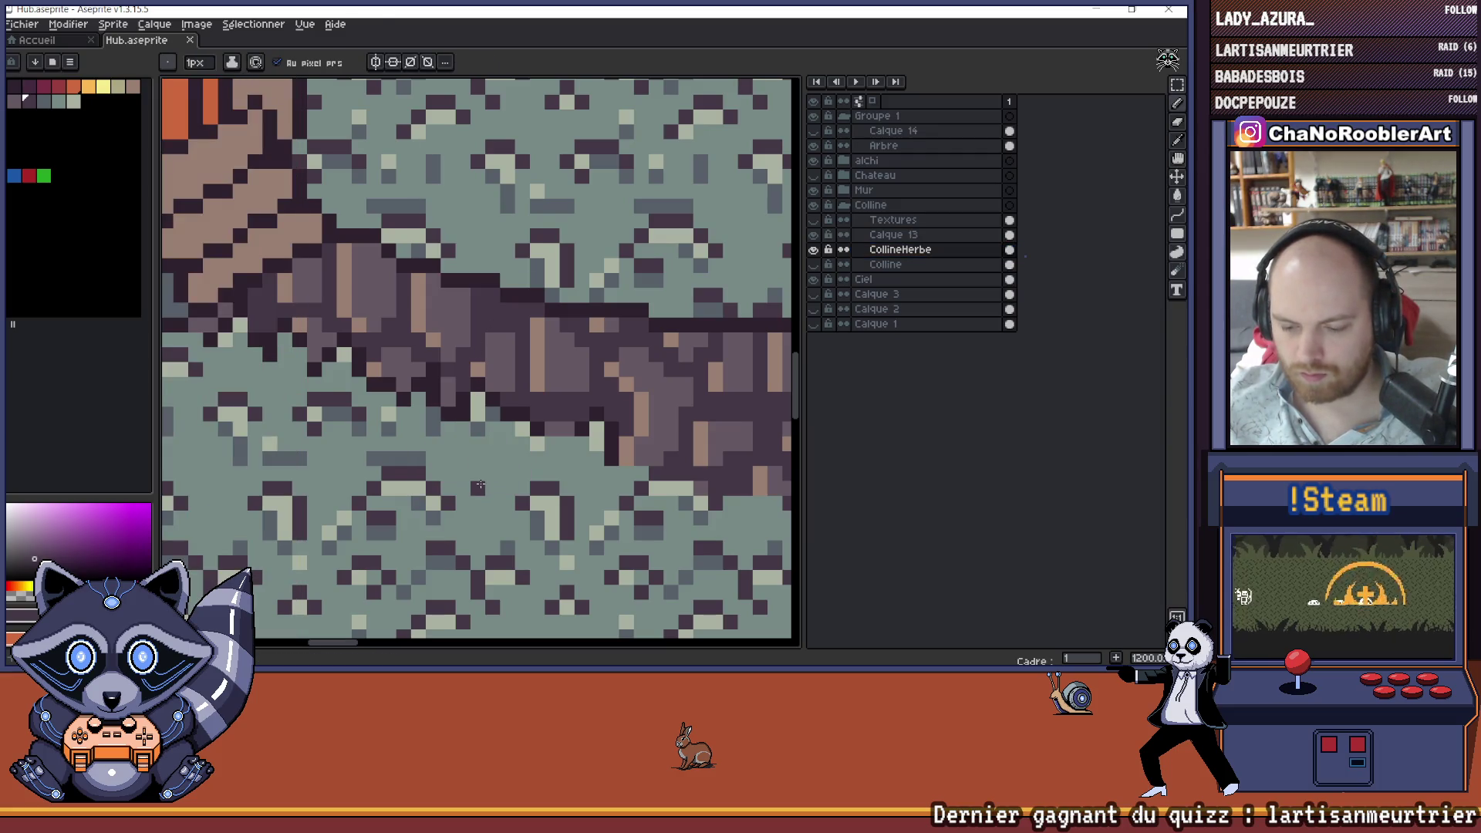
alt+click(503, 485)
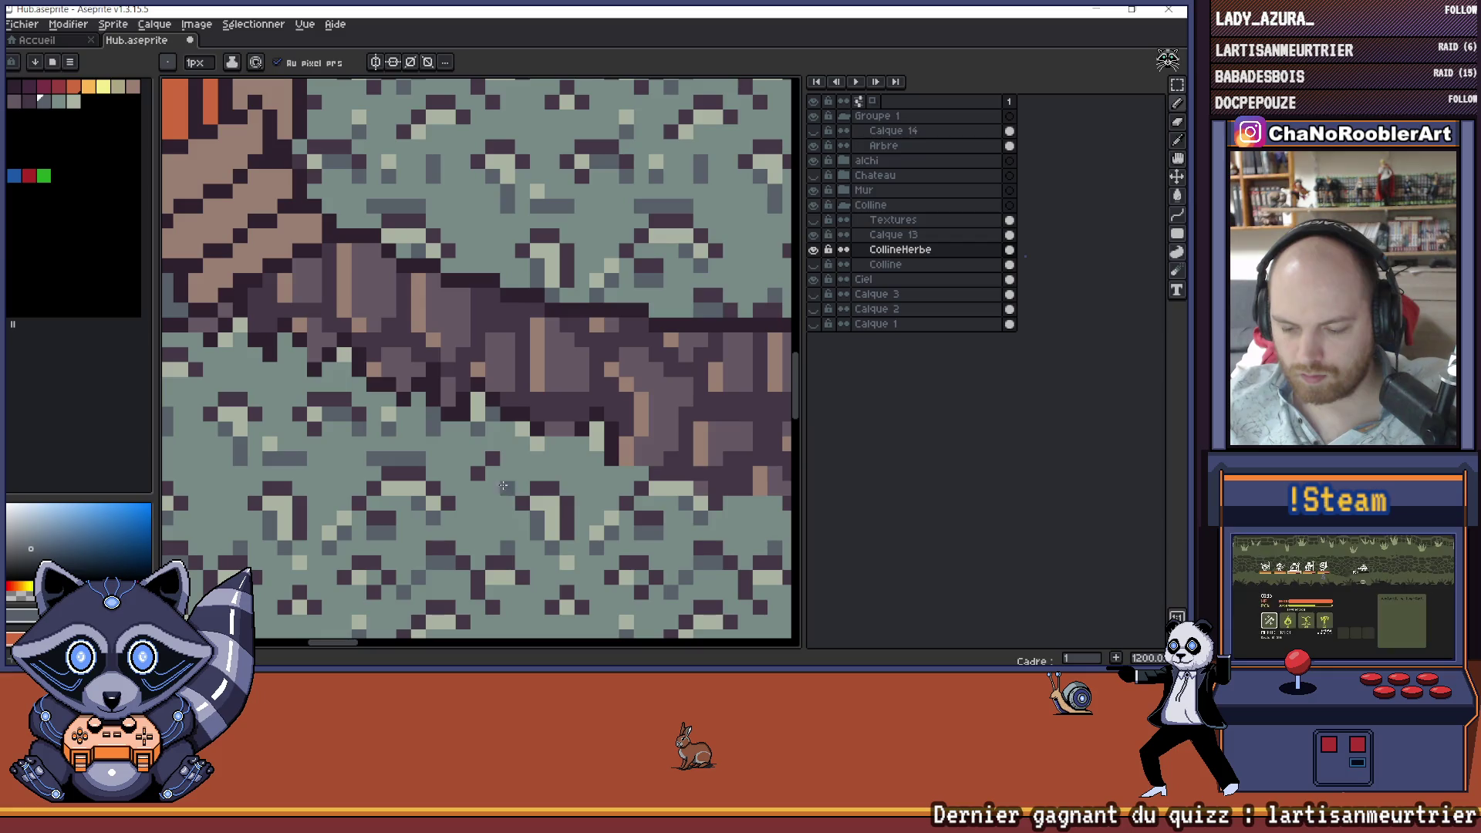
scroll(478, 489, down, 6)
scroll(540, 479, down, 1)
scroll(586, 479, up, 1)
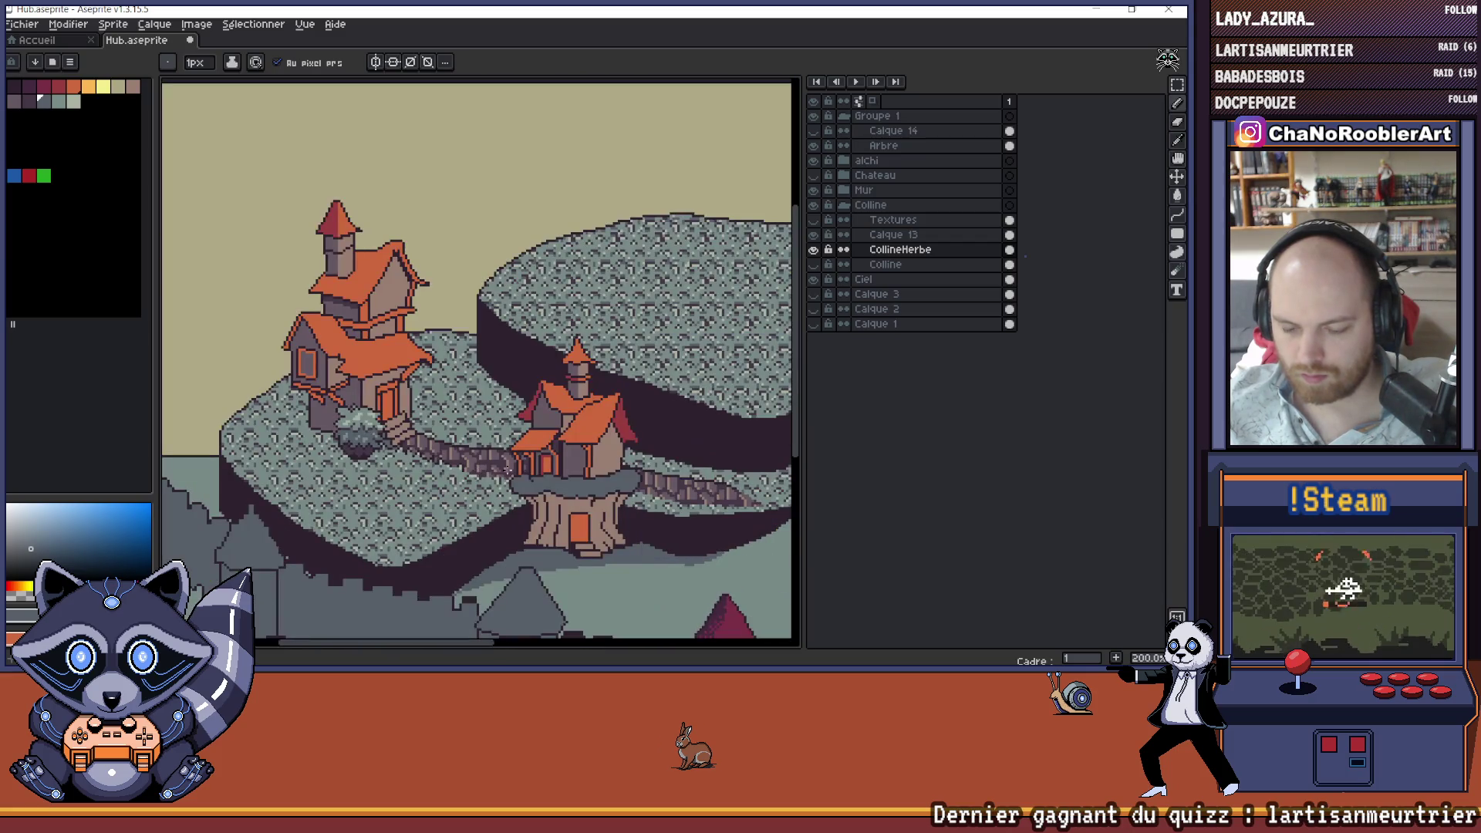
drag(588, 480, 519, 473)
scroll(609, 476, down, 1)
scroll(571, 472, right, 3)
key(b)
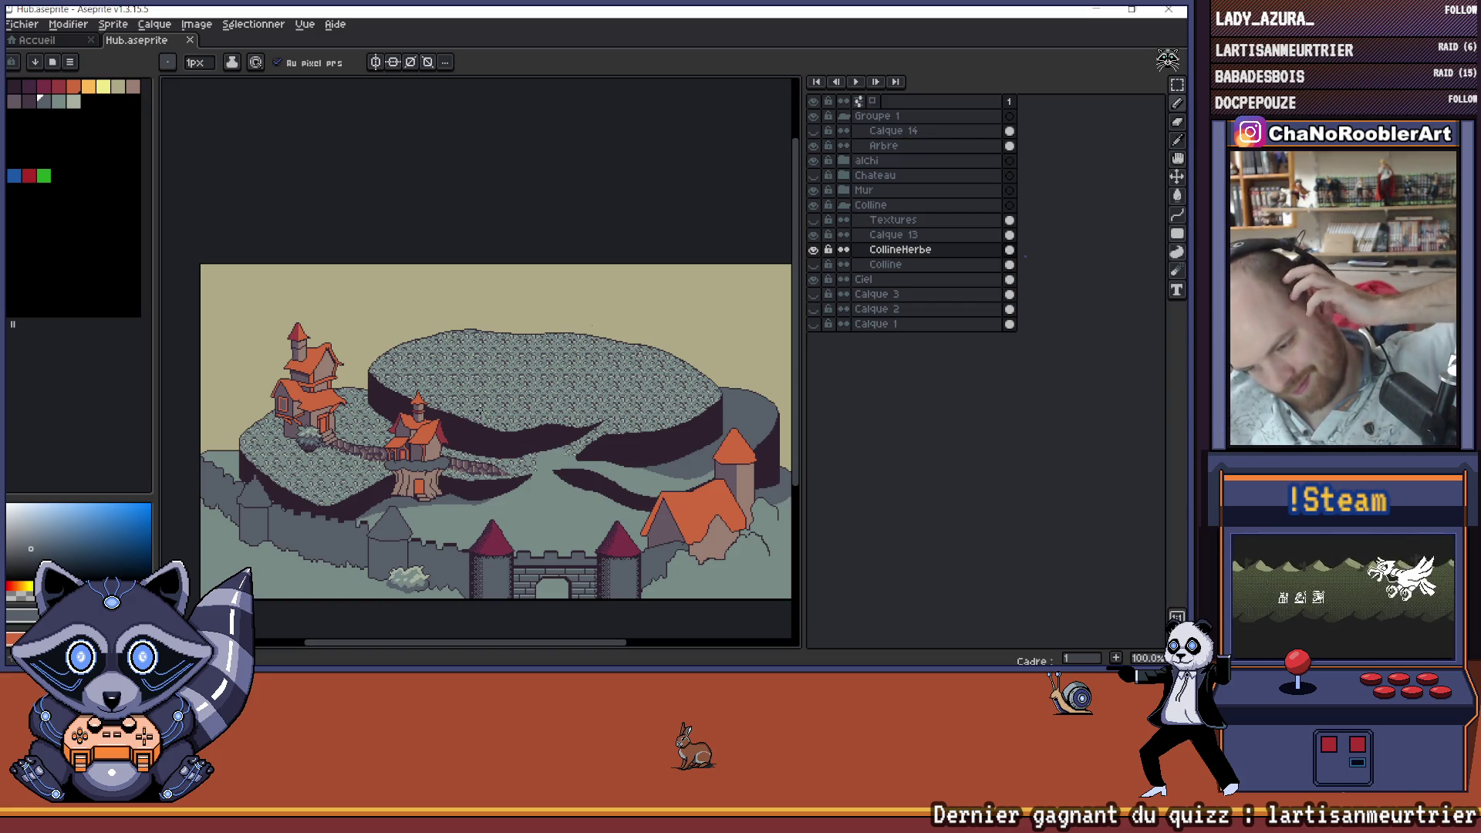
- Pan across the whole scene and open, then dismiss, the canvas context menu
scroll(569, 445, up, 3)
scroll(569, 445, down, 2)
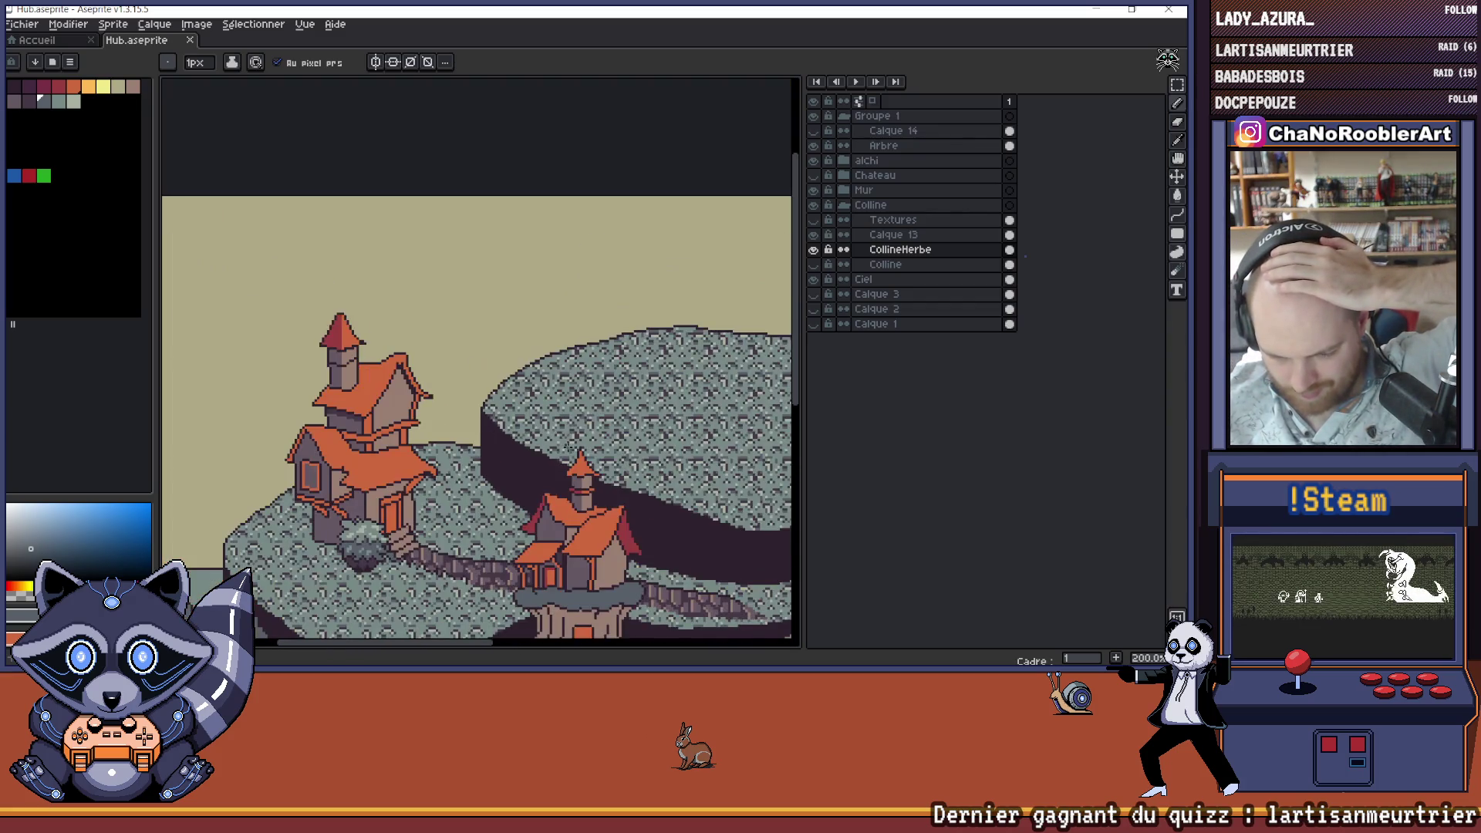
scroll(569, 446, down, 2)
scroll(569, 445, up, 1)
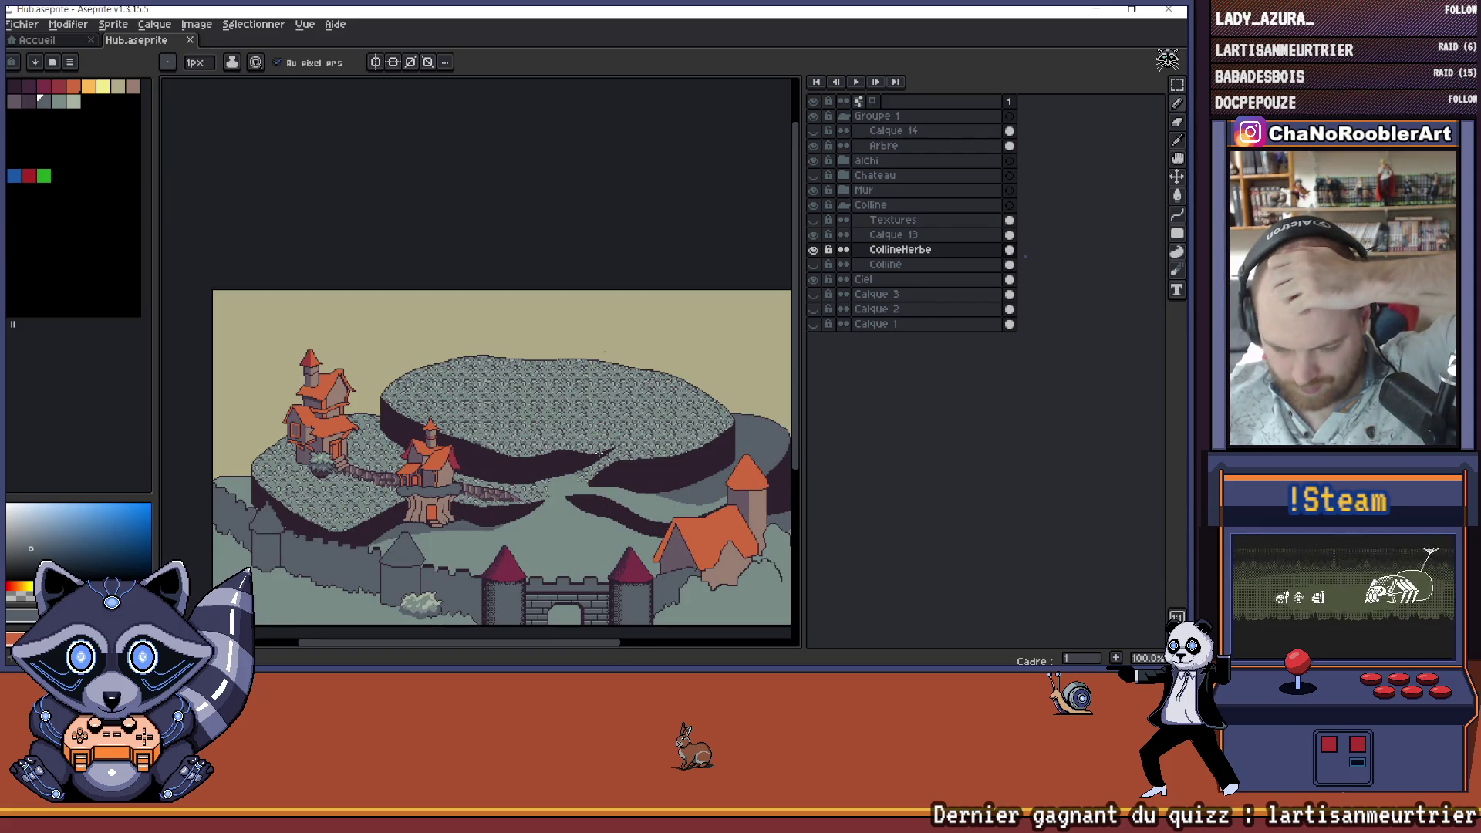
mouse_move(609, 465)
mouse_down()
mouse_move(588, 484)
mouse_move(568, 484)
mouse_move(565, 466)
mouse_up()
right_click(565, 465)
key(Escape)
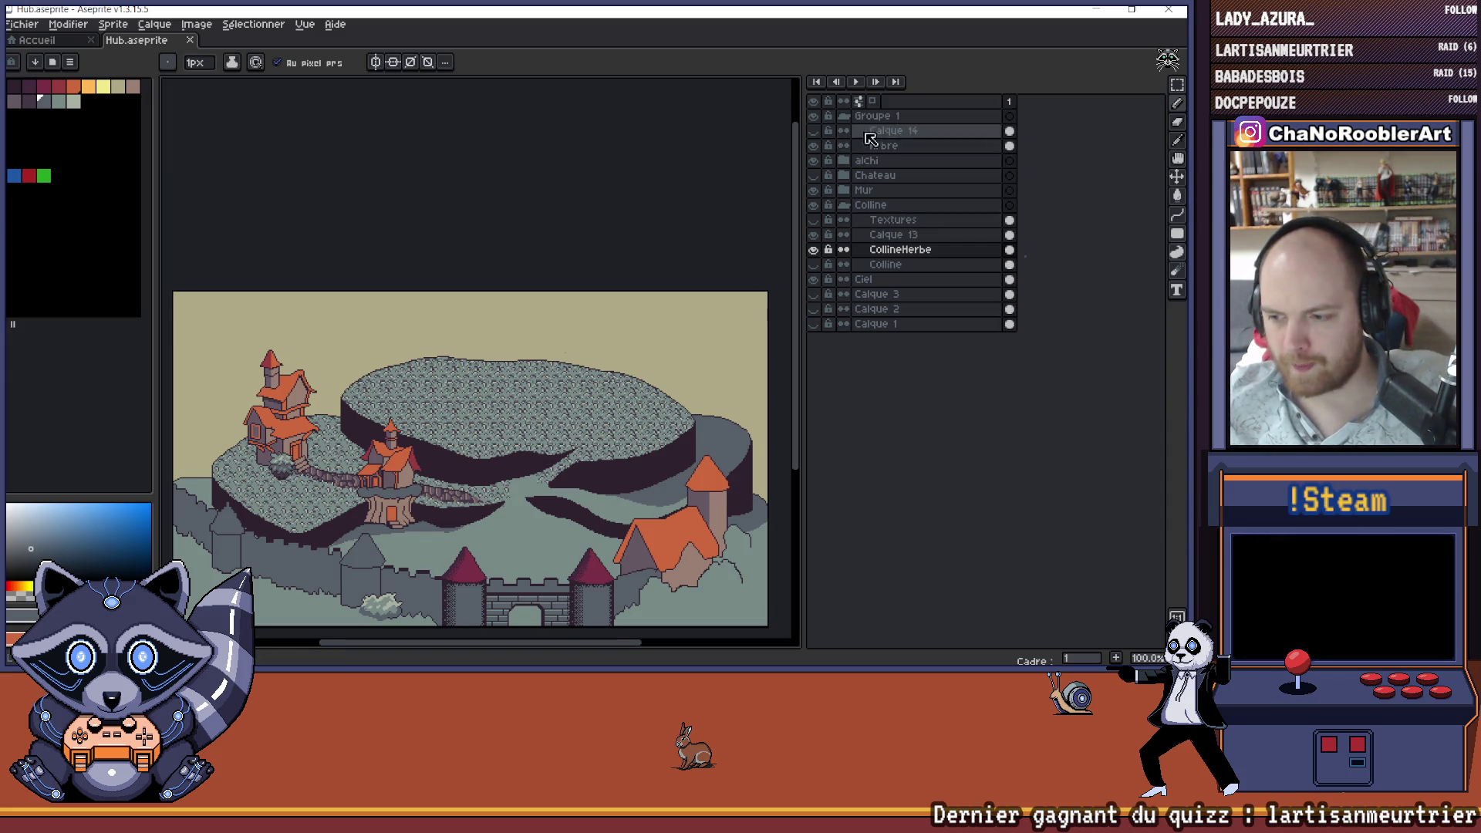
- Collapse Groupe 1 and compare the alchi left house on and off, leaving it visible
click(814, 116)
click(813, 117)
click(844, 116)
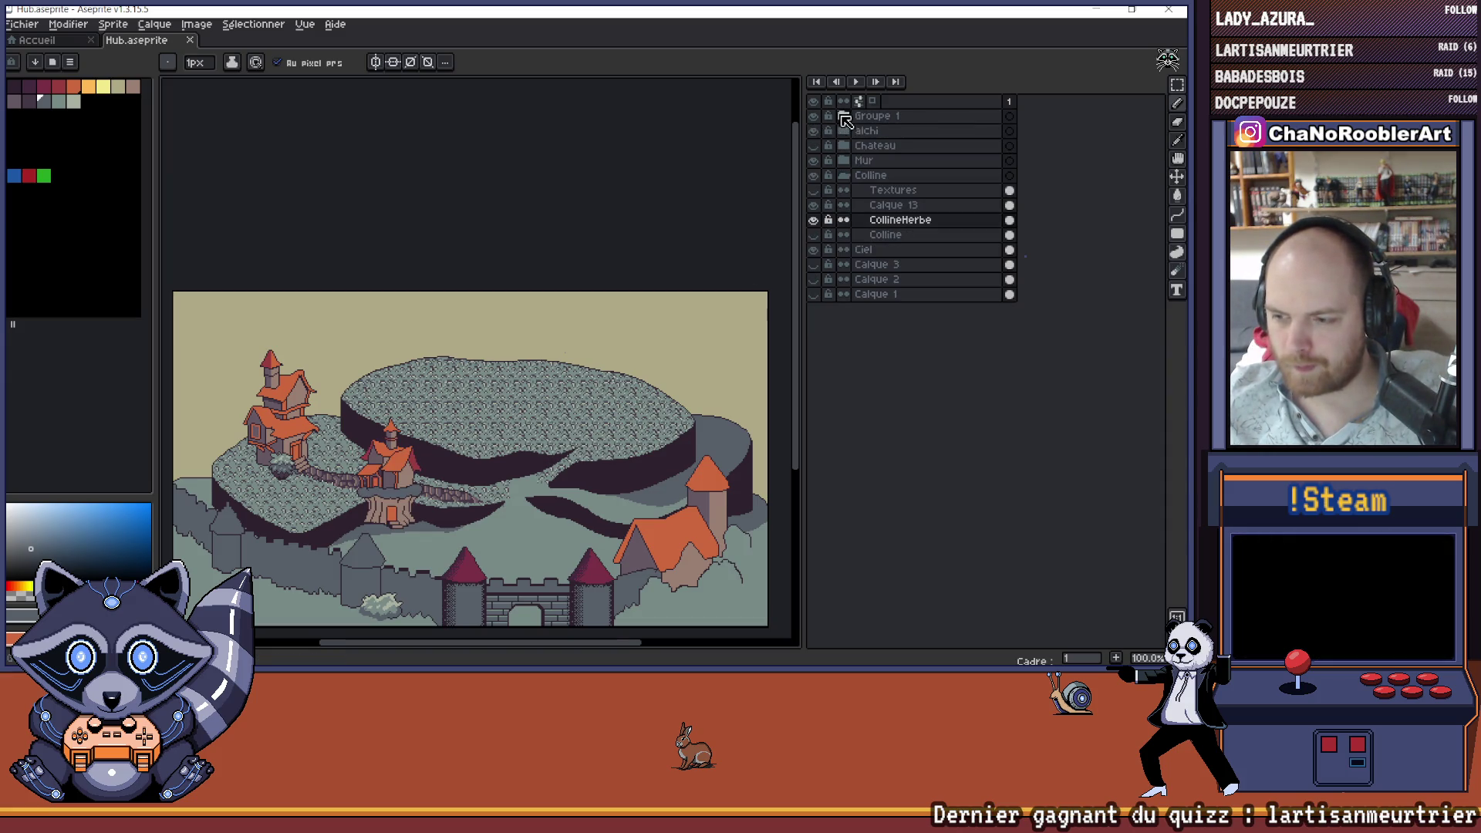
click(814, 131)
click(815, 134)
click(815, 134)
click(815, 134)
click(815, 134)
click(815, 135)
- Compare the centre house and Mur castle wall on and off, then save with Ctrl+S
click(819, 117)
click(819, 117)
click(818, 116)
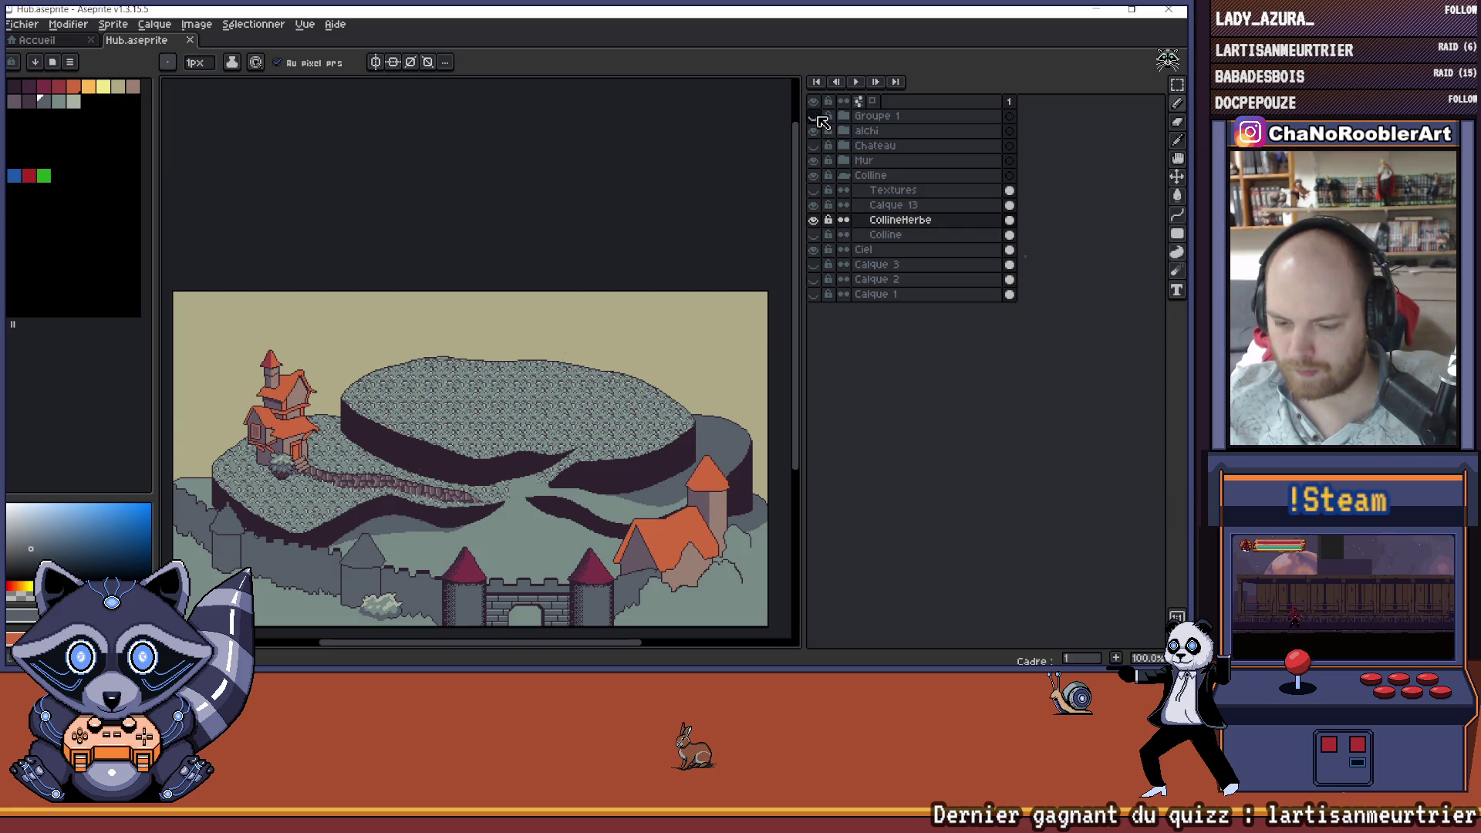
click(819, 117)
click(816, 161)
click(816, 161)
key(ctrl+s)
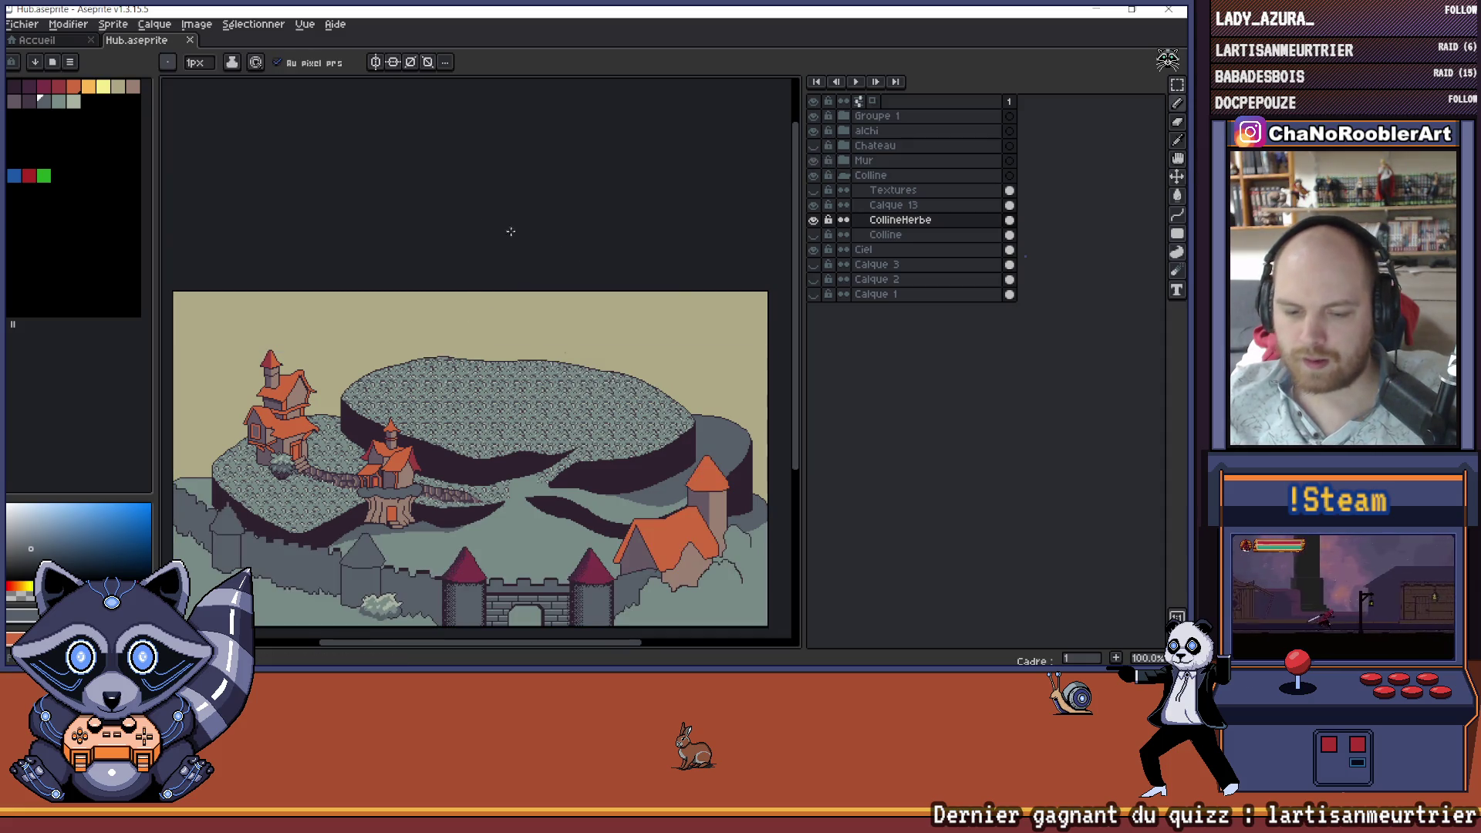
click(21, 29)
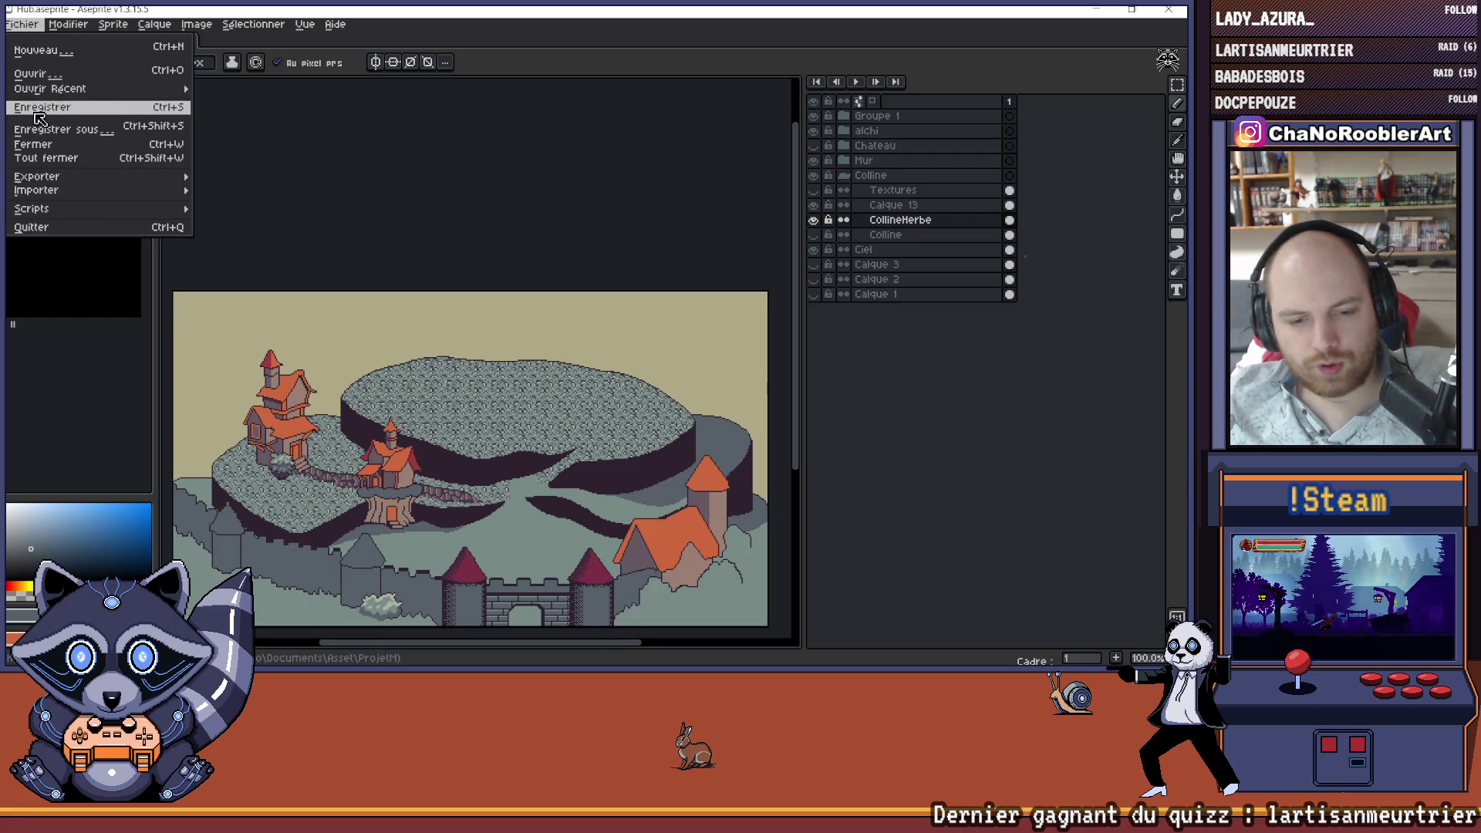
- Save Hub.aseprite through Fichier > Enregistrer
click(115, 108)
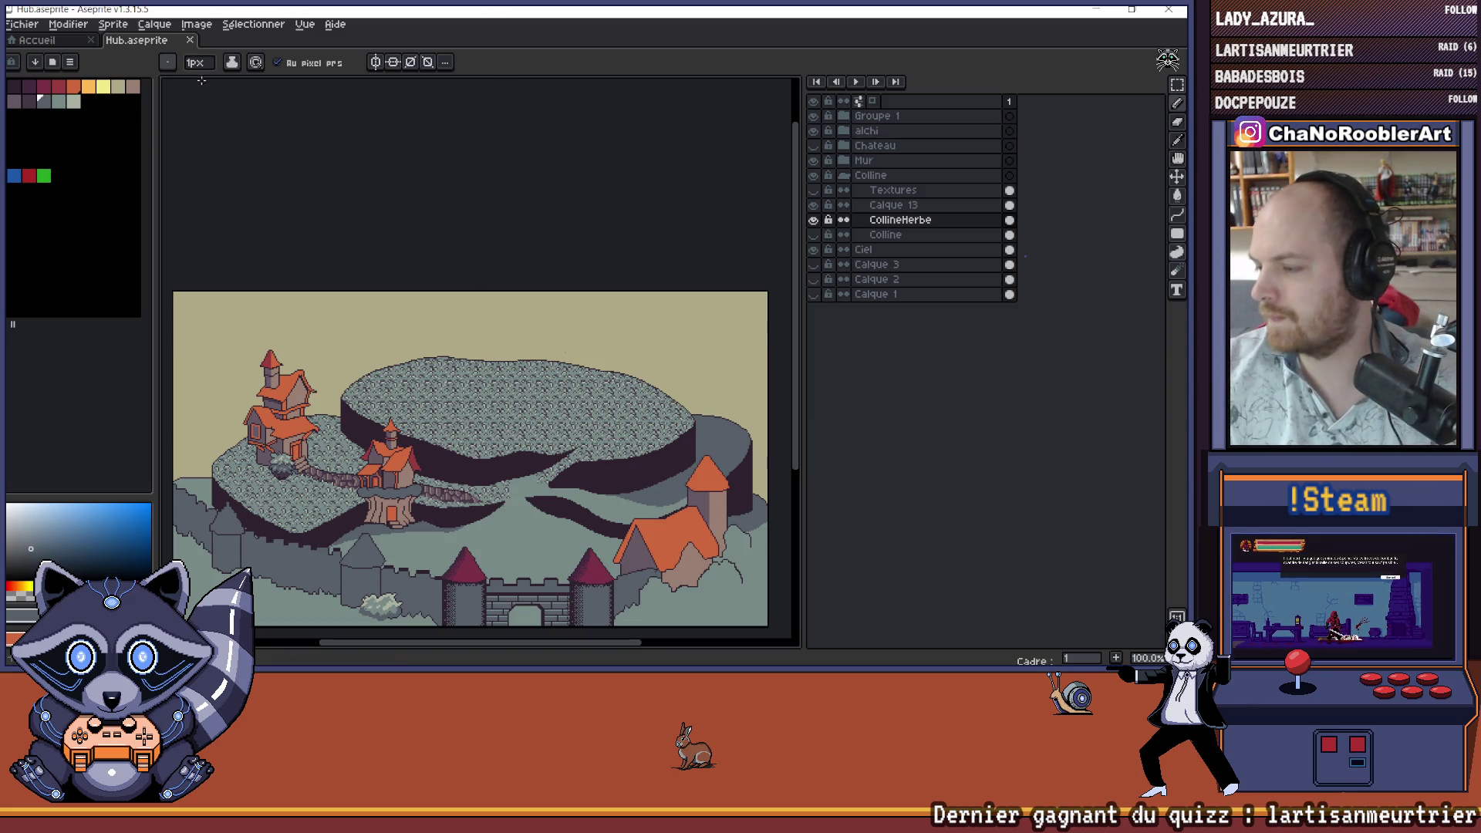
click(23, 23)
click(57, 146)
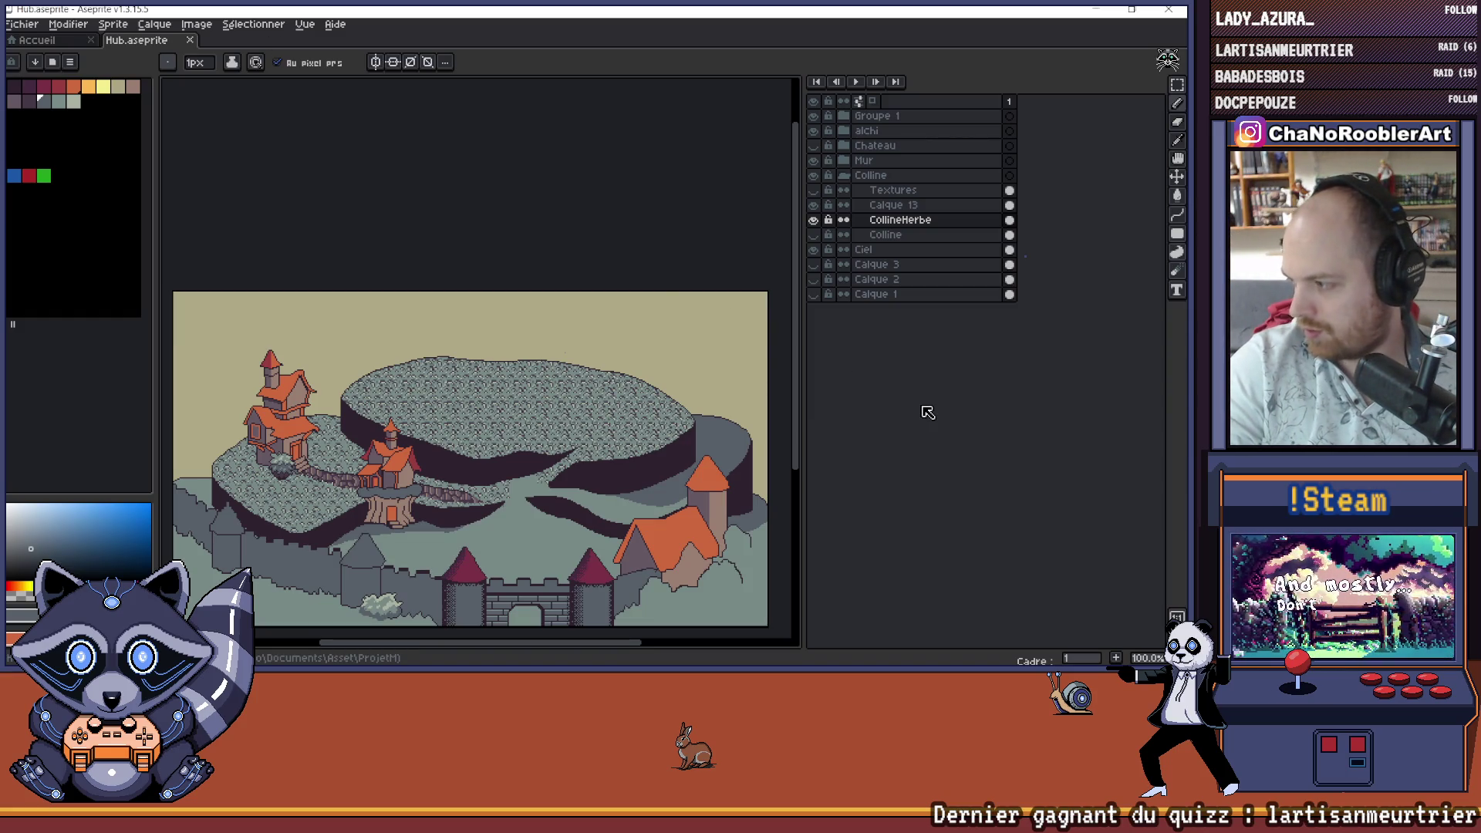
click(34, 31)
click(35, 31)
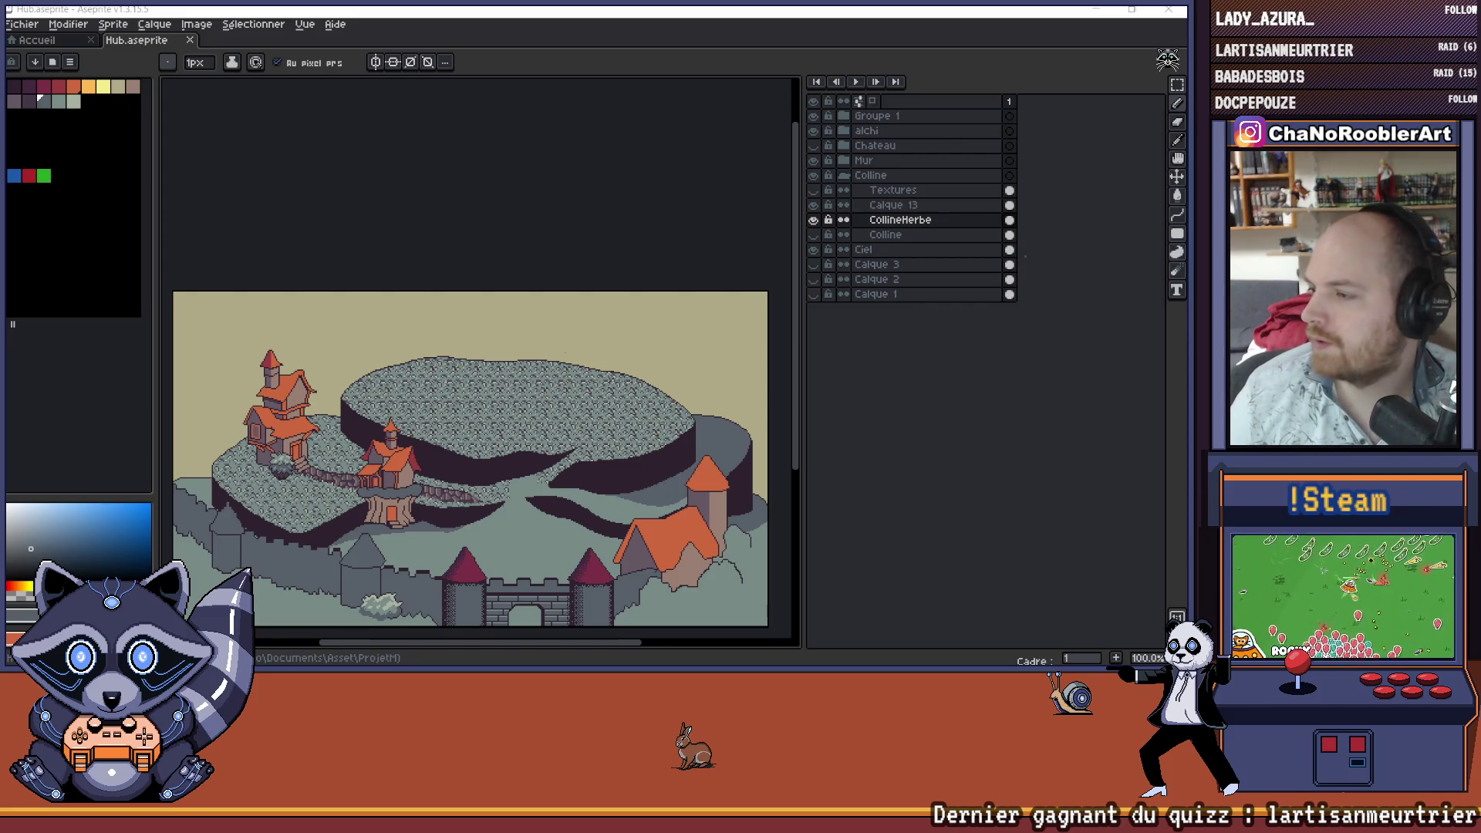
- Save Hub.aseprite from the Fichier menu, then zoom in and out on the houses
click(9, 27)
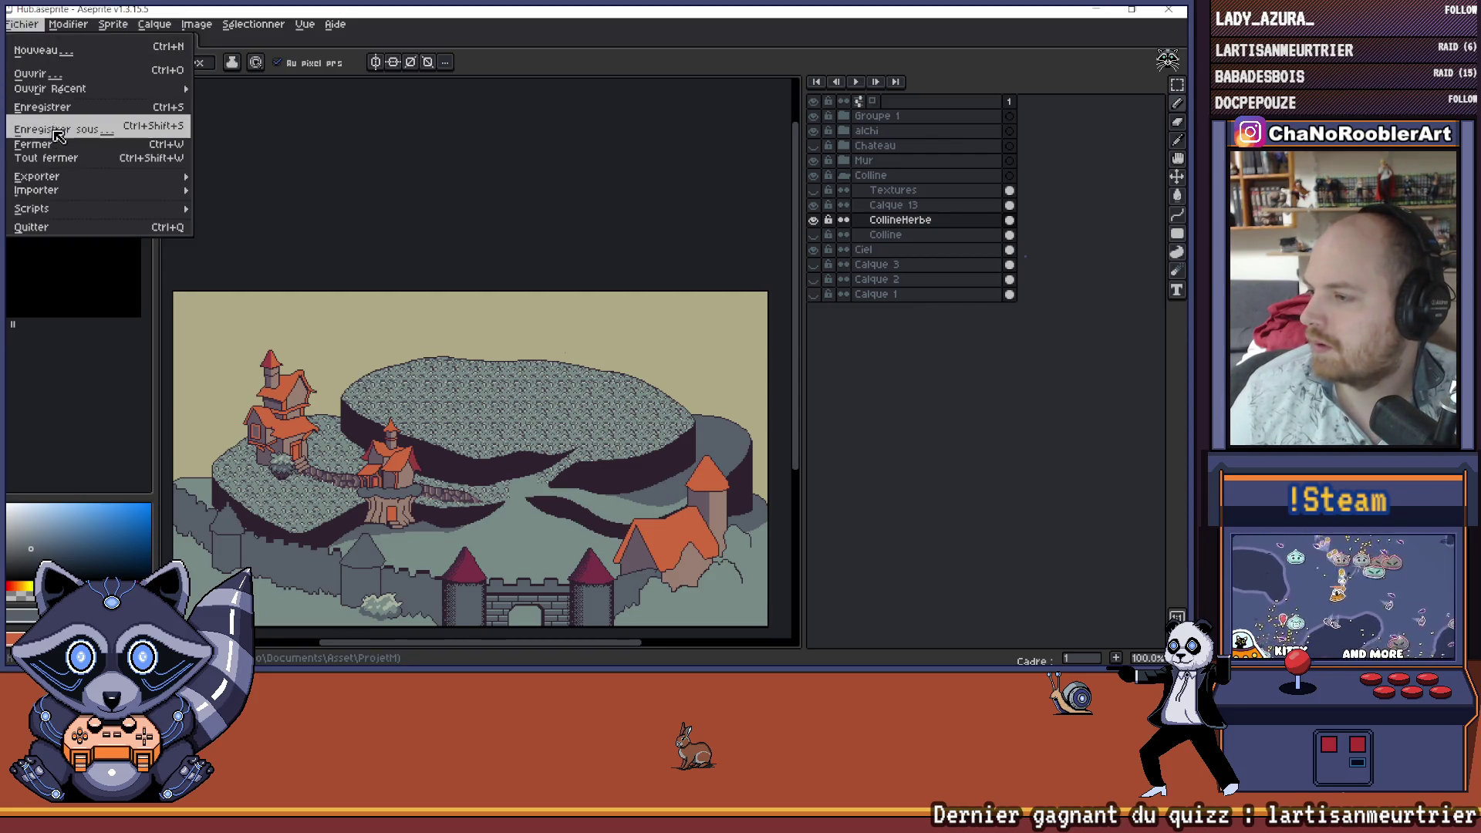
click(43, 108)
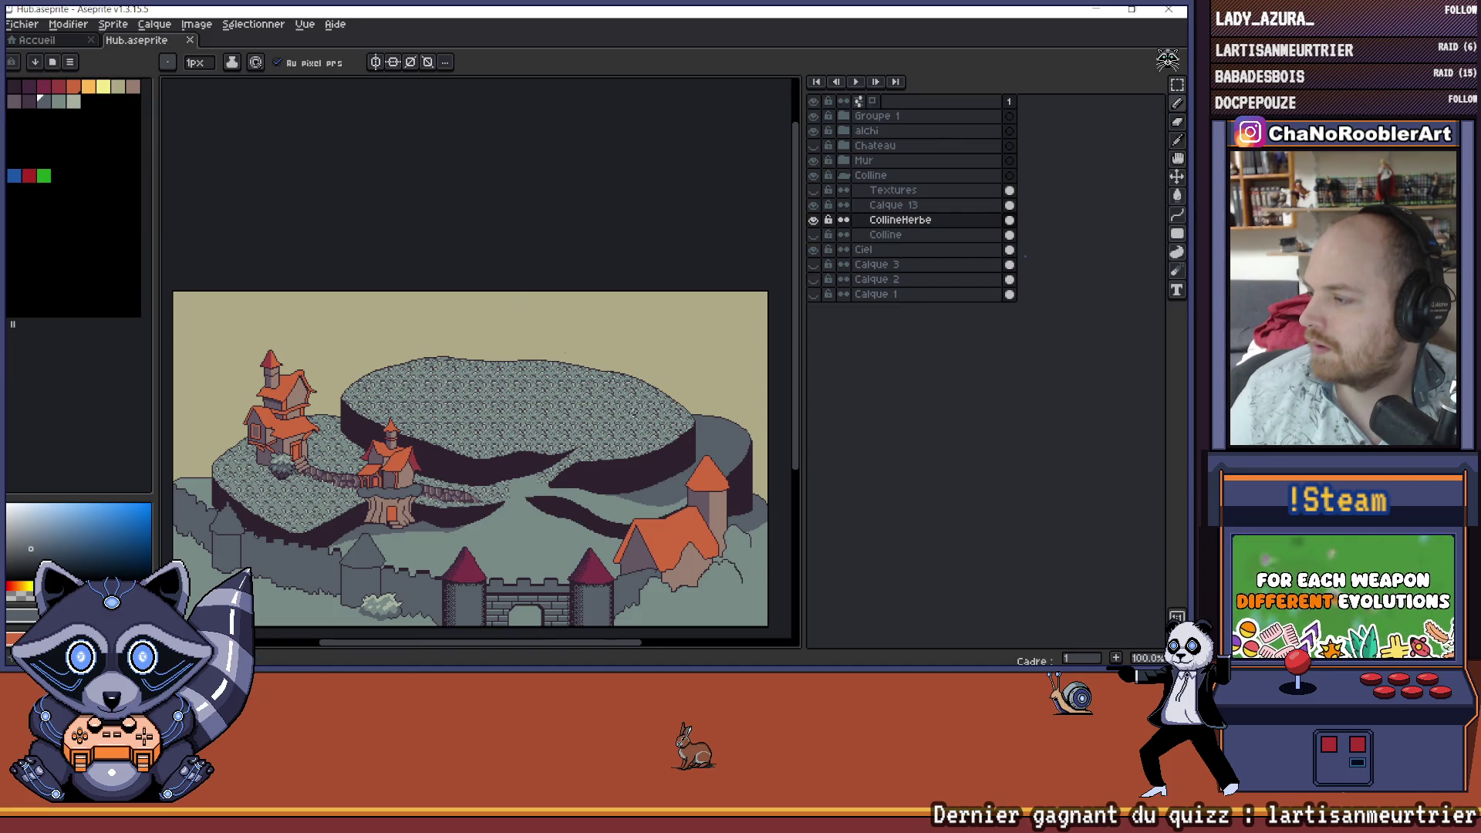
scroll(632, 413, up, 6)
scroll(540, 401, down, 10)
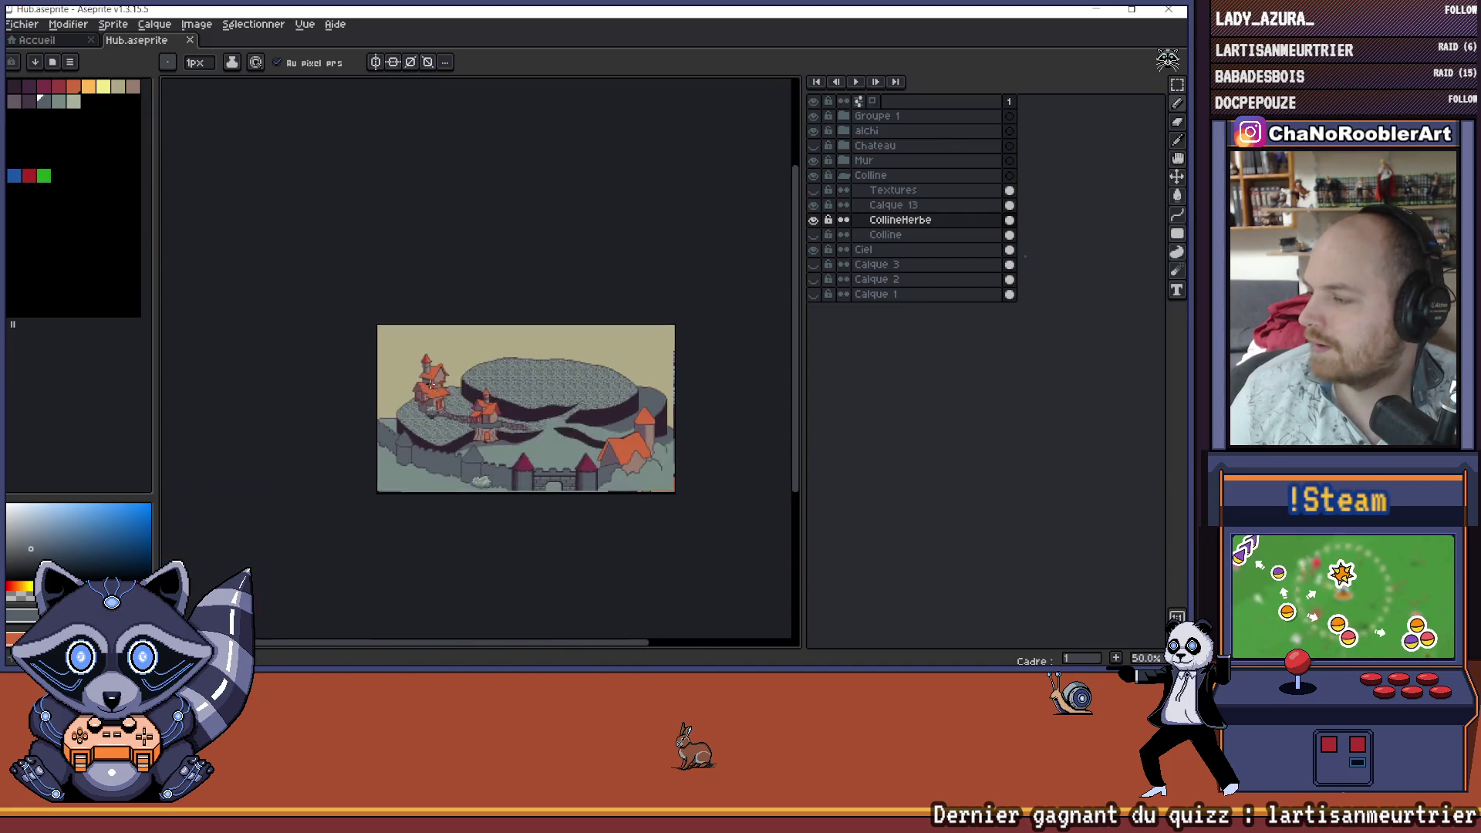
scroll(430, 383, up, 5)
scroll(540, 409, down, 3)
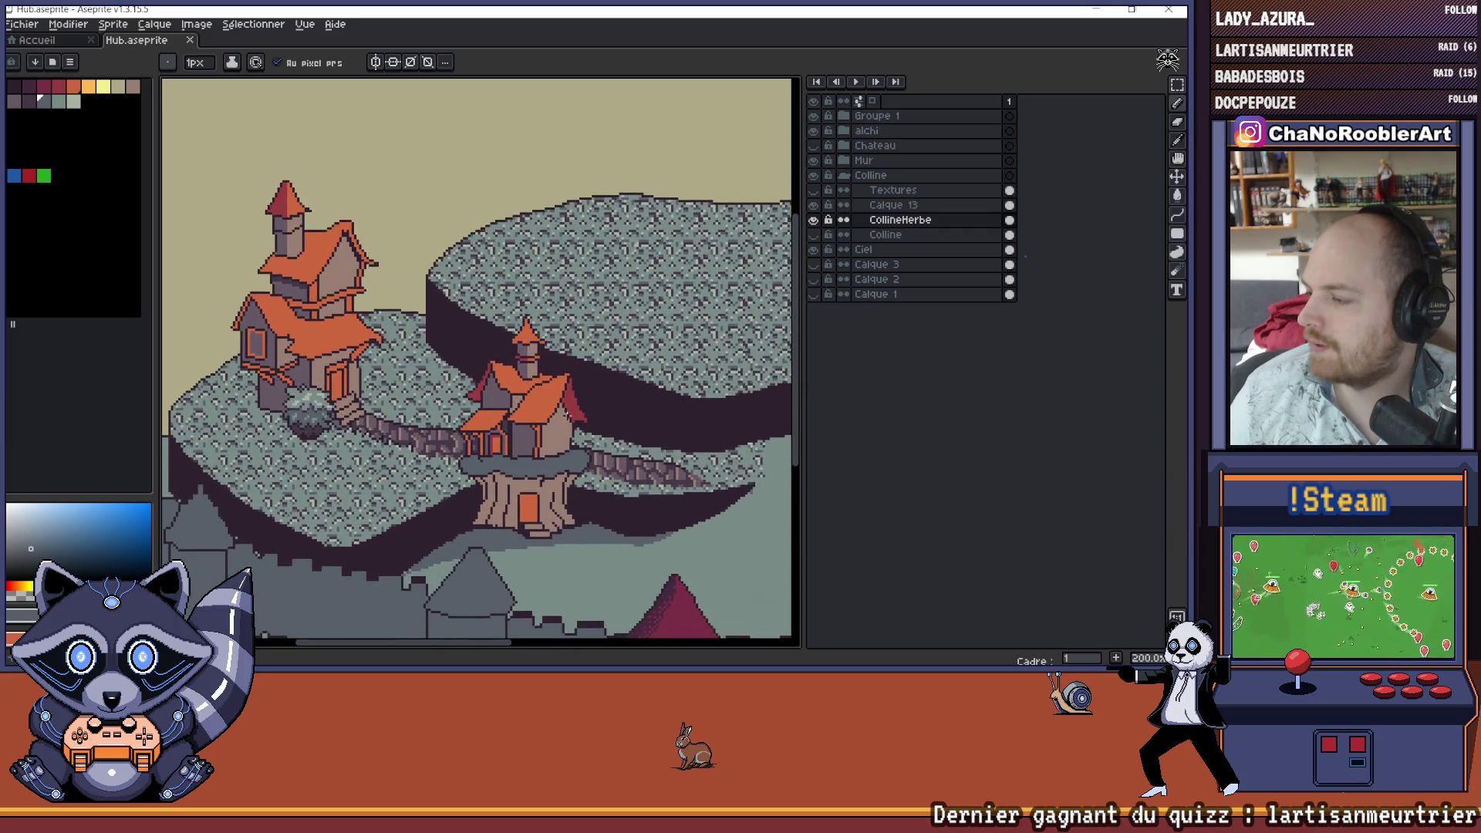
scroll(567, 414, up, 3)
scroll(679, 448, down, 3)
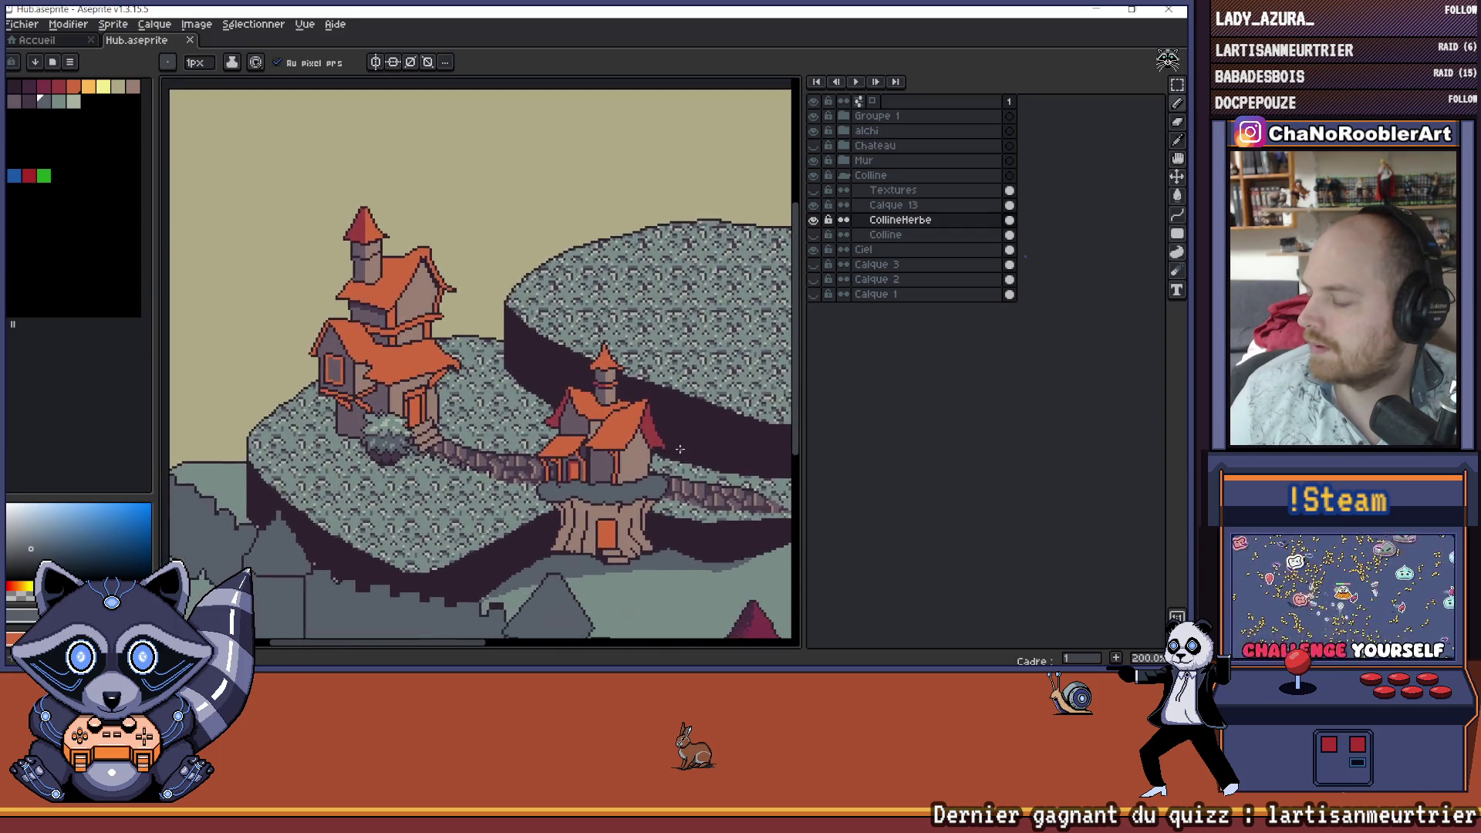
scroll(679, 448, down, 3)
scroll(592, 318, up, 1)
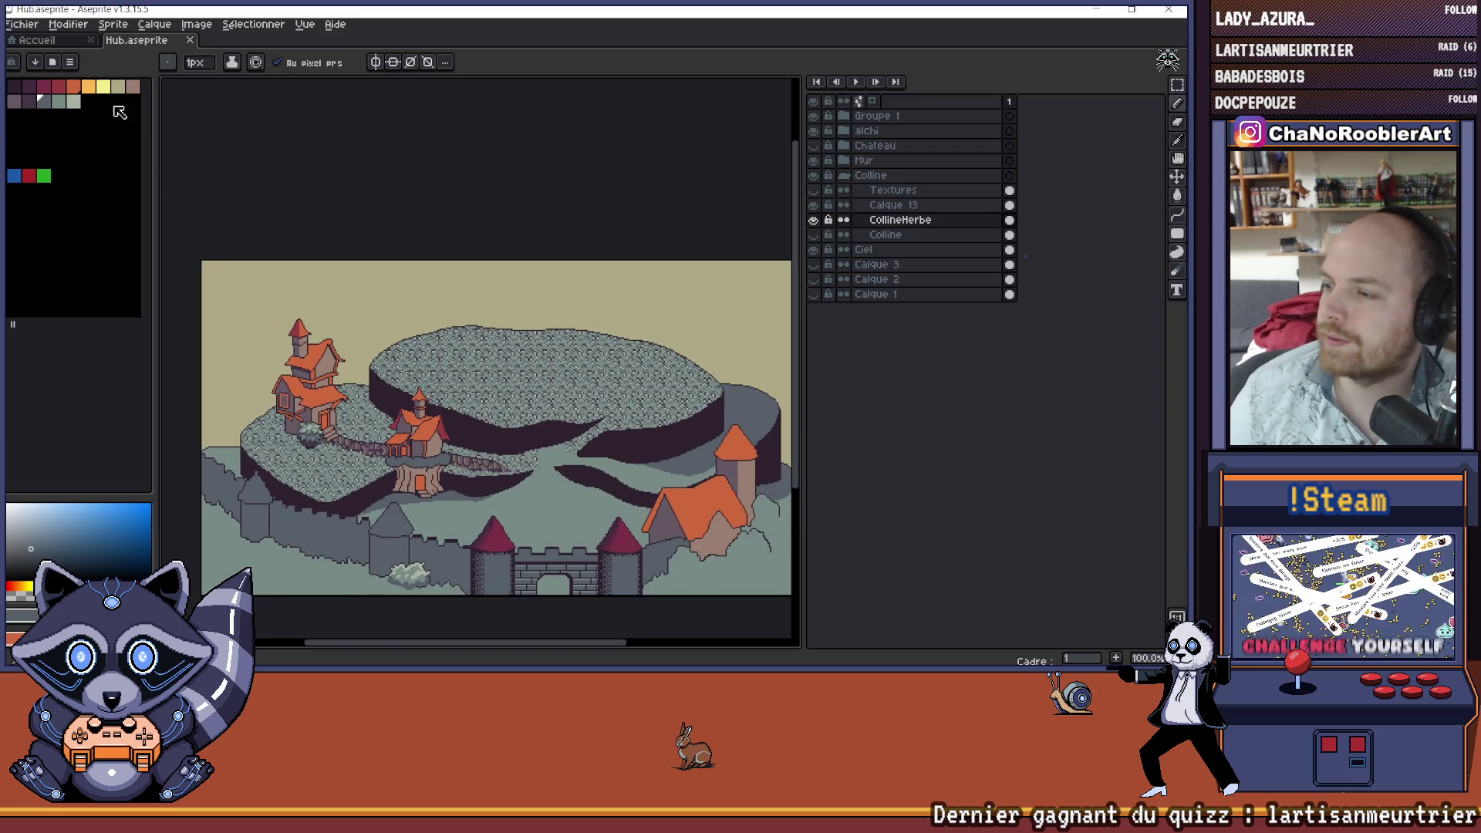
- Pan and zoom across the houses and hills for a closer inspection
click(23, 25)
click(84, 120)
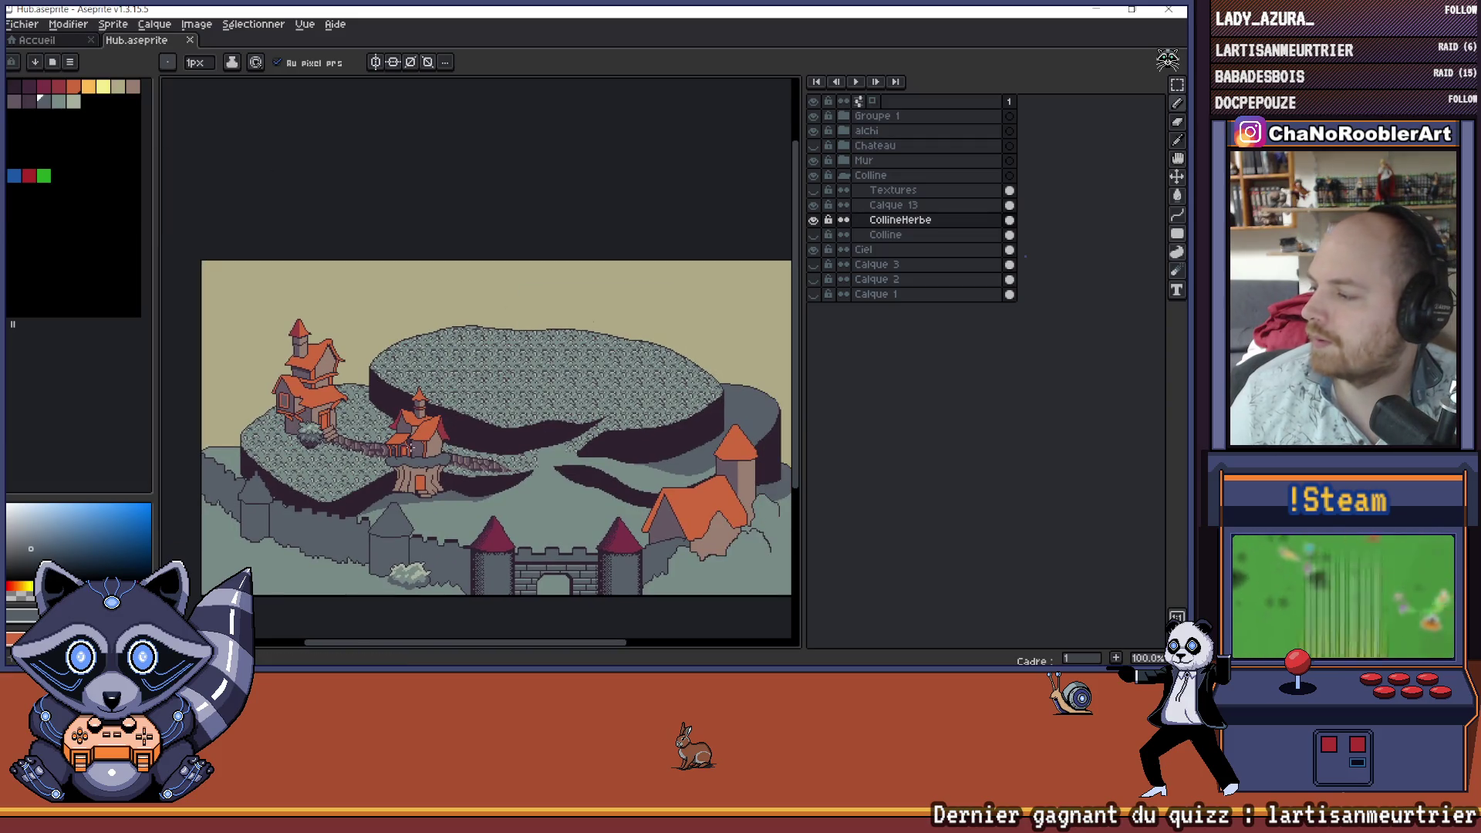
scroll(484, 476, up, 3)
scroll(485, 478, down, 2)
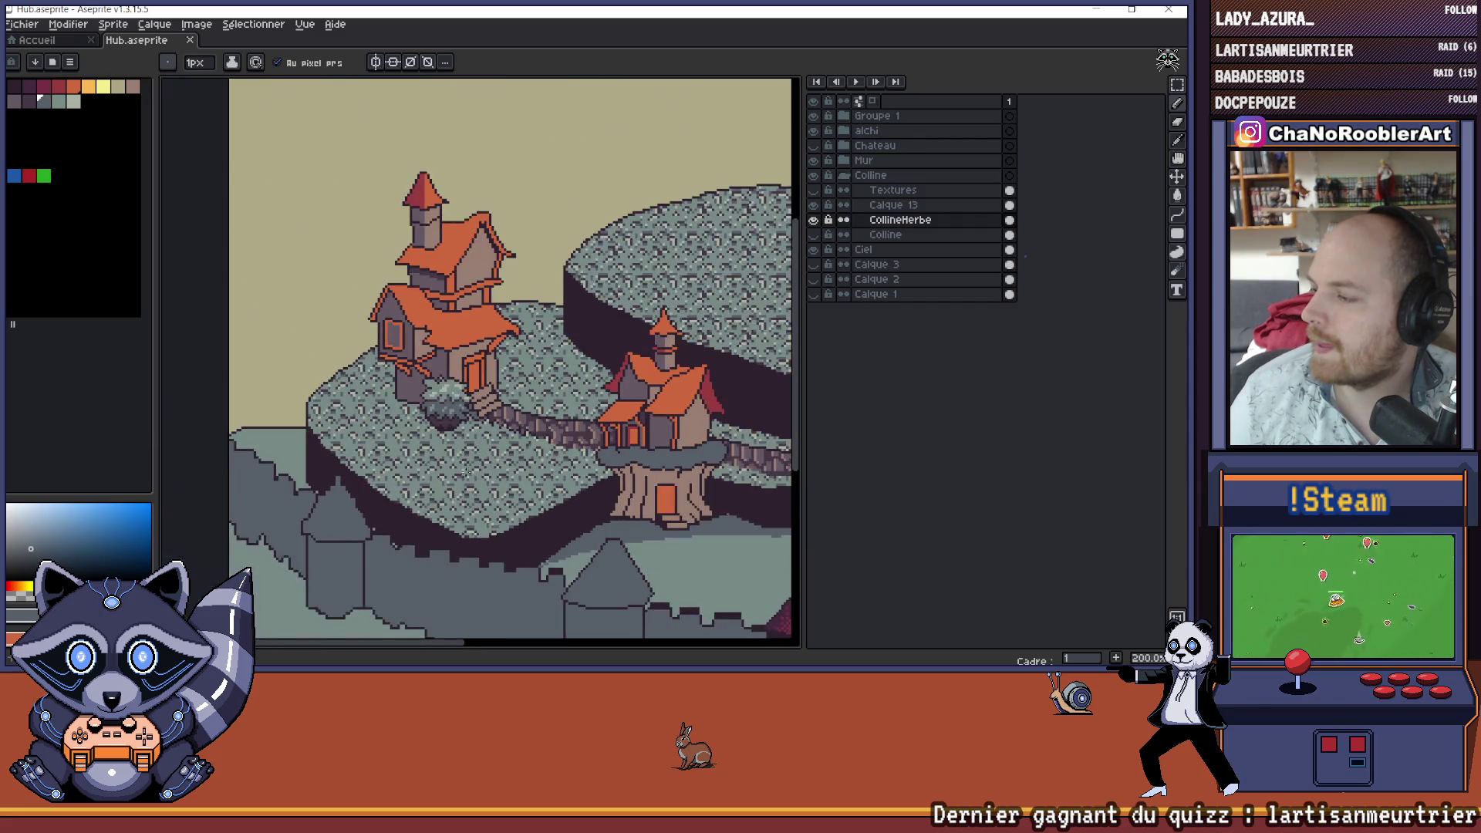
scroll(332, 362, up, 2)
scroll(332, 362, down, 2)
drag(332, 362, 242, 384)
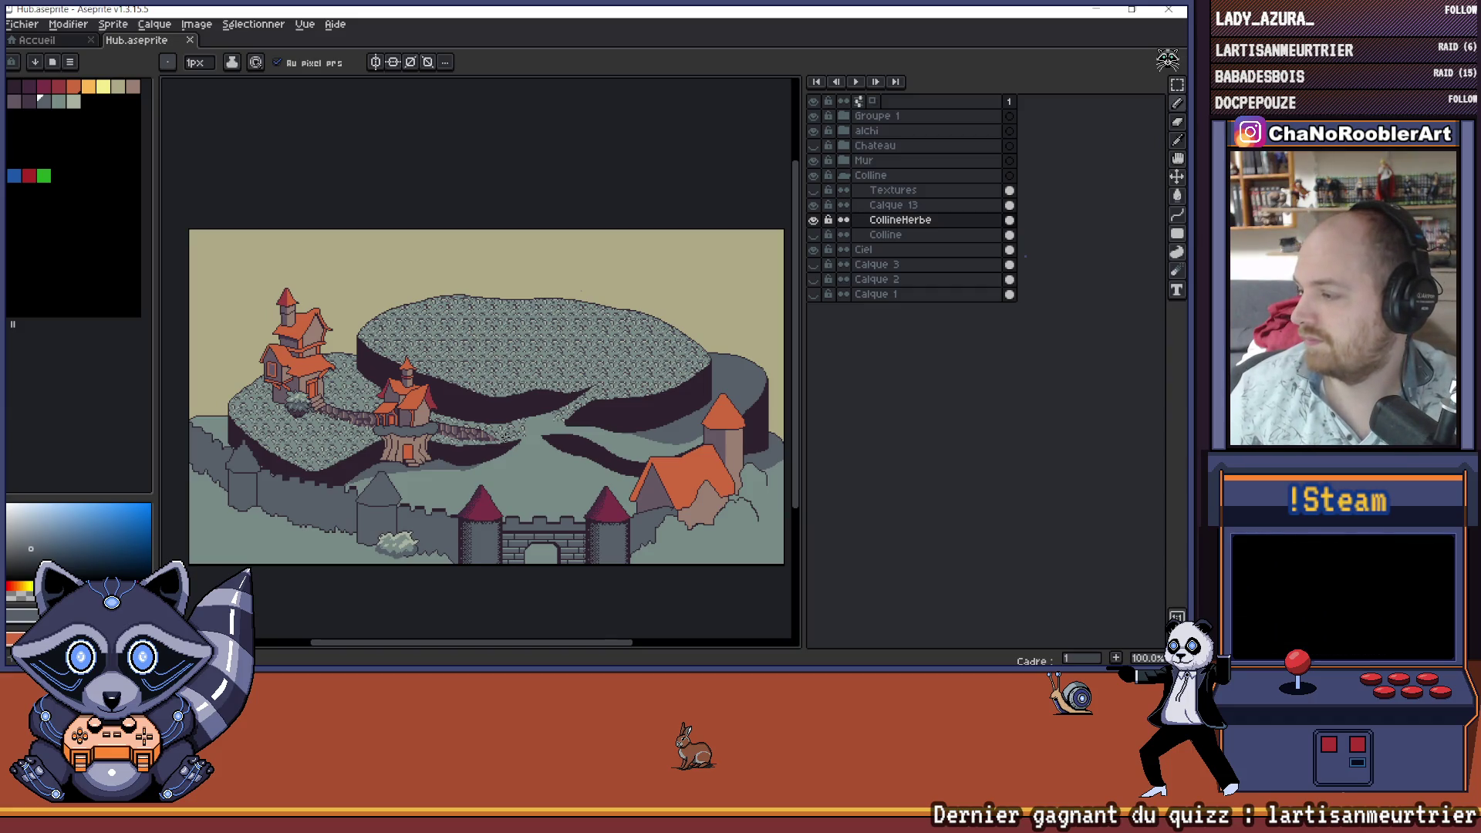
scroll(331, 353, up, 2)
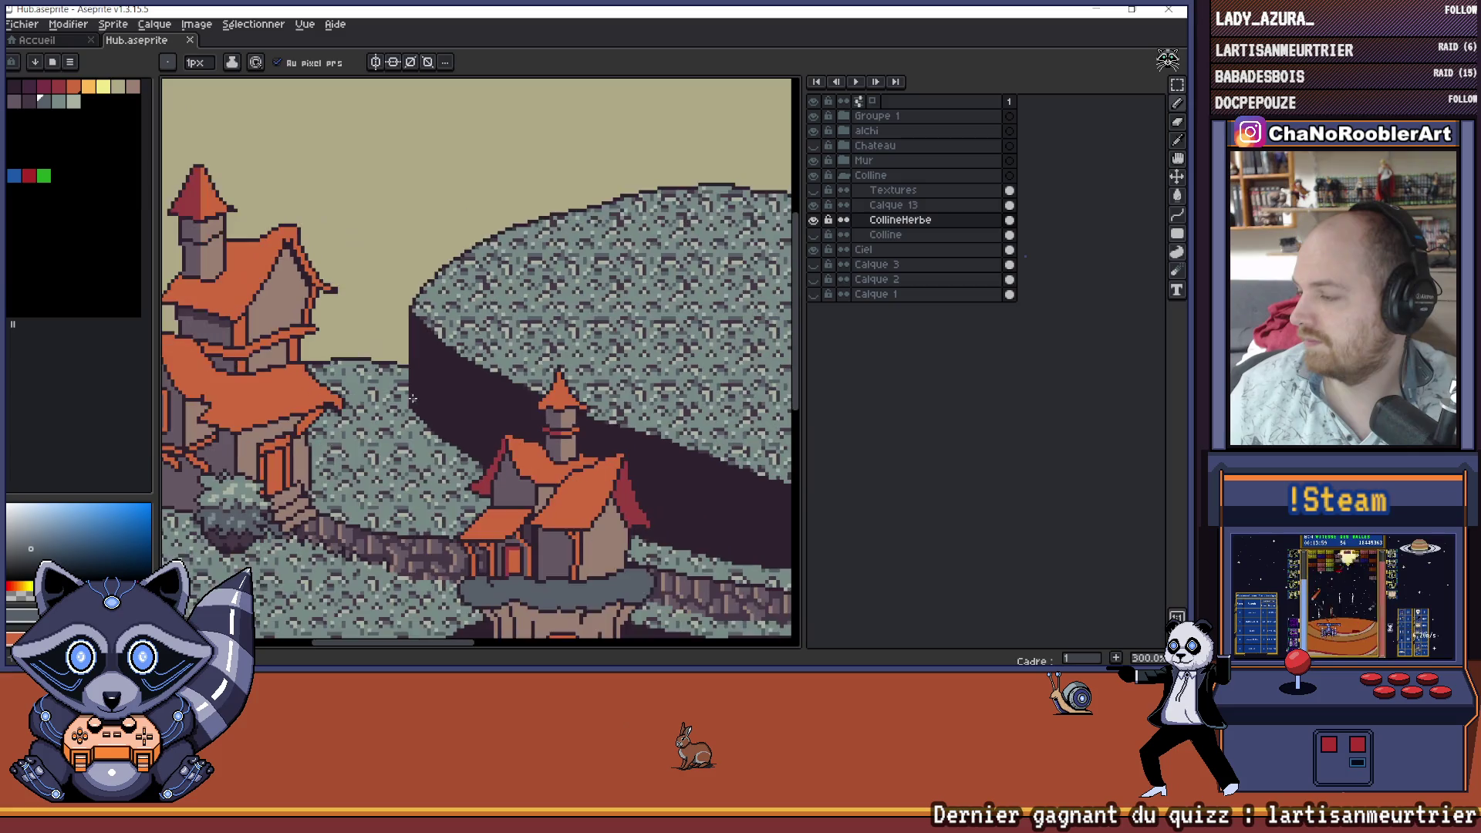
scroll(412, 398, down, 2)
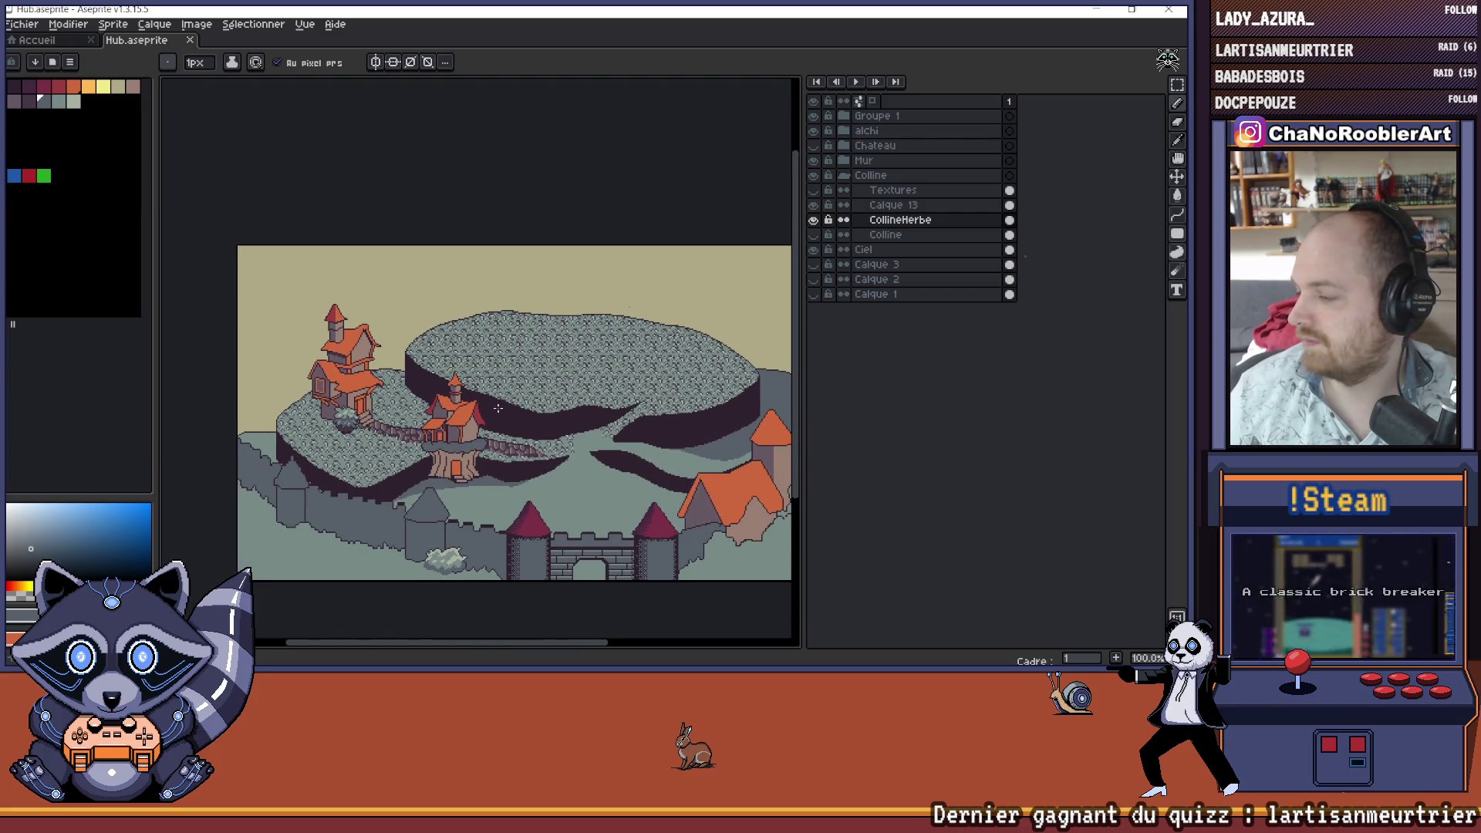
click(17, 27)
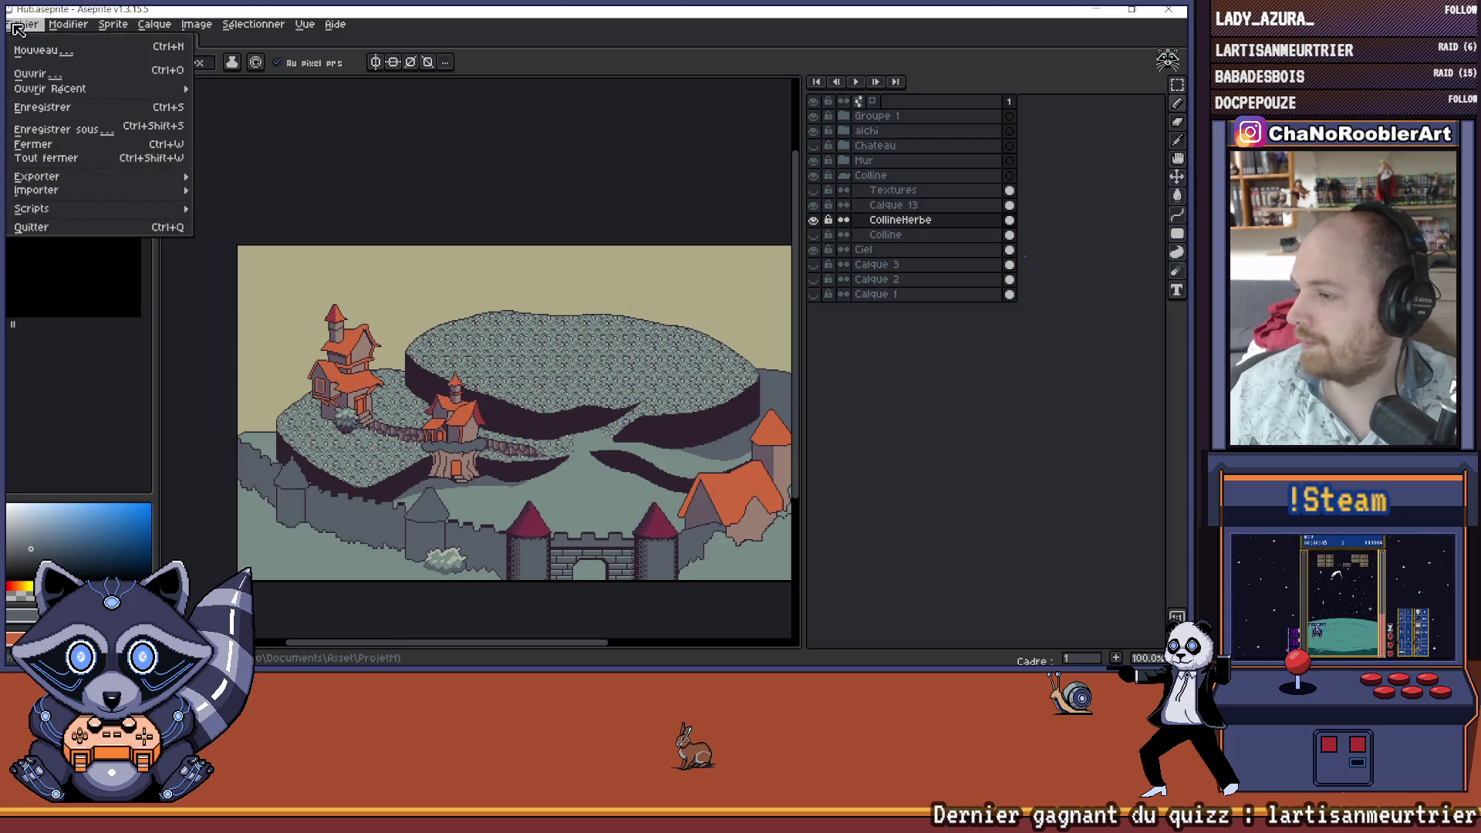
- Save Hub.aseprite and recentre the whole scene in view
click(42, 107)
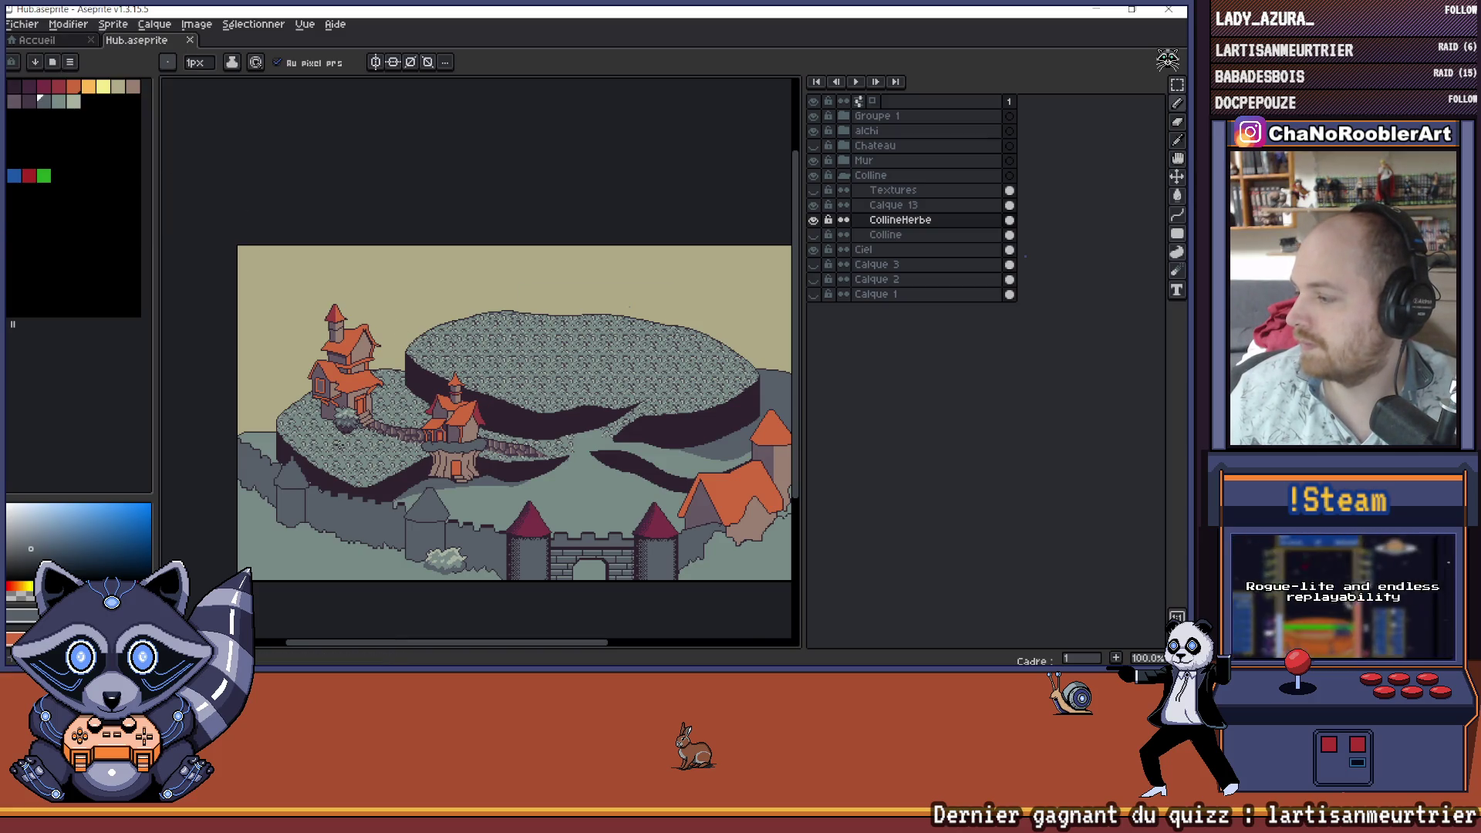
scroll(347, 424, up, 3)
scroll(347, 425, down, 3)
drag(501, 409, 471, 392)
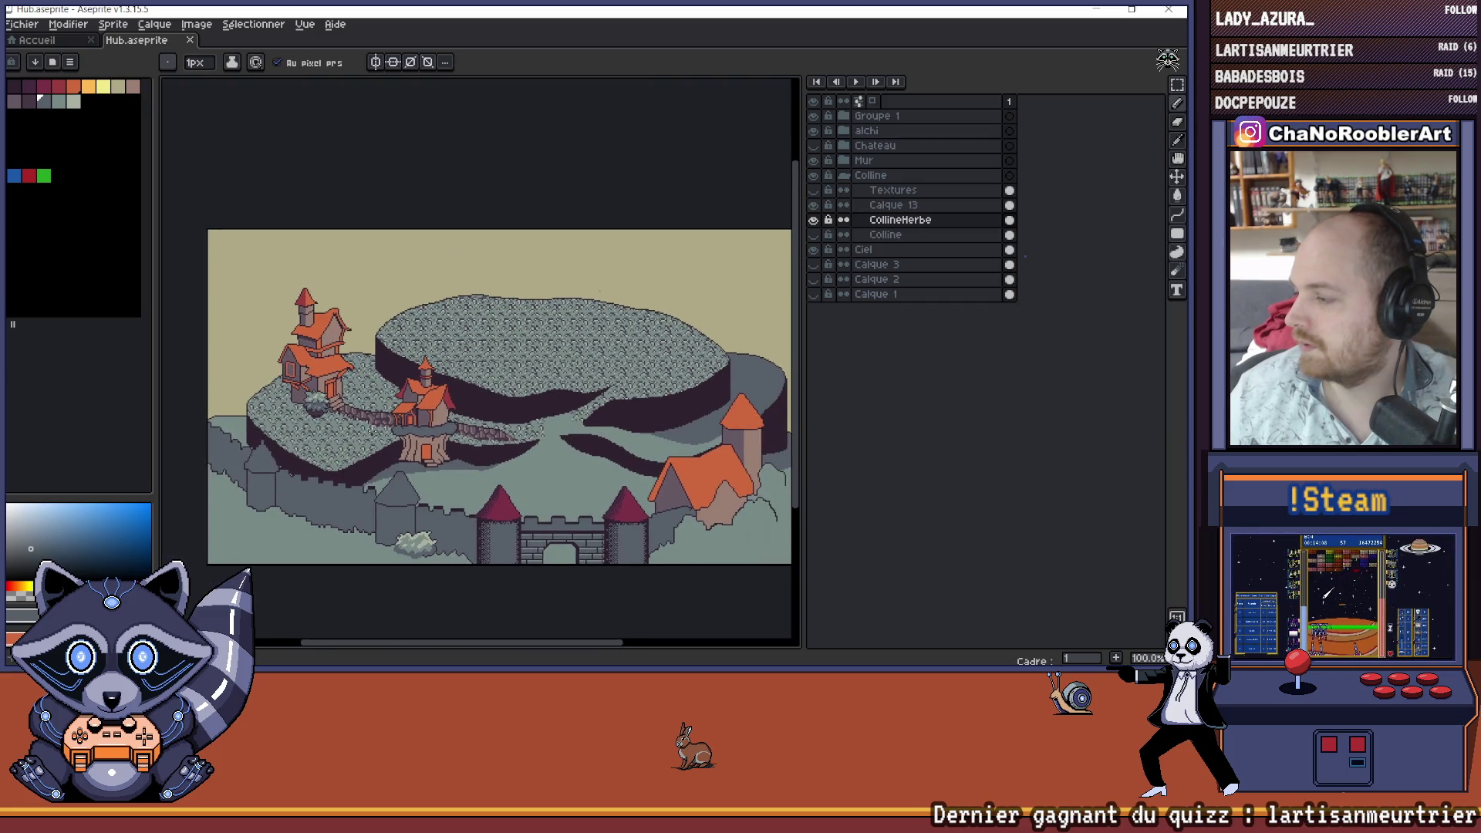
scroll(402, 421, up, 3)
scroll(401, 421, down, 1)
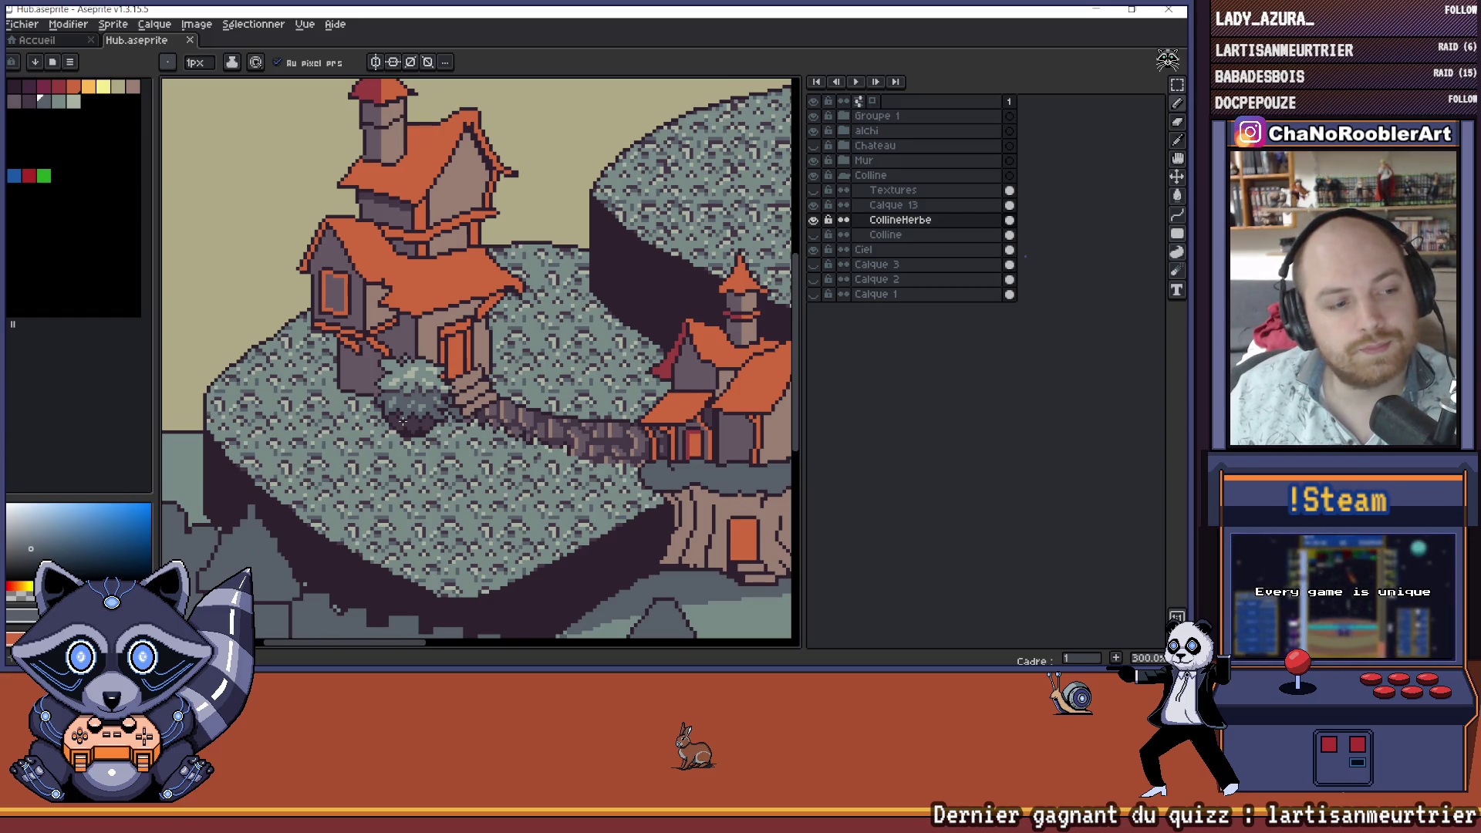
- Save again via Fichier > Enregistrer and pan over the houses and castle wall
click(22, 24)
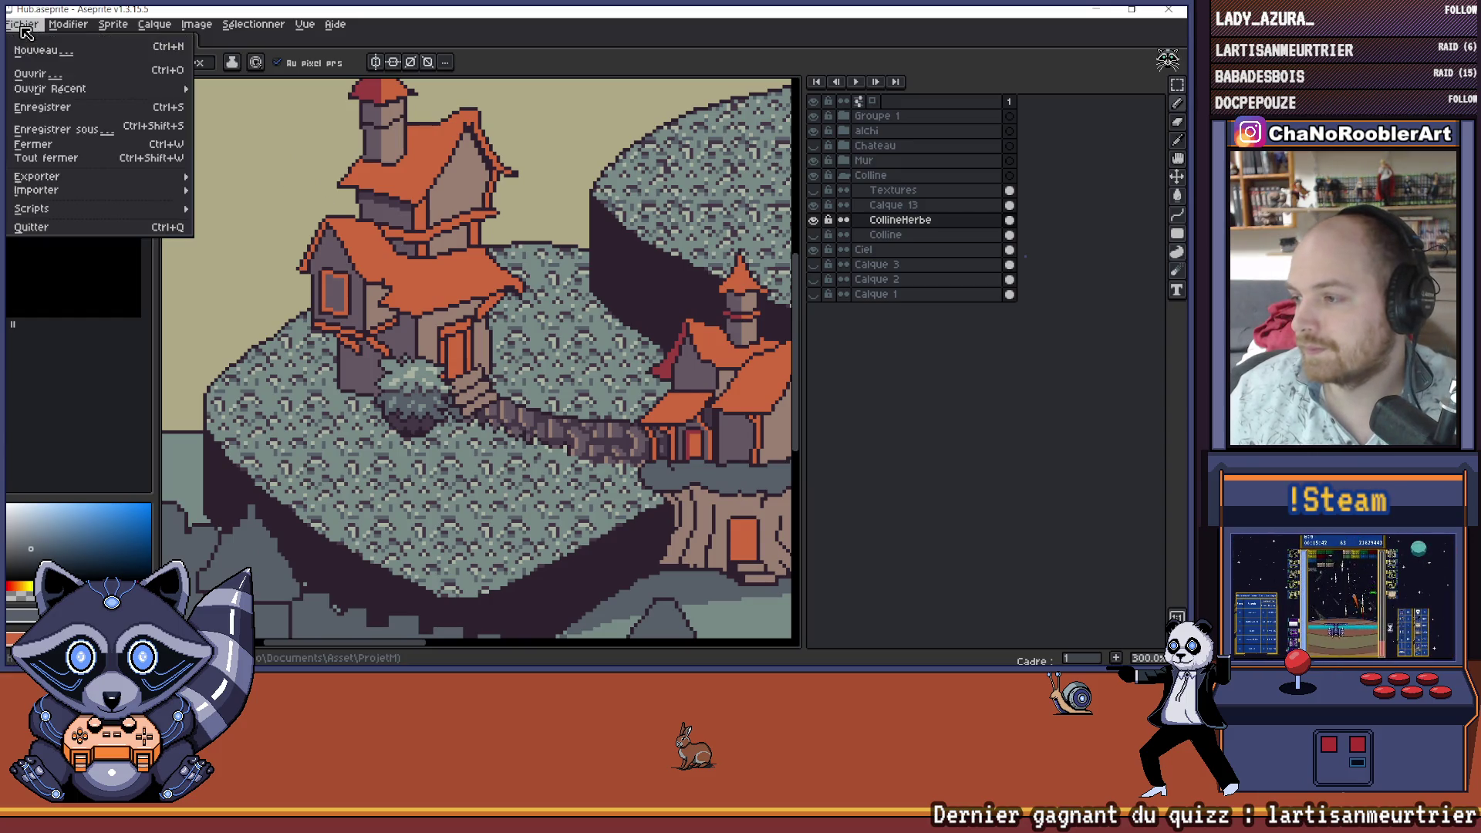
click(46, 106)
scroll(389, 254, down, 1)
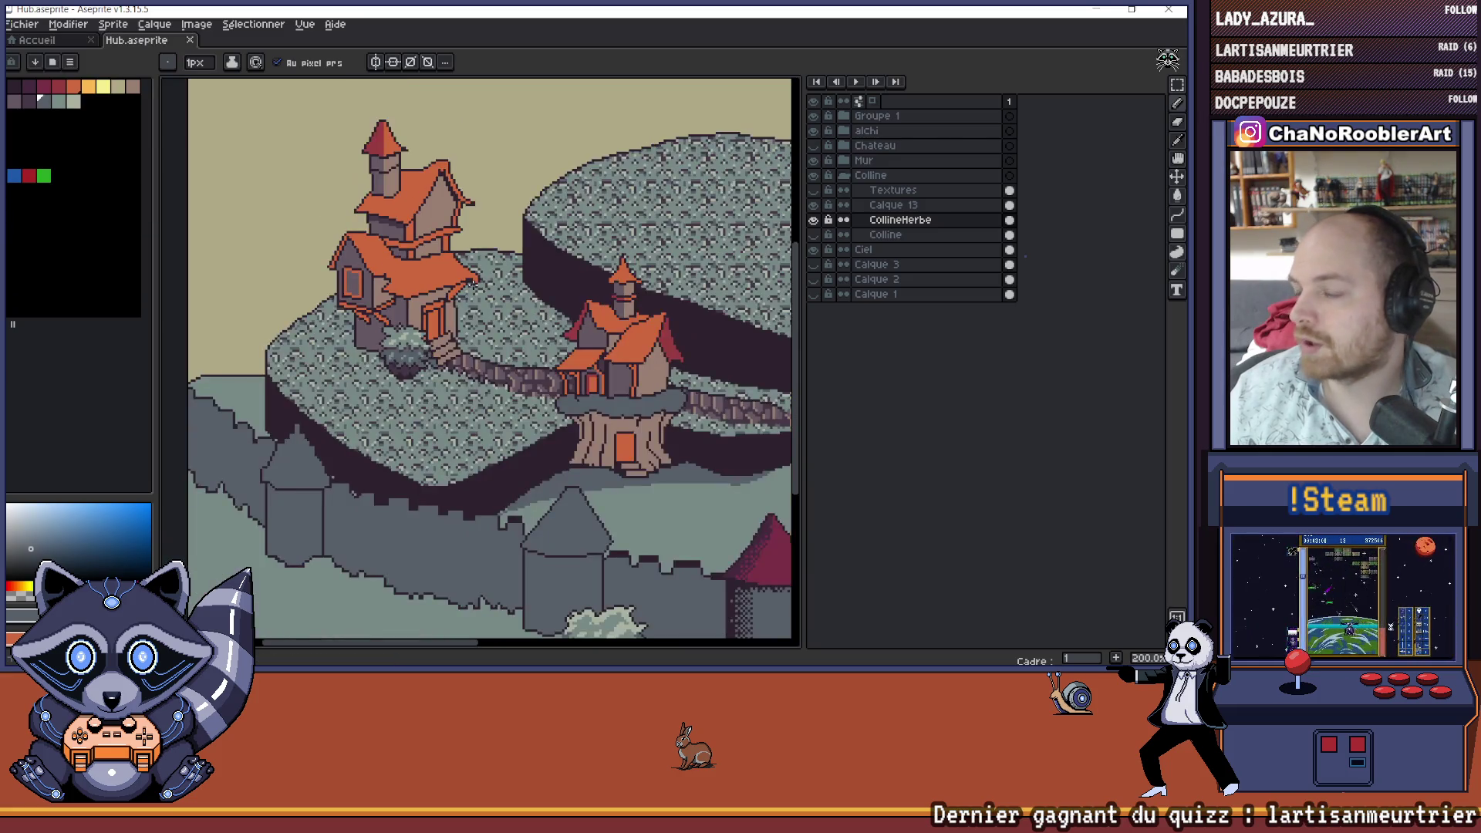
drag(474, 283, 334, 269)
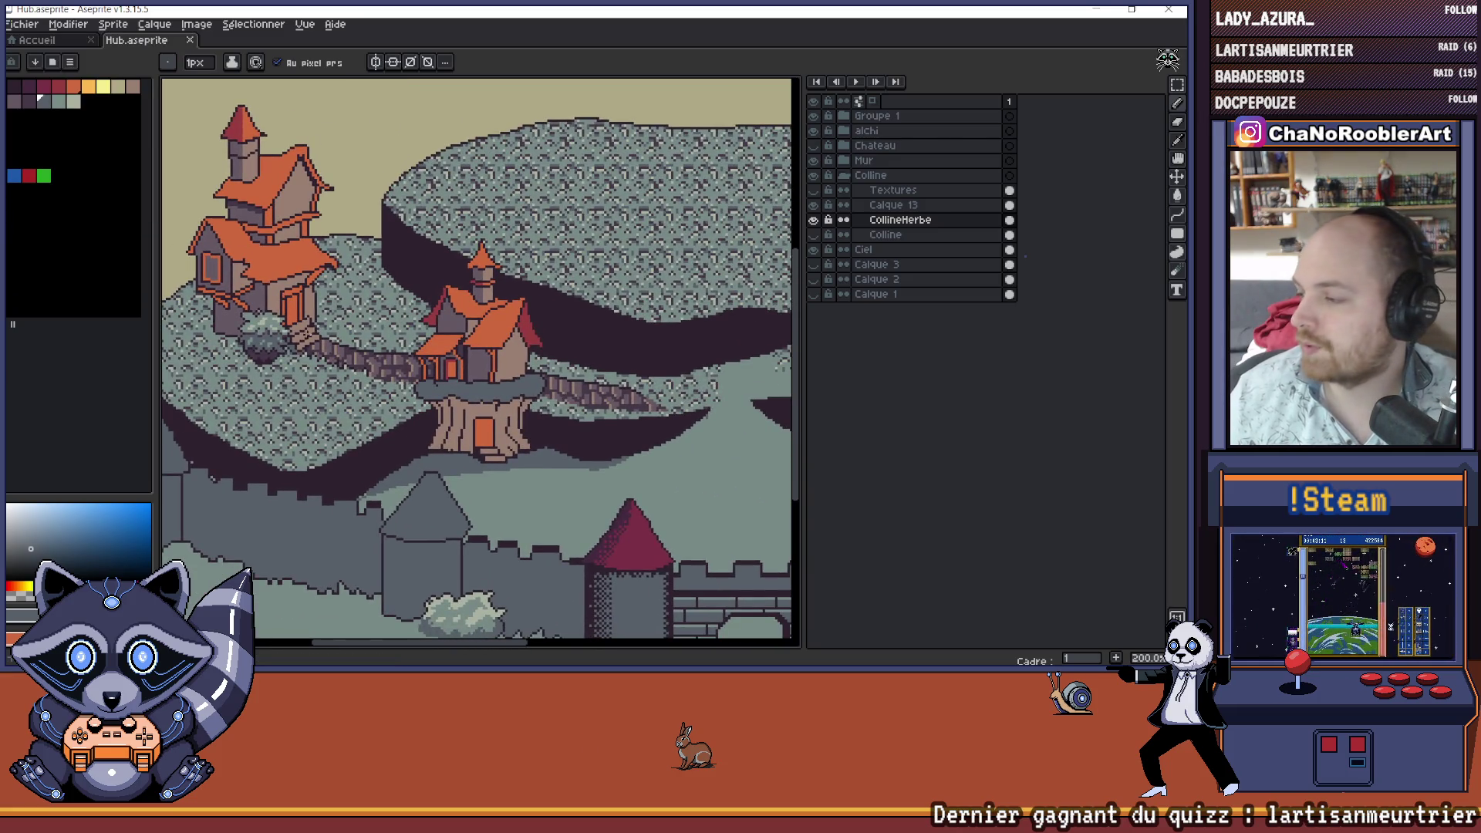
scroll(399, 333, down, 2)
scroll(399, 333, up, 2)
scroll(399, 334, down, 1)
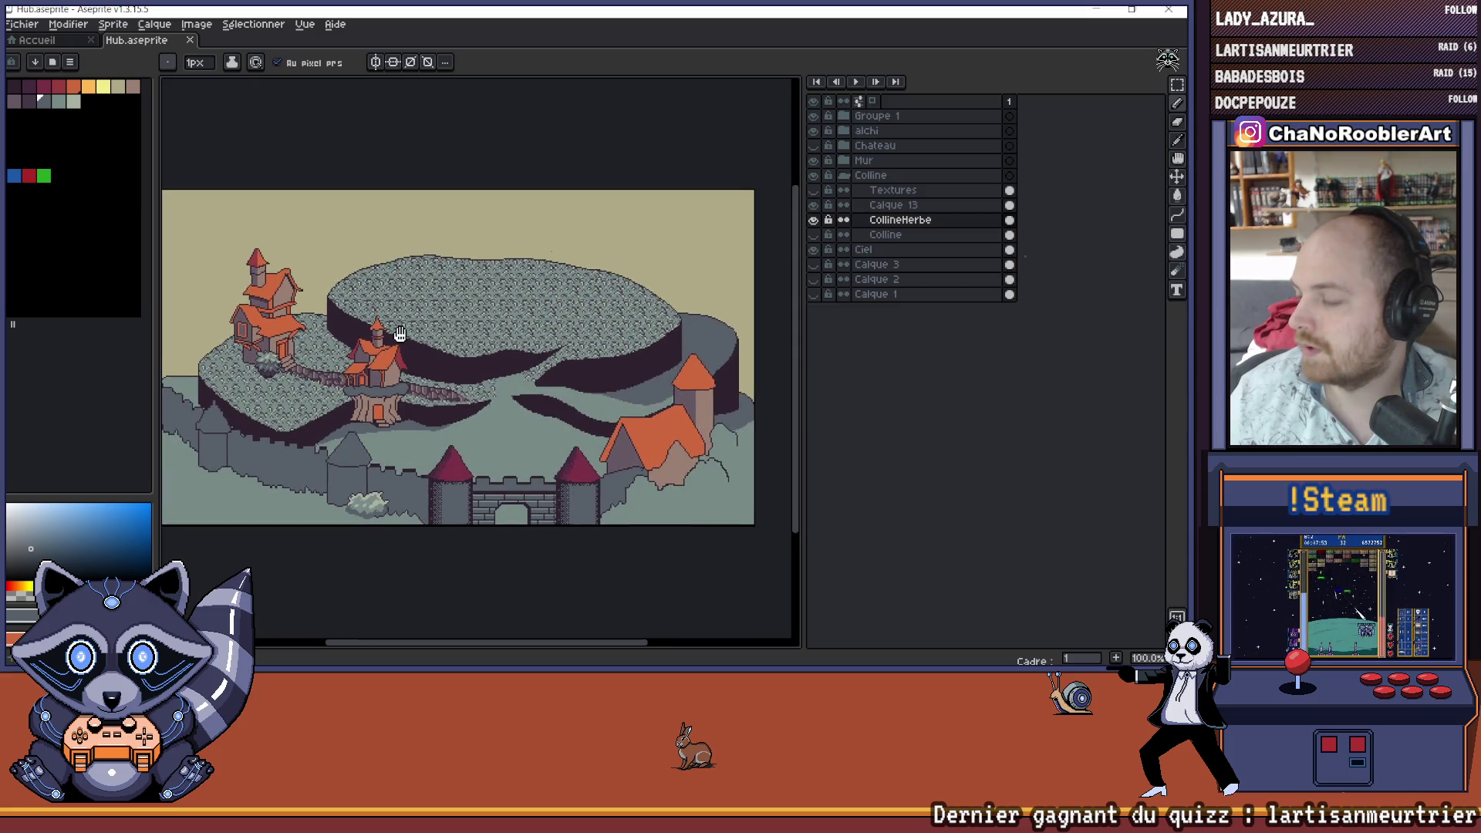
drag(400, 334, 425, 343)
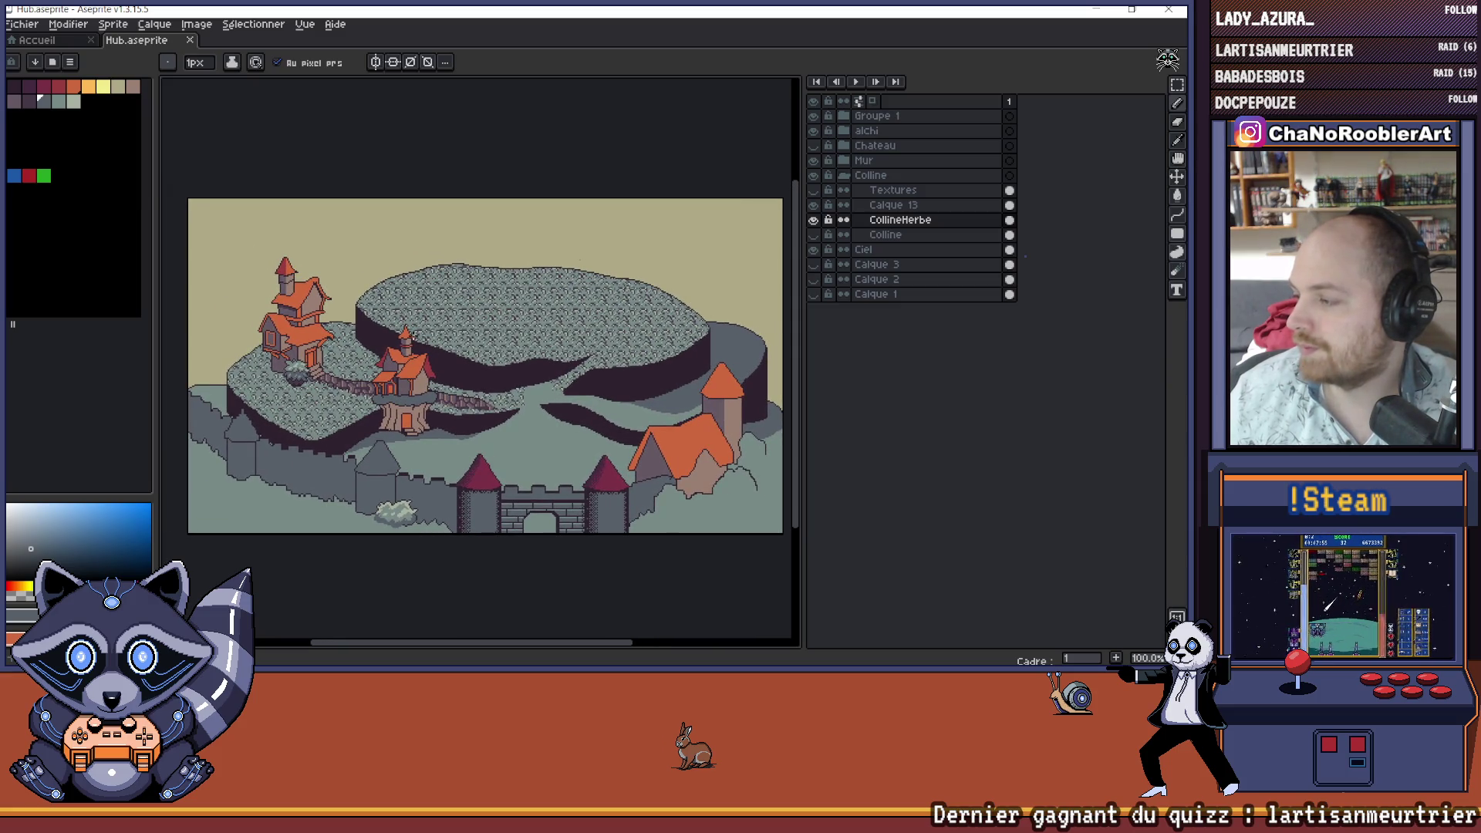
- Zoom in on the tree house and cobbled path to check them
scroll(411, 399, up, 1)
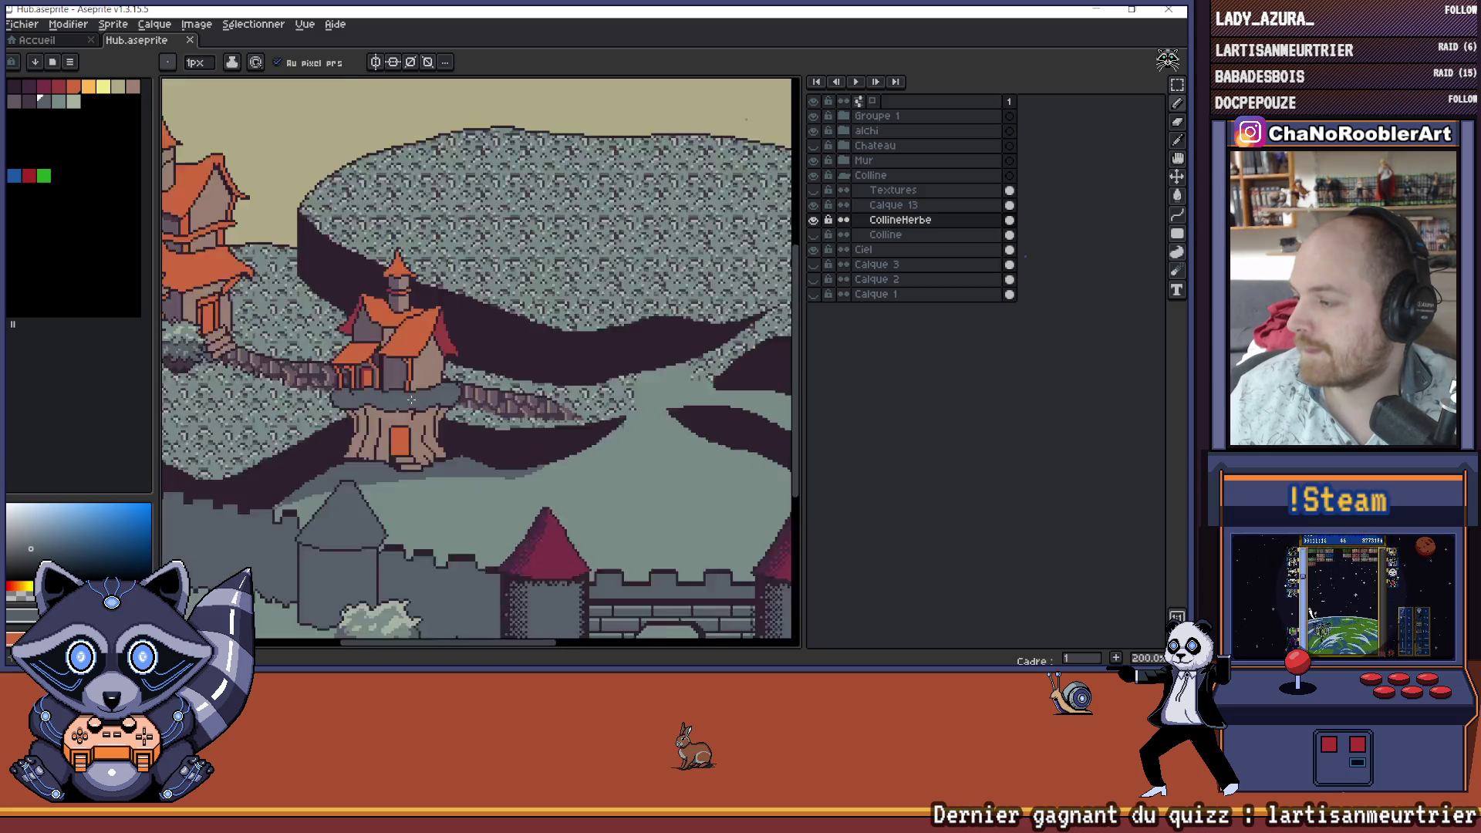
scroll(411, 399, up, 1)
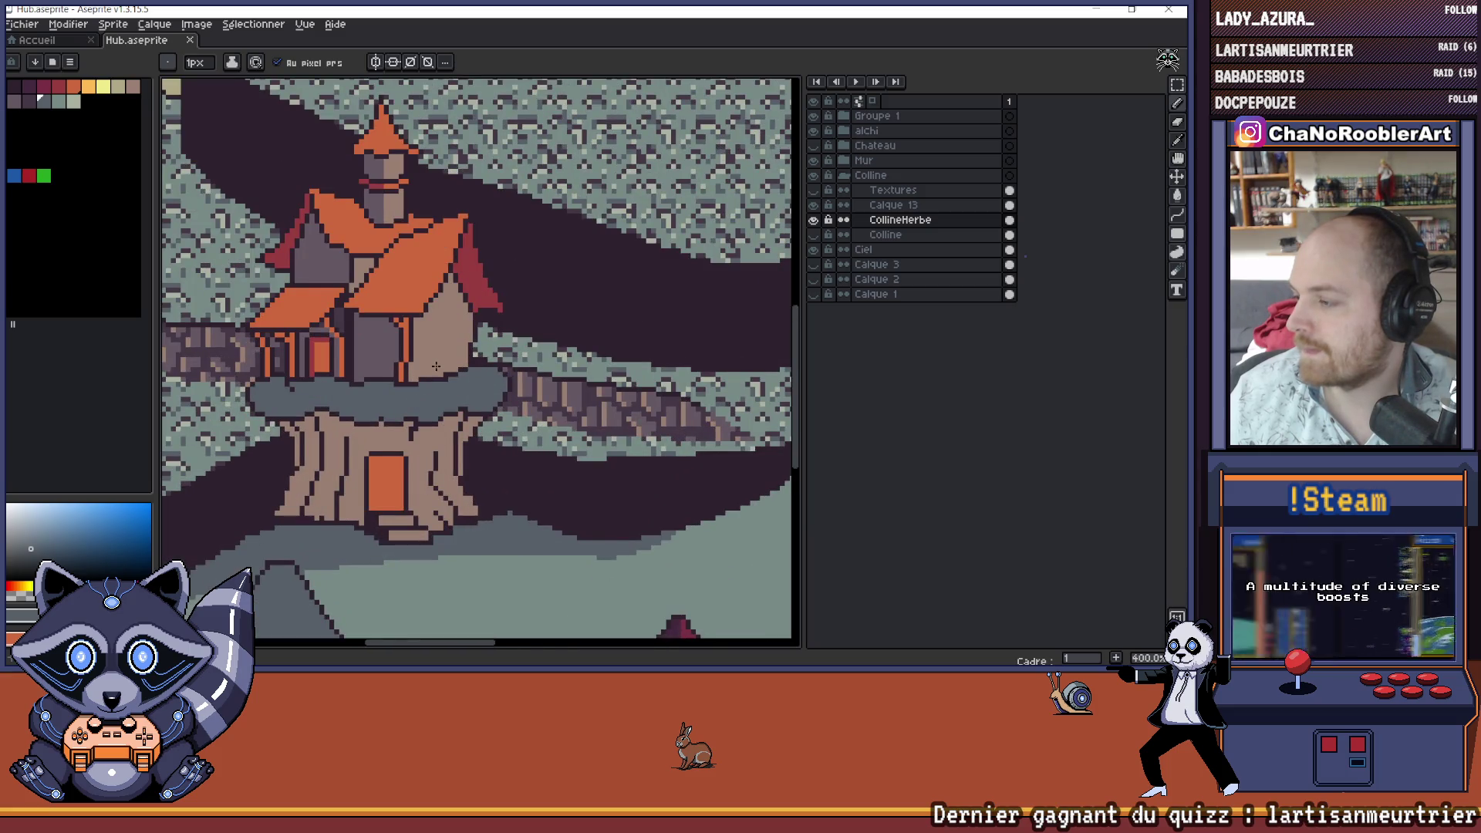
scroll(509, 387, down, 1)
drag(543, 401, 601, 425)
scroll(465, 389, up, 1)
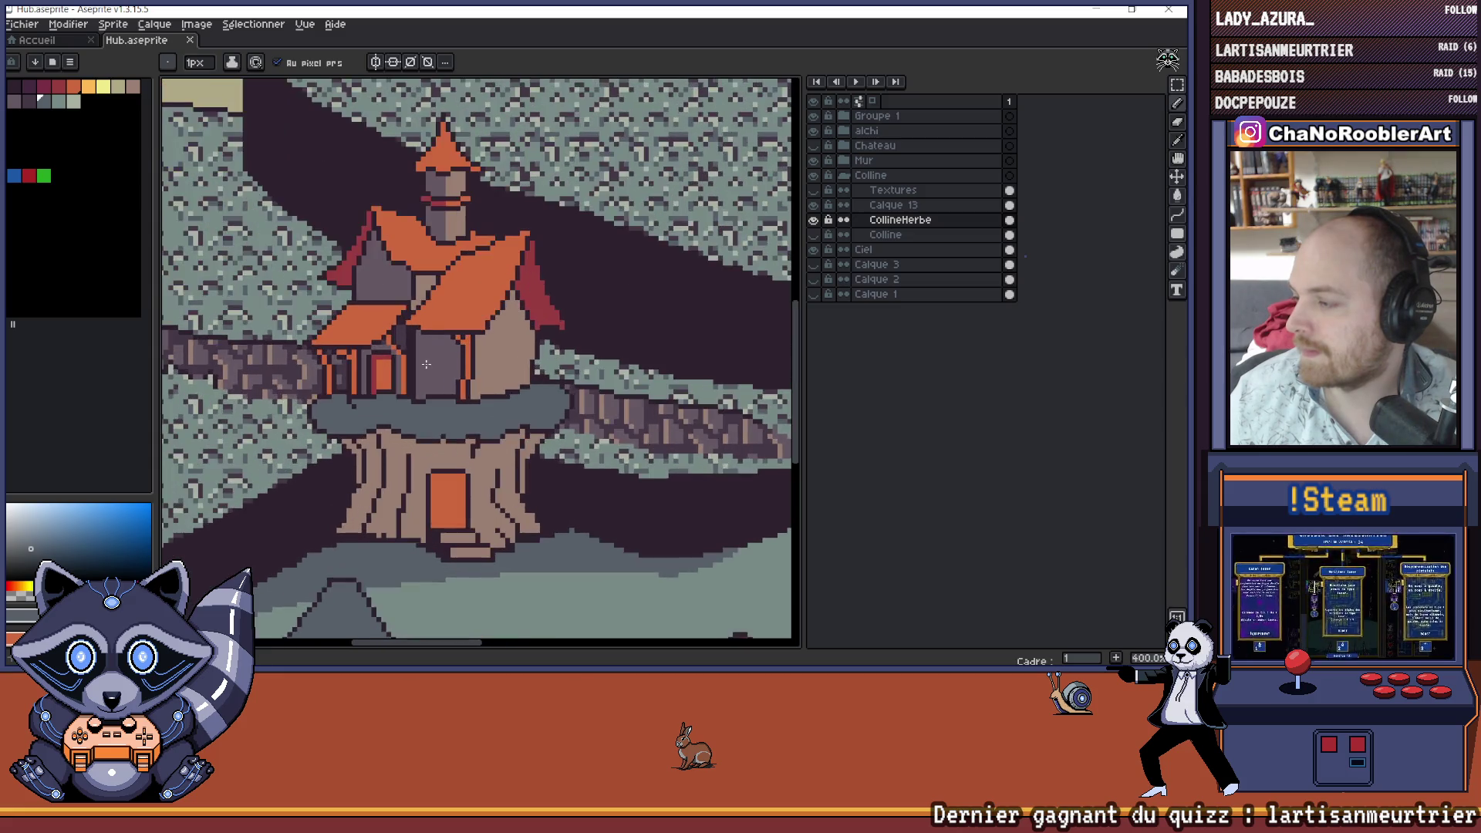
scroll(465, 390, down, 1)
scroll(465, 390, down, 2)
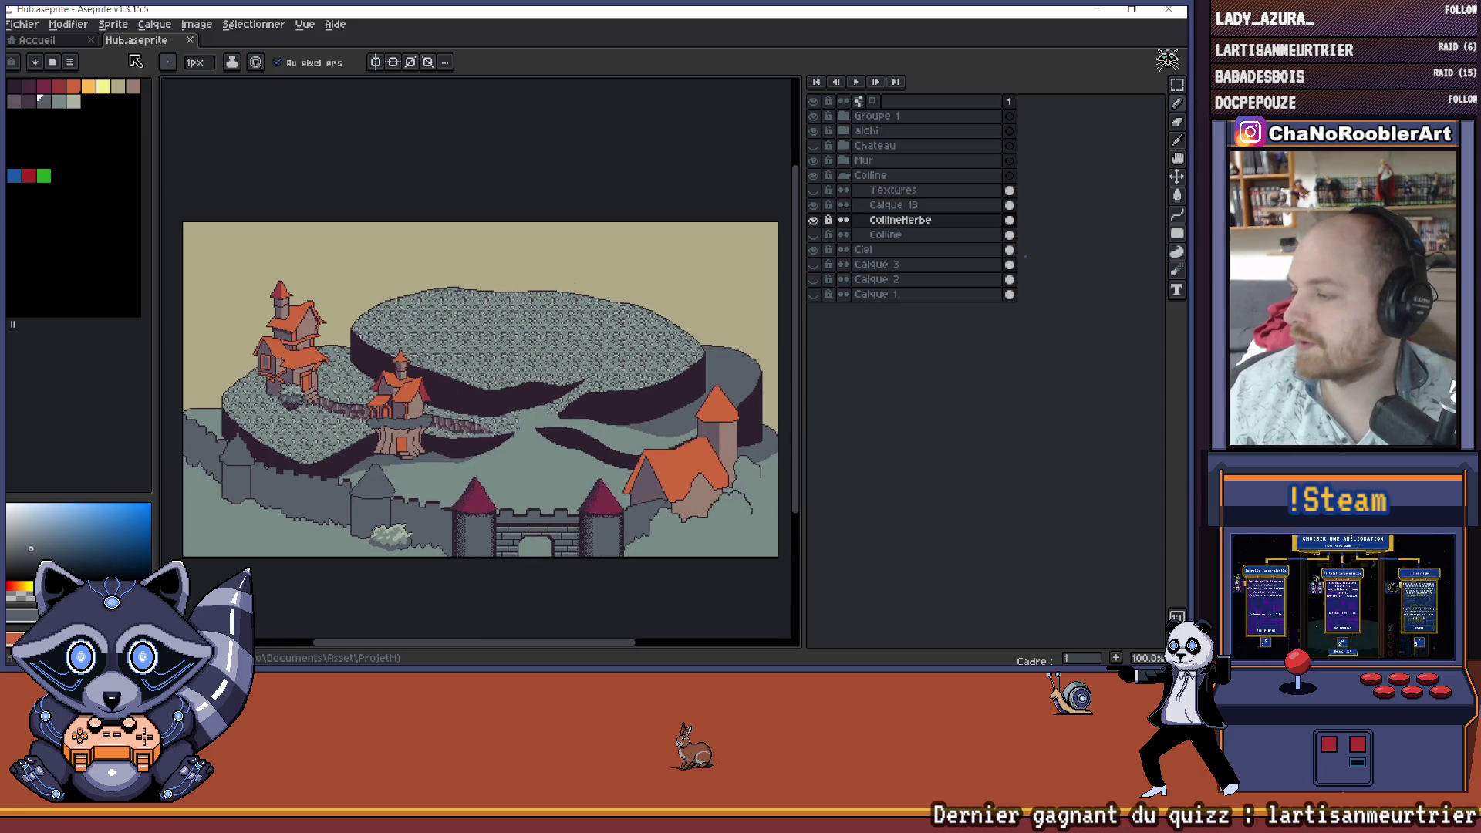
click(23, 24)
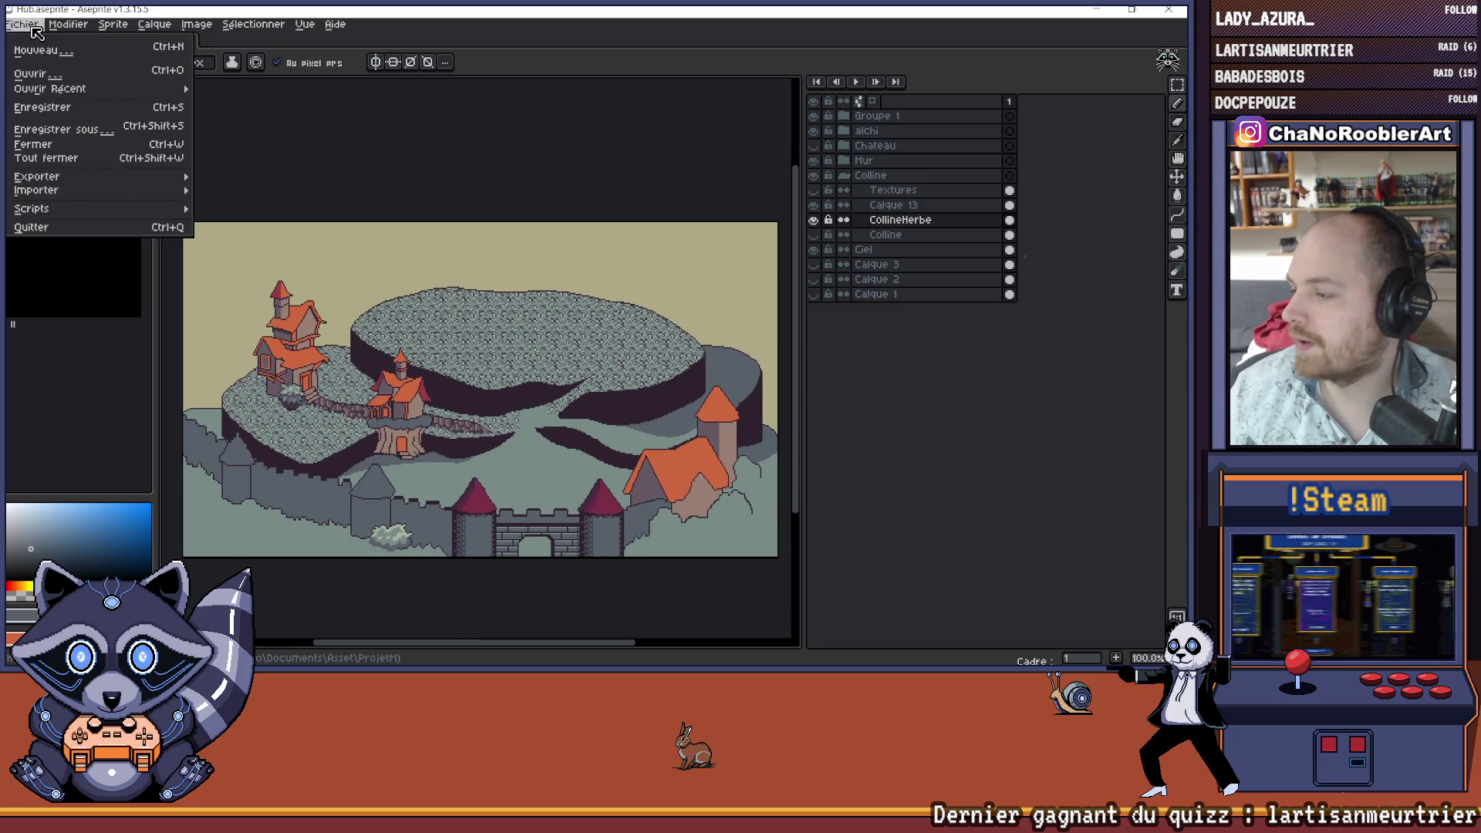
- Save Hub.aseprite once more through Fichier > Enregistrer
click(42, 107)
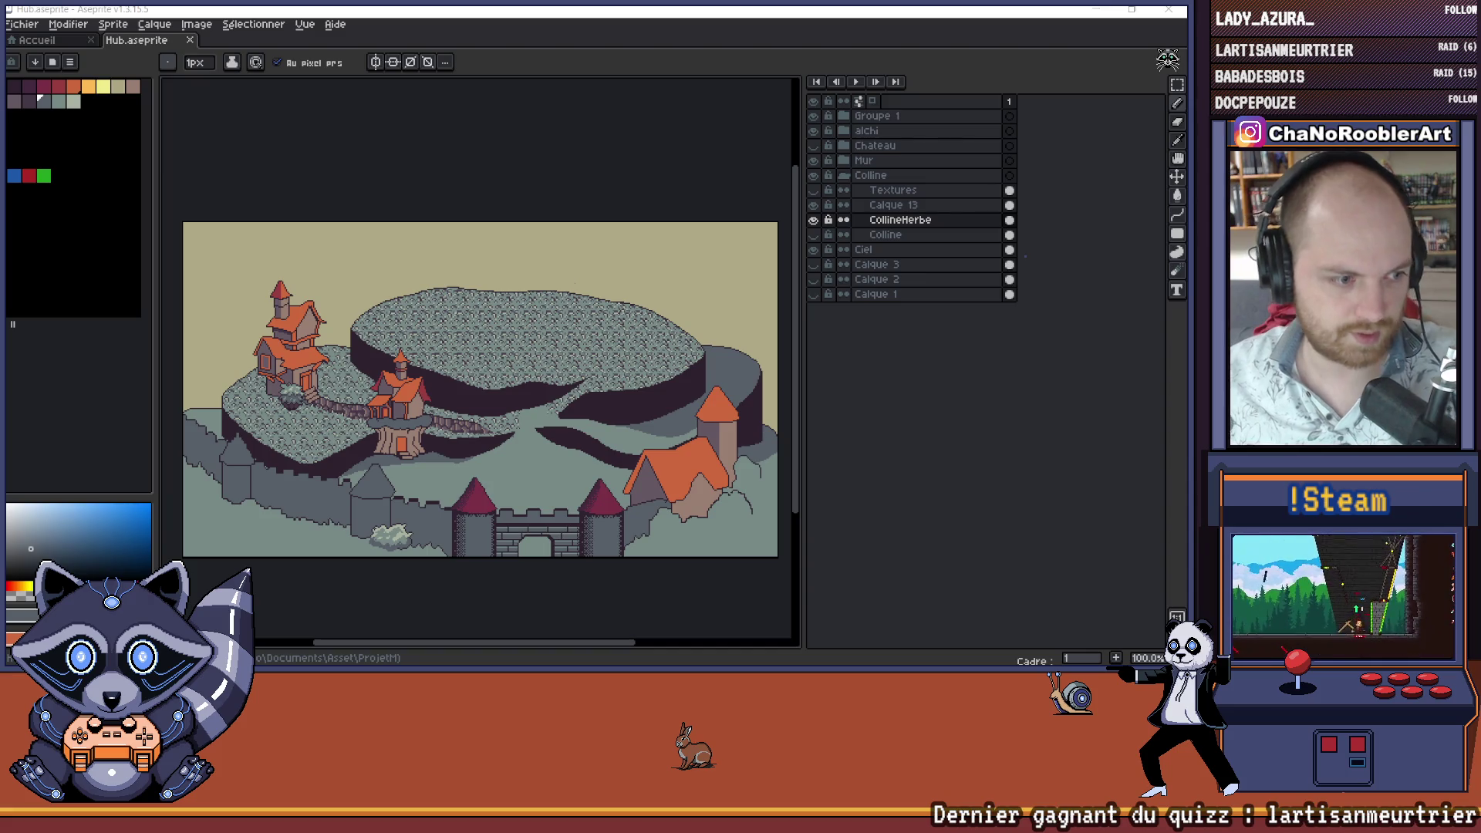
click(21, 24)
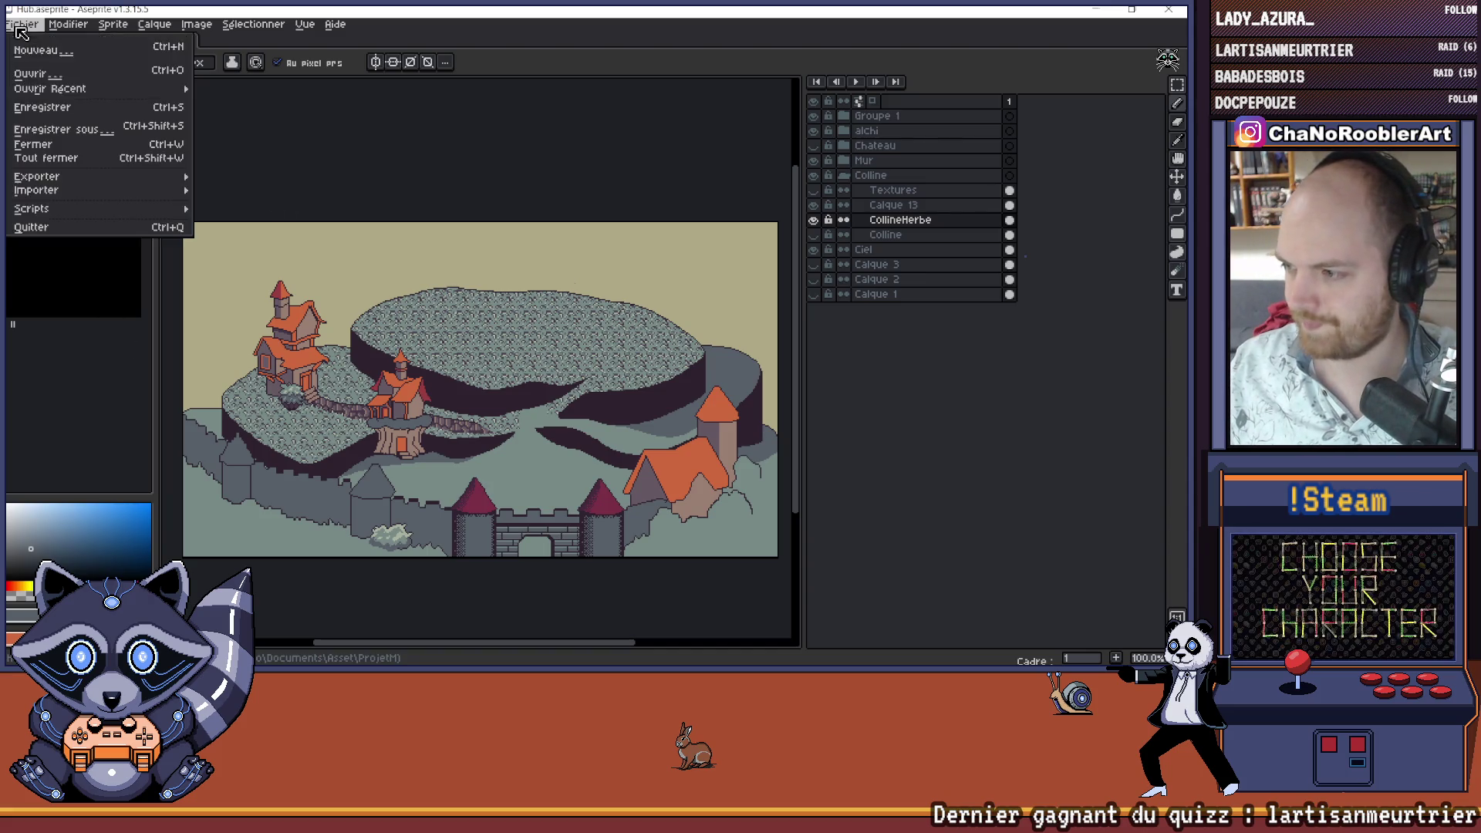
- Dismiss the Fichier menu and zoom and pan around the hub scene
key(Escape)
scroll(402, 453, up, 3)
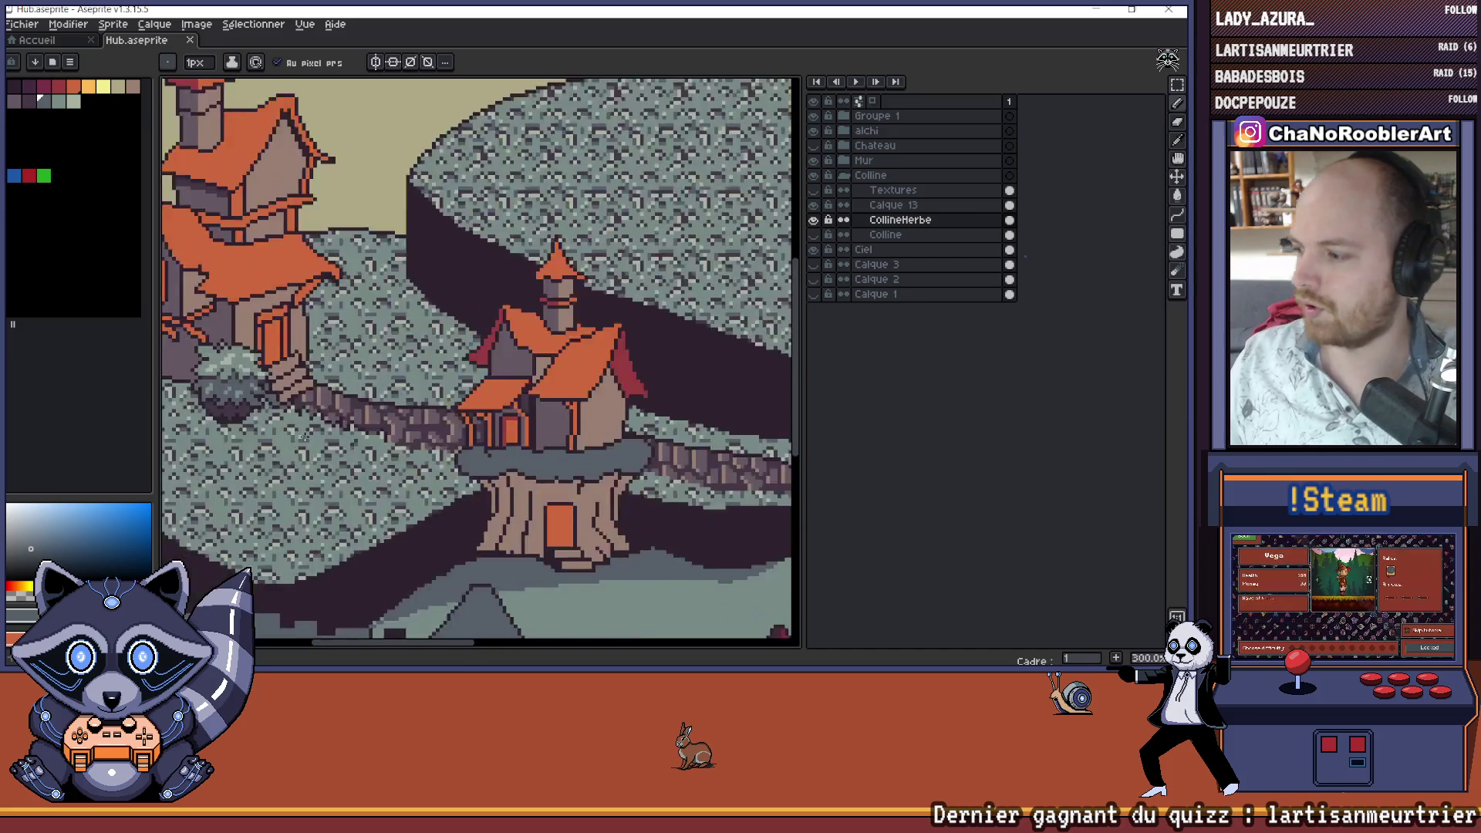
scroll(401, 453, down, 5)
scroll(402, 453, up, 3)
scroll(402, 454, right, 2)
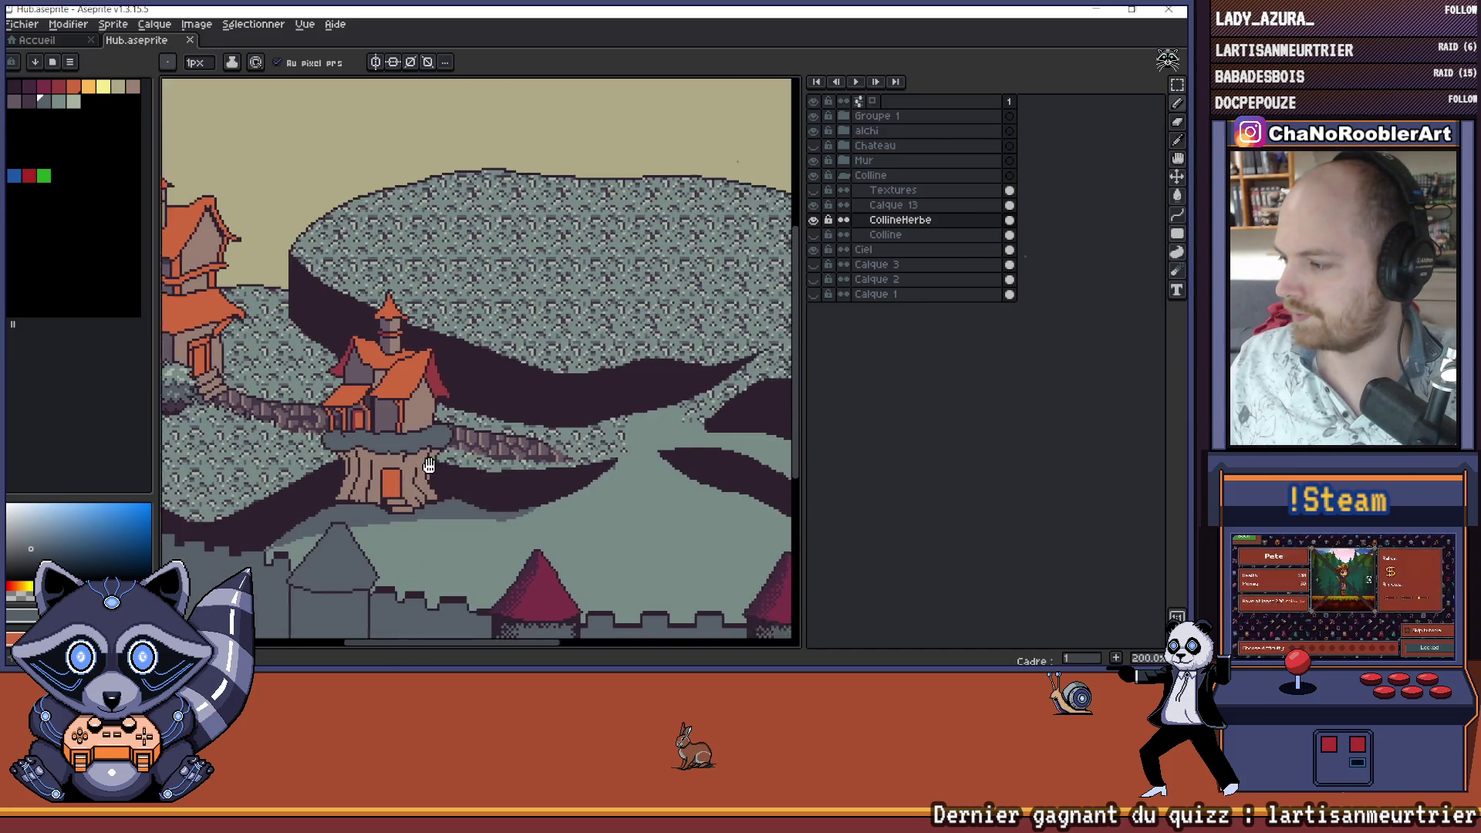
scroll(362, 444, down, 1)
scroll(352, 442, up, 1)
scroll(352, 442, down, 1)
scroll(363, 455, up, 2)
scroll(375, 466, down, 1)
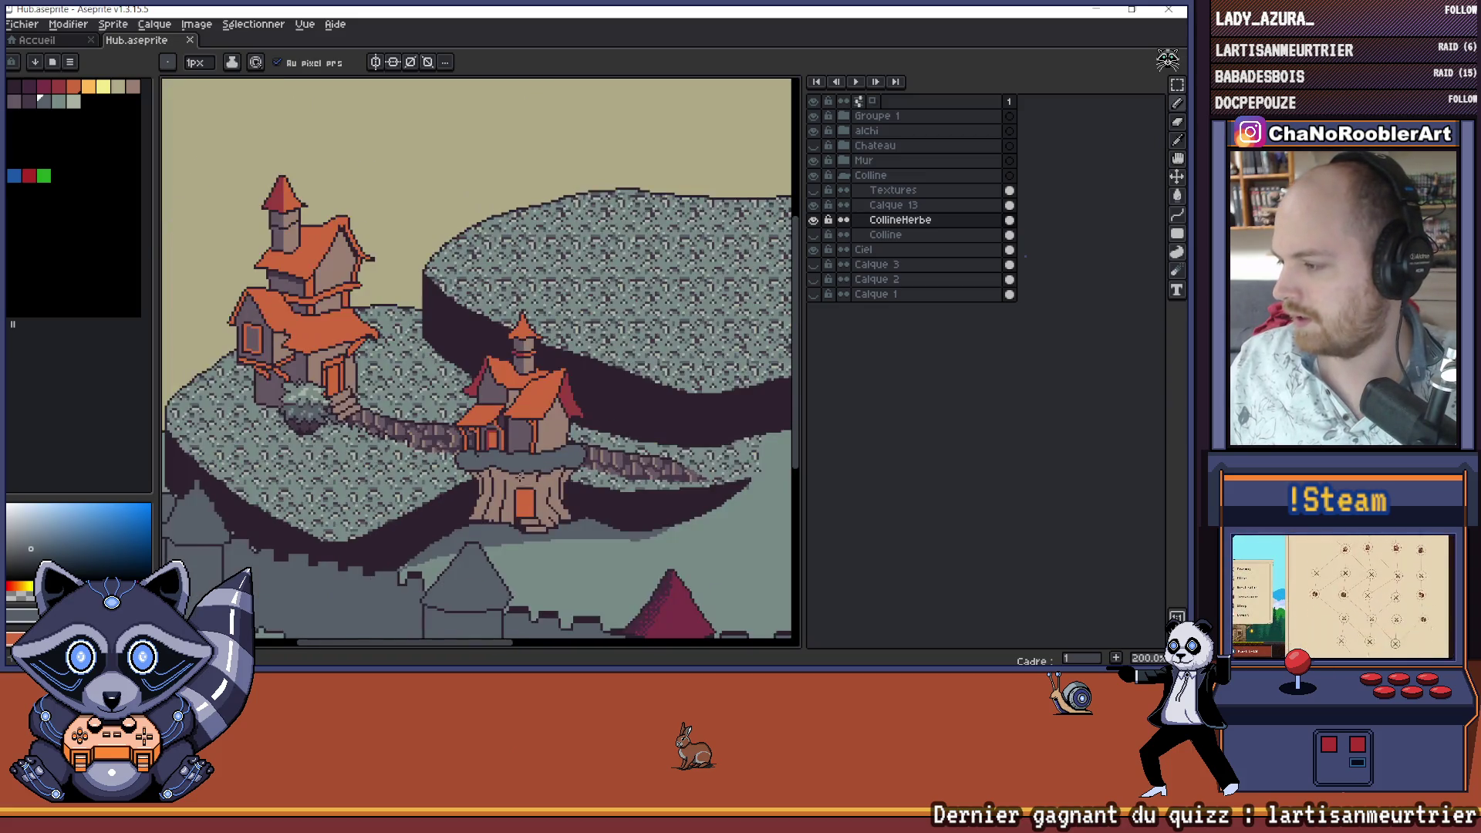
scroll(375, 466, right, 2)
scroll(375, 466, down, 2)
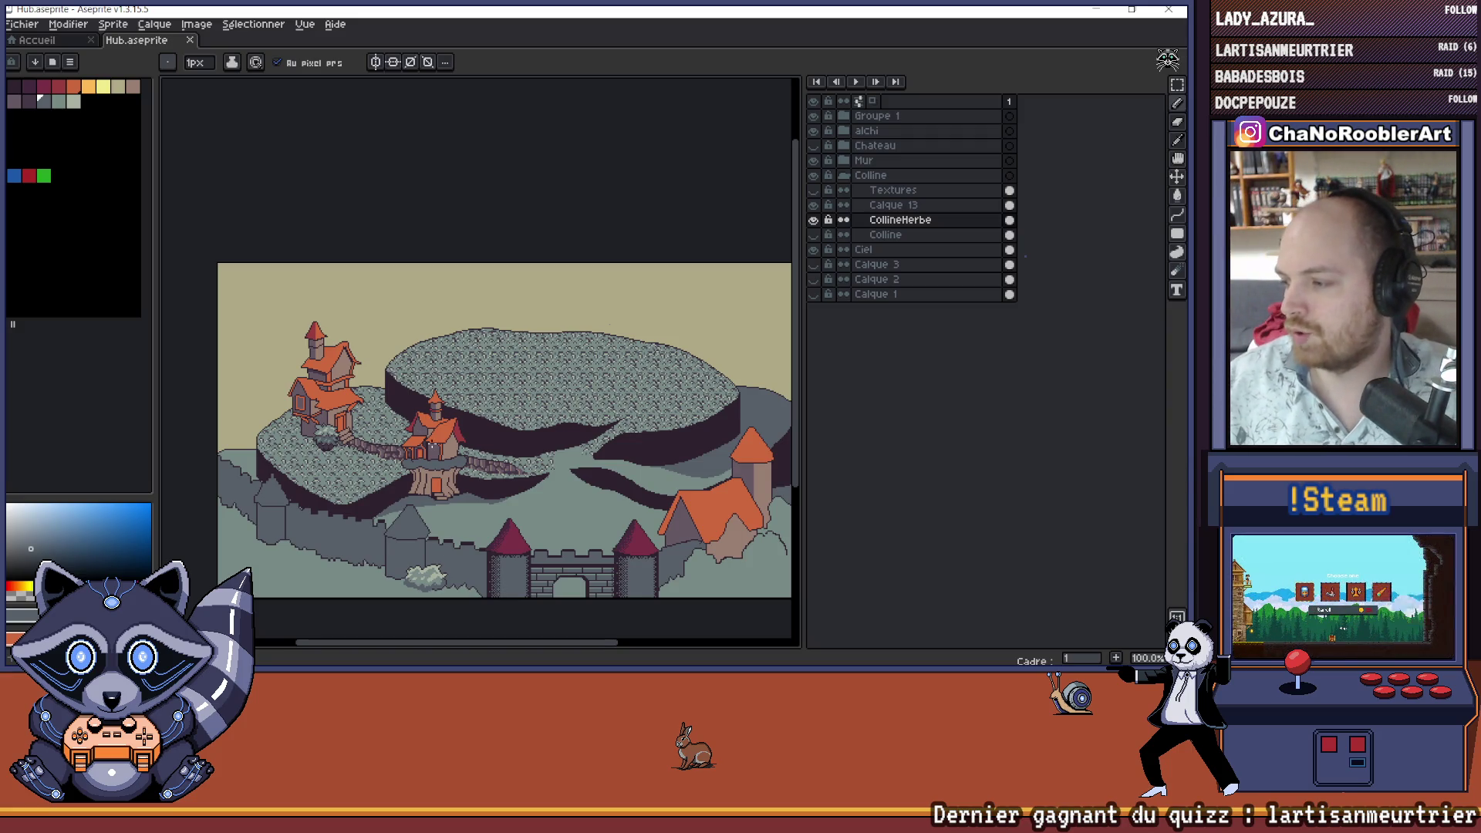
drag(516, 439, 490, 444)
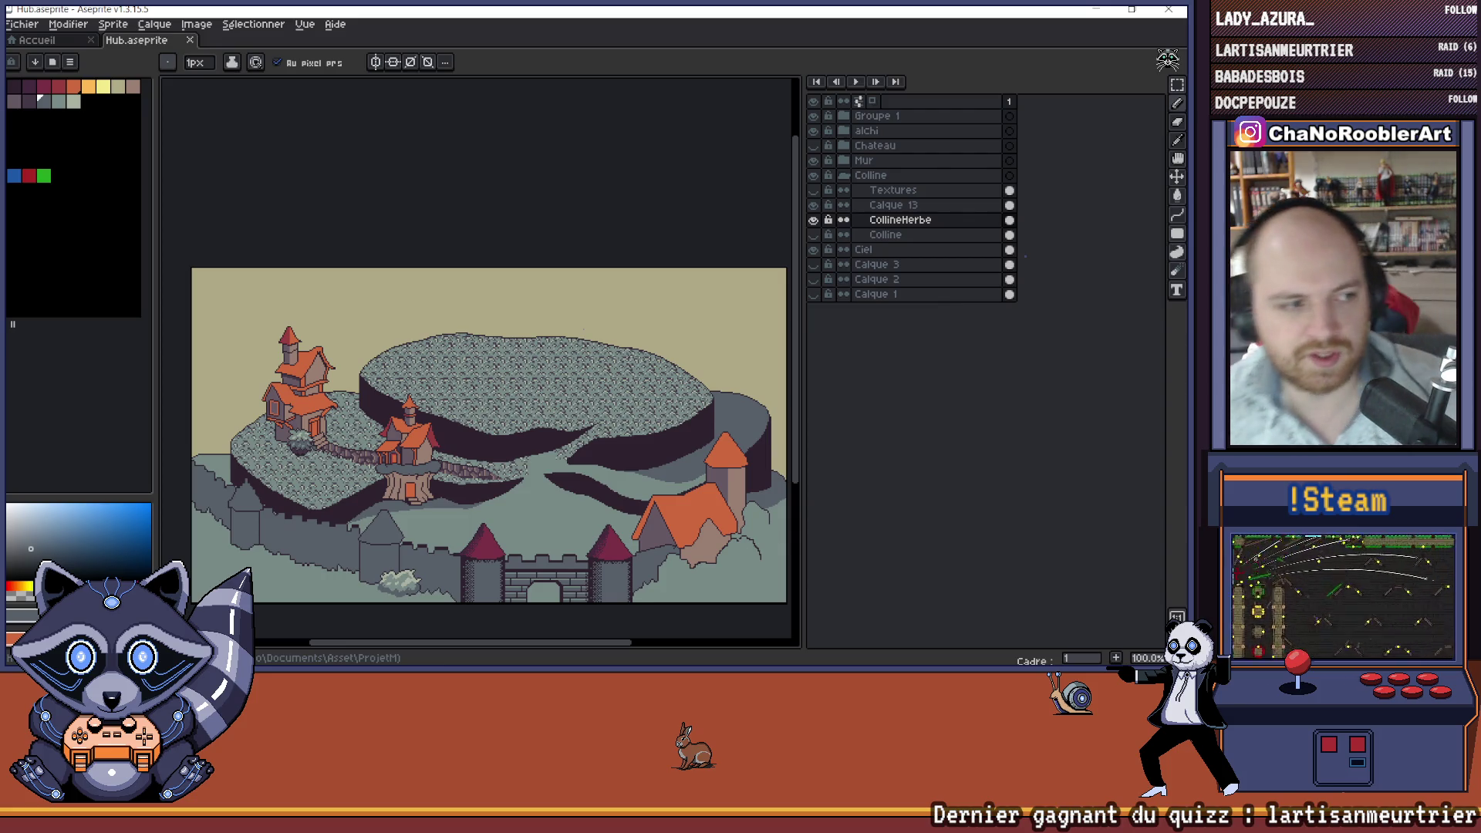
- Minimize Aseprite to reveal the Pinterest fantasy-house reference page in Chrome
click(22, 24)
click(21, 24)
scroll(529, 218, down, 1)
scroll(529, 218, up, 1)
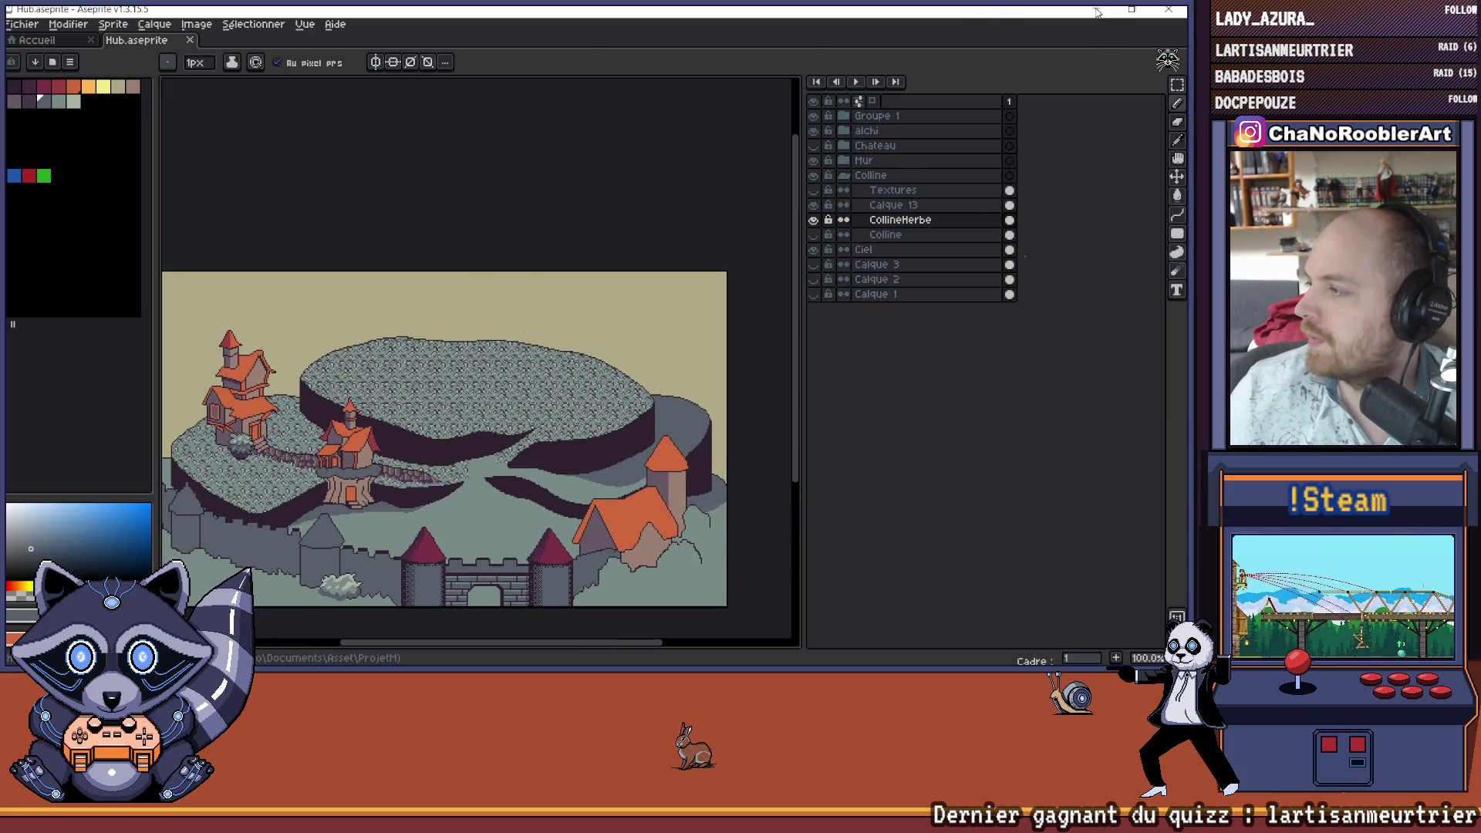
click(1096, 11)
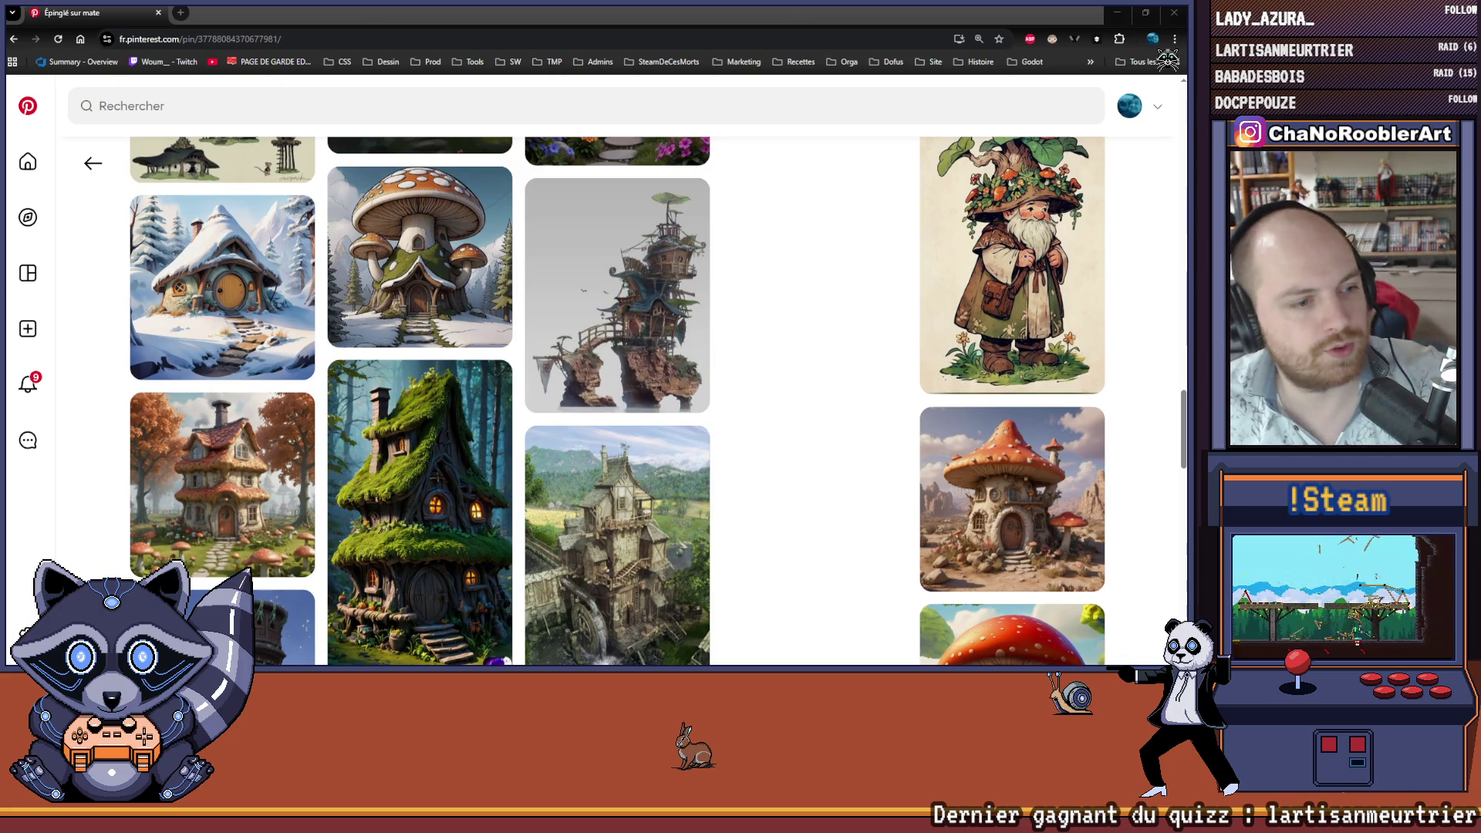